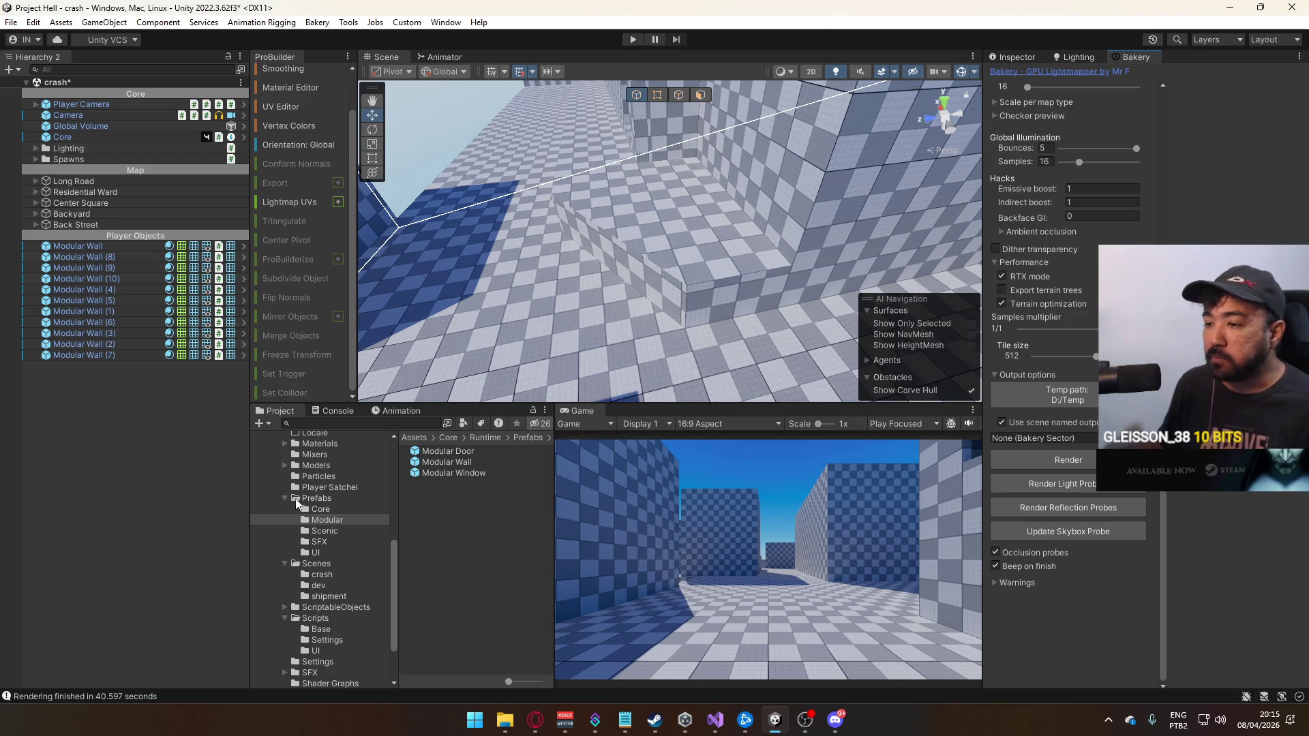
Open the title scene from Assets/Core/Runtime/Scenes, discarding unsaved changes to the current scene
click(310, 575)
click(317, 563)
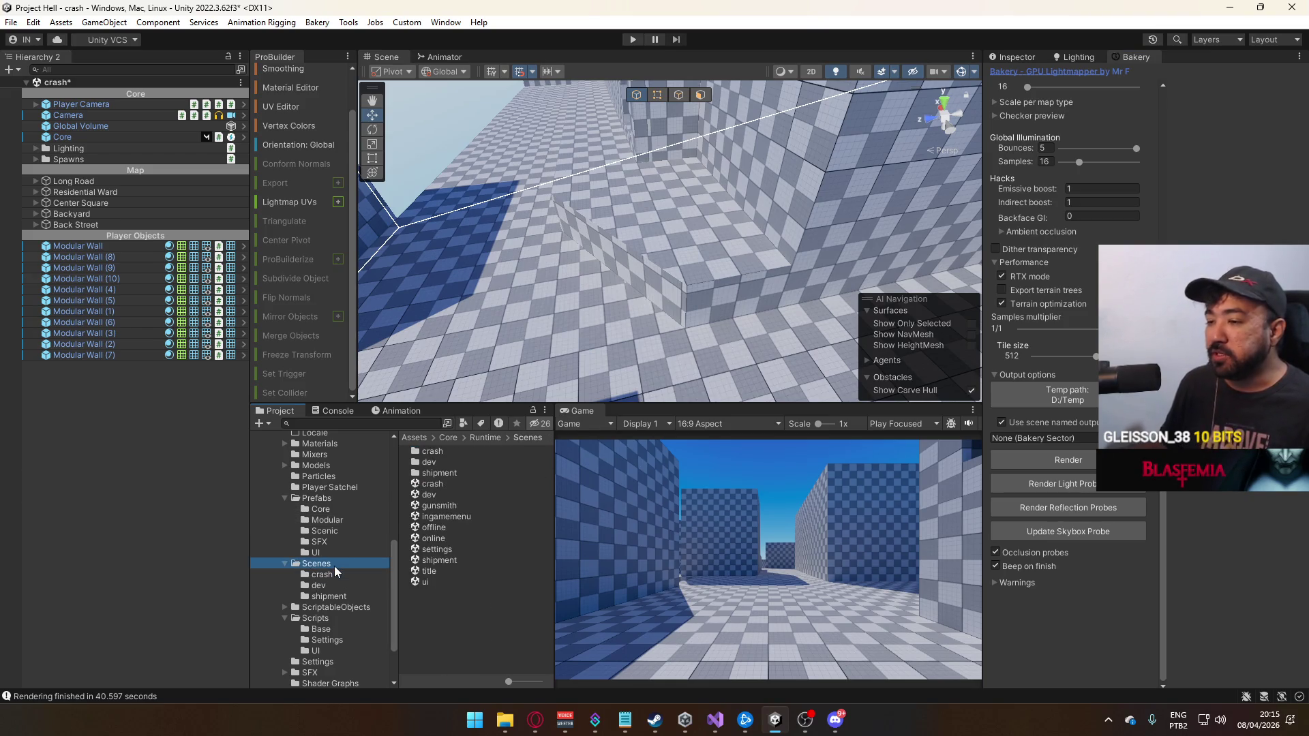
double_click(452, 572)
click(653, 392)
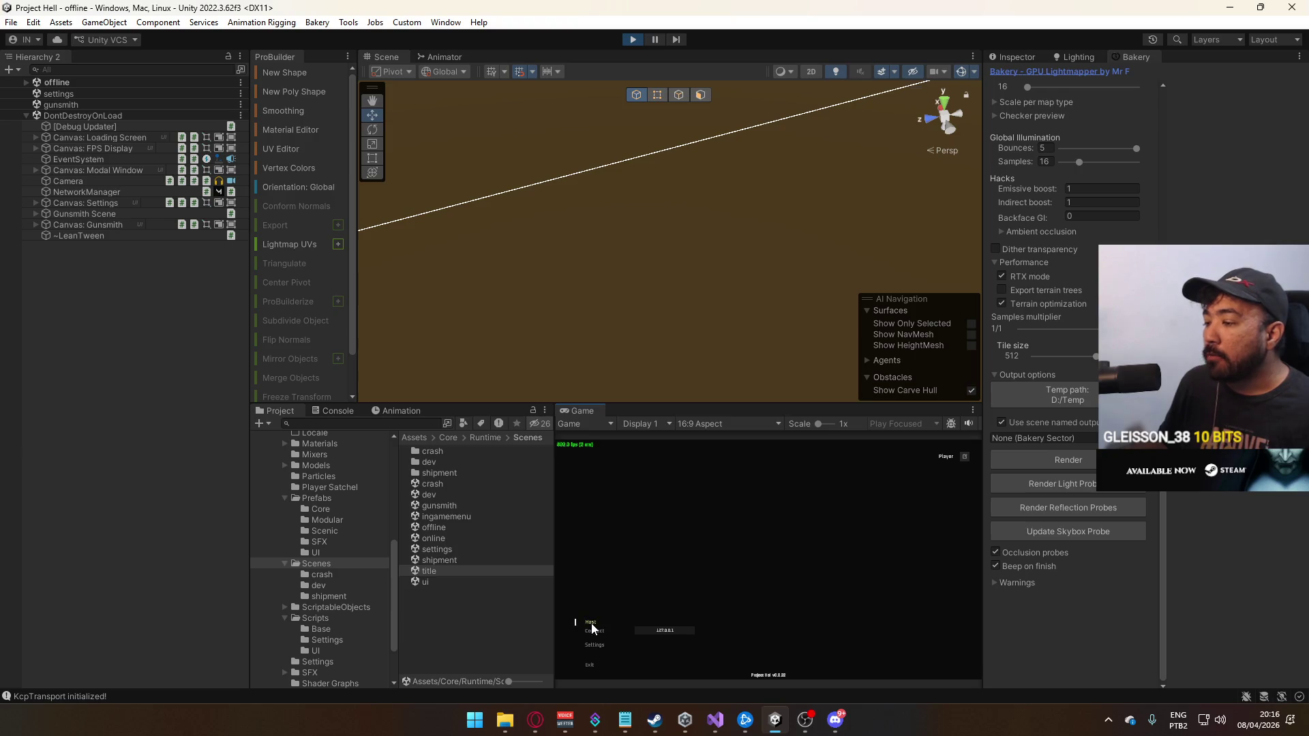
Host a match on the crash map and sprint through its checkered corridors toward the windowed building
click(591, 623)
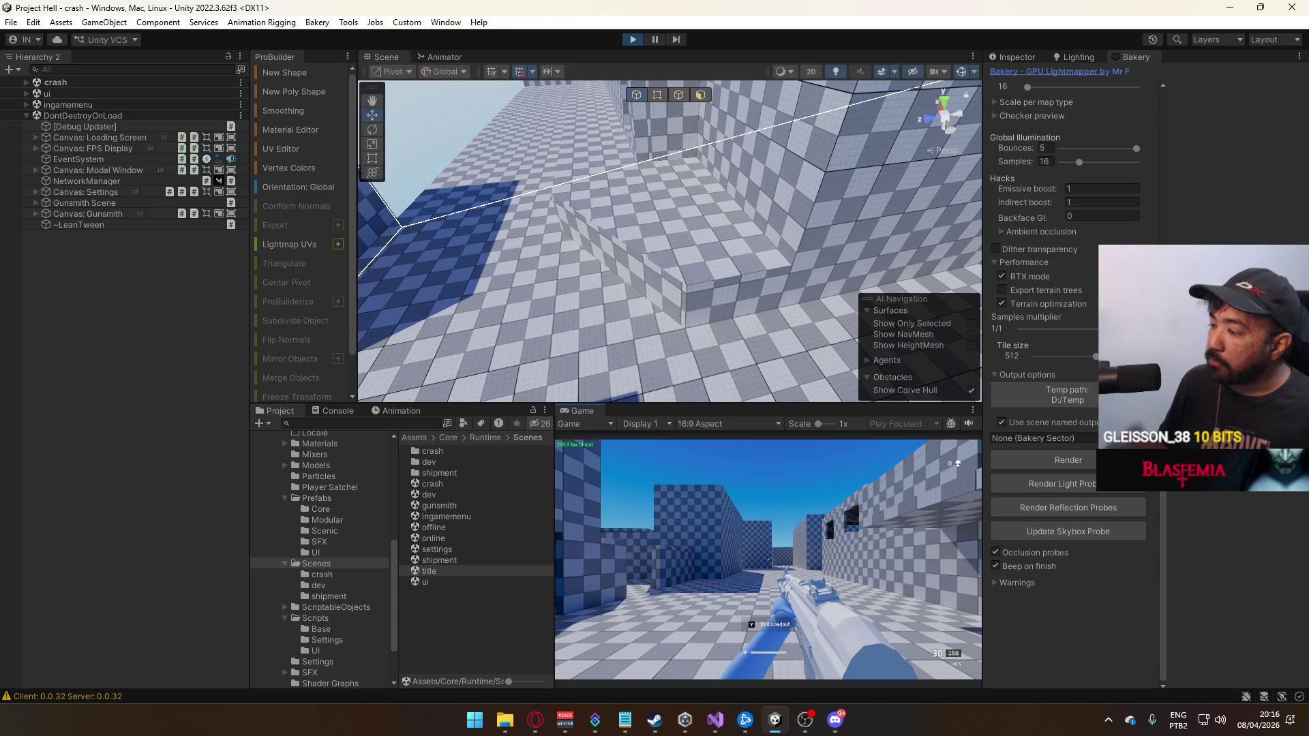
key(shift+w)
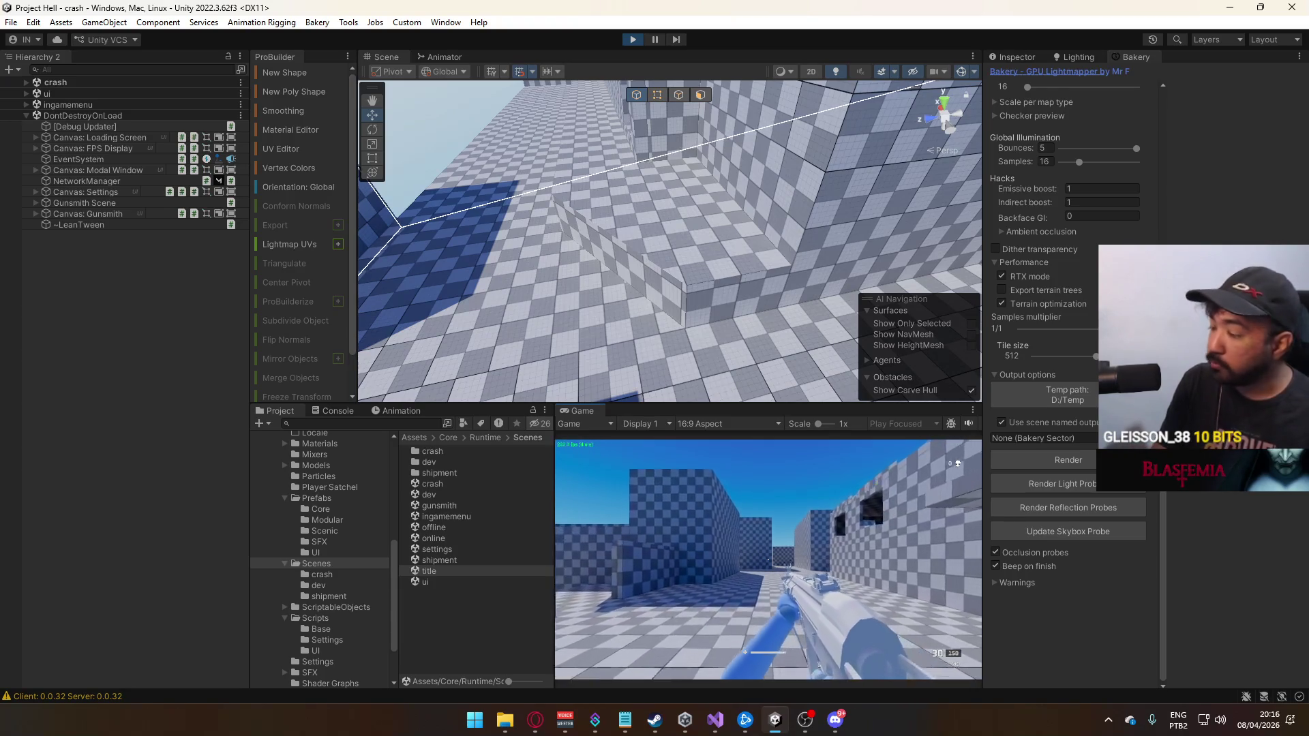
key(shift+w)
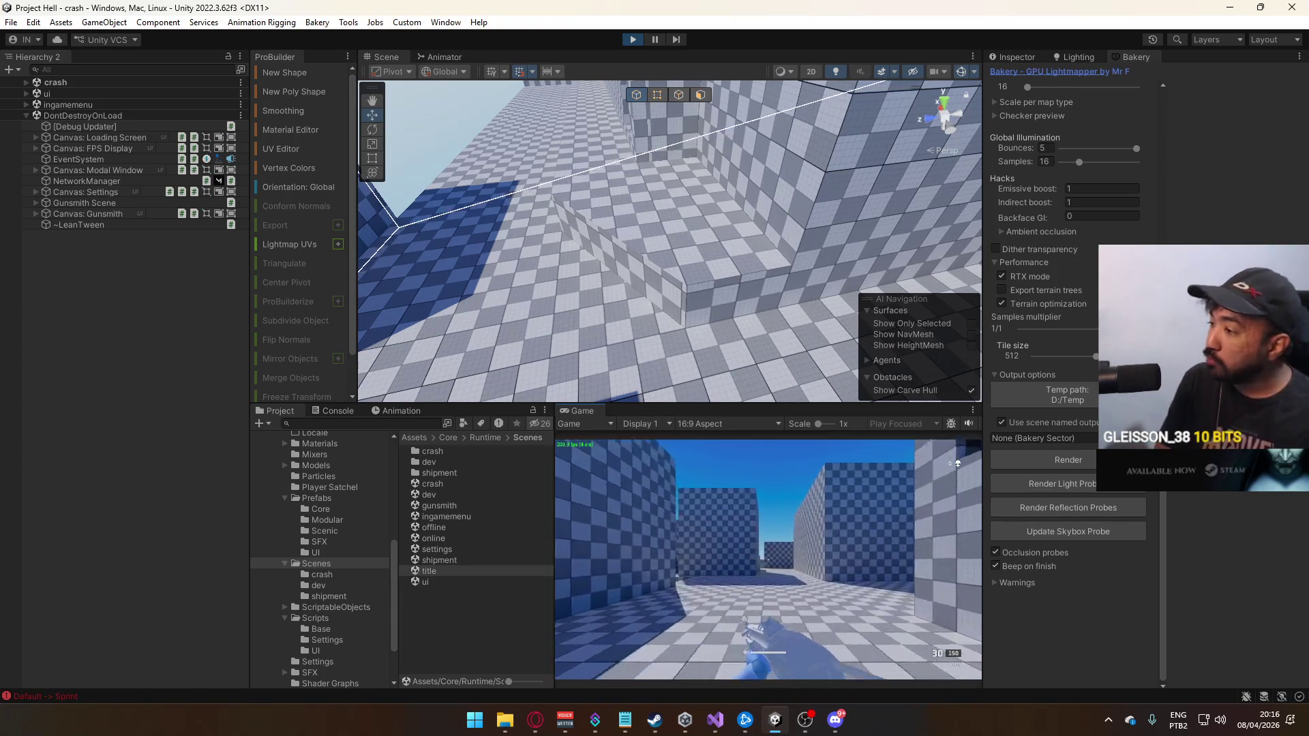
key(shift+w)
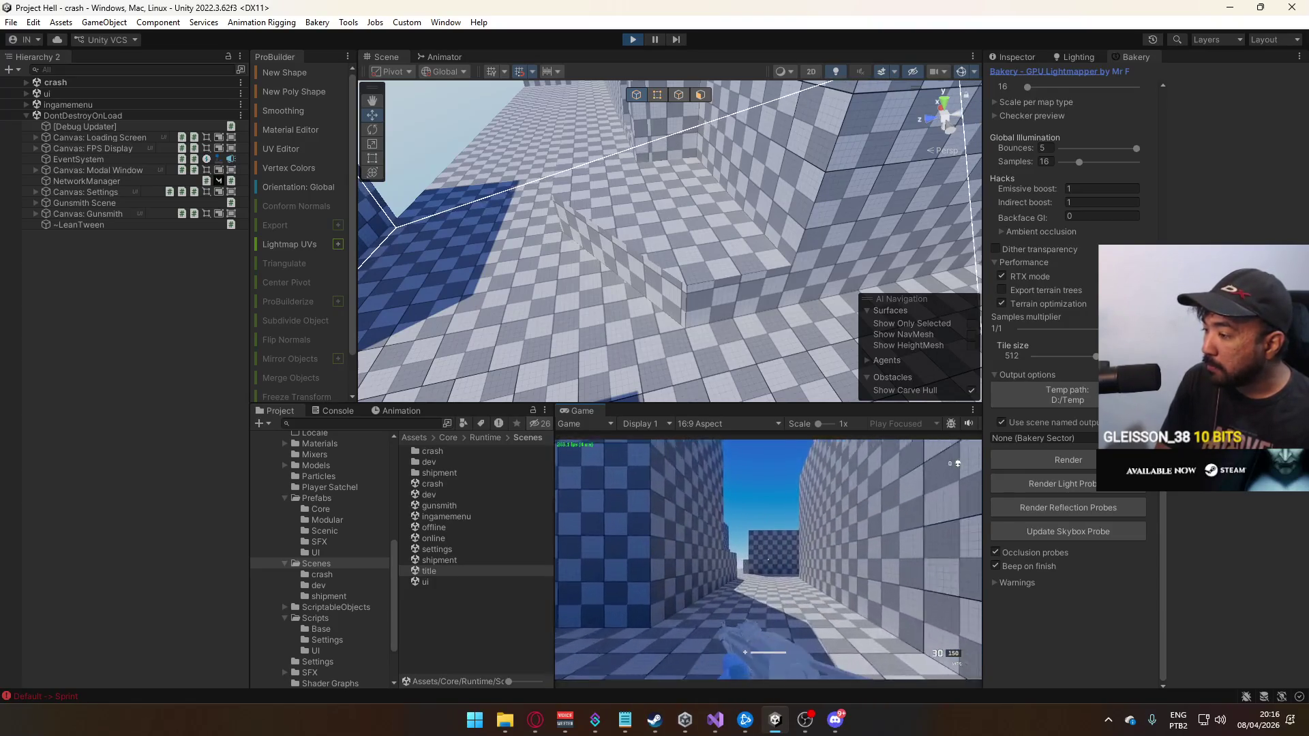
key(shift+w)
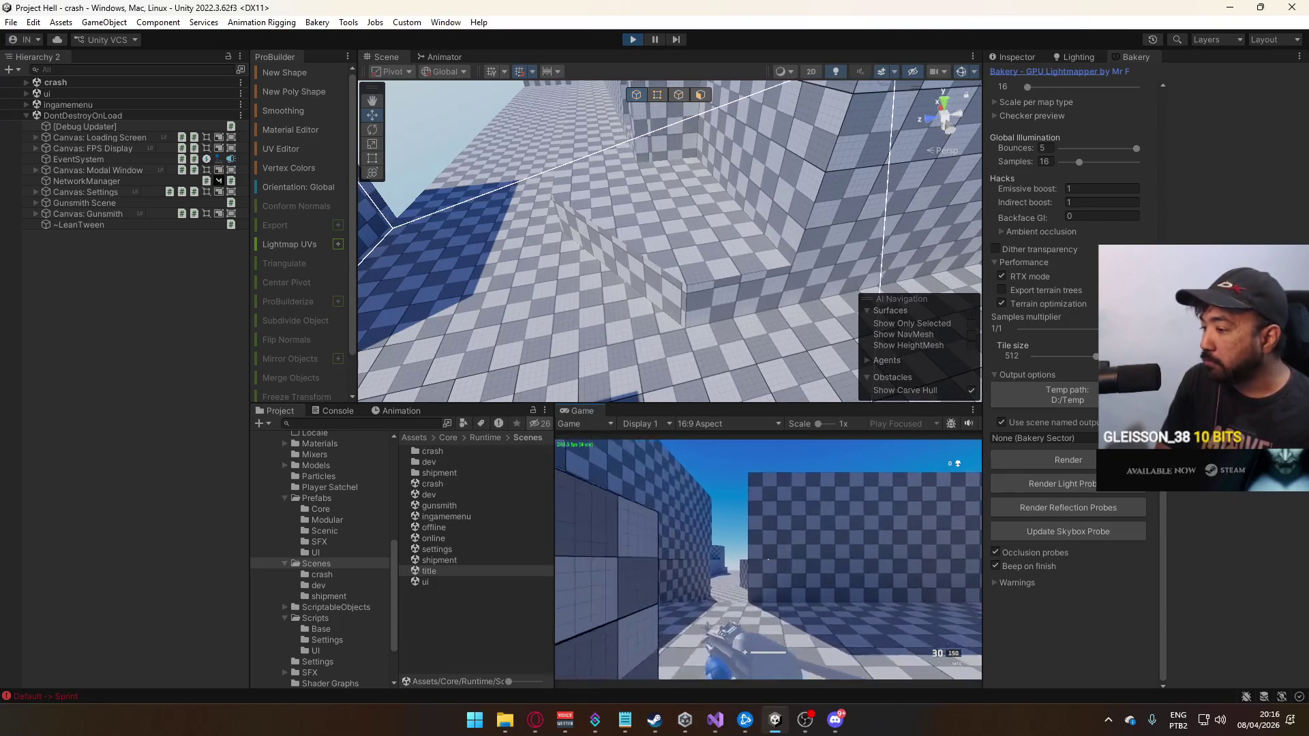
key(shift+w)
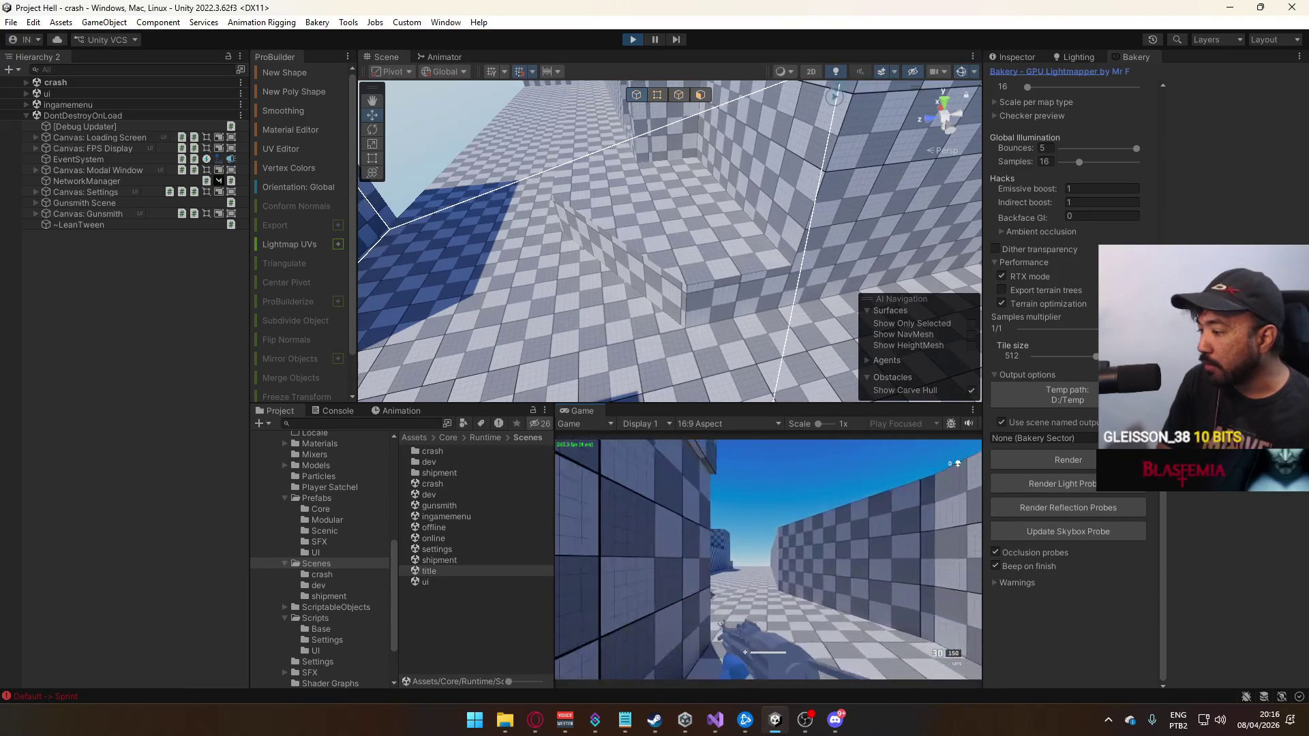
key(w)
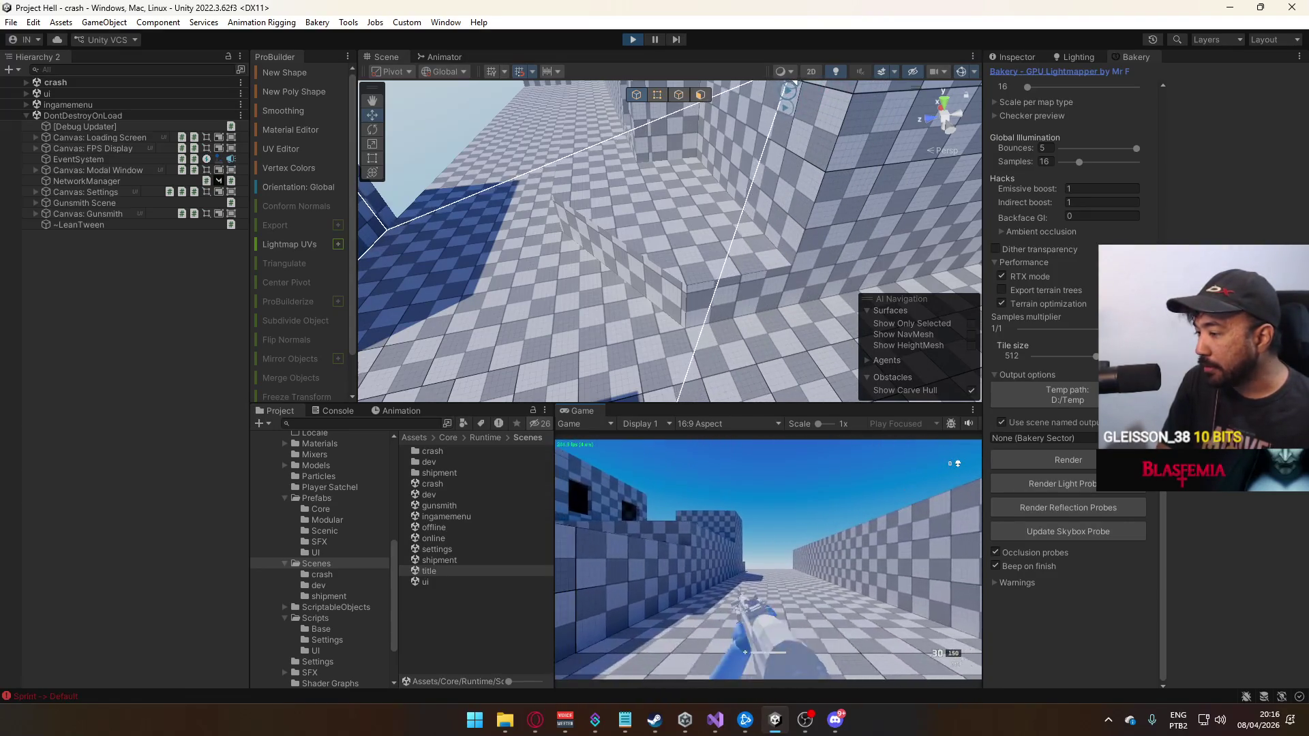
key(w)
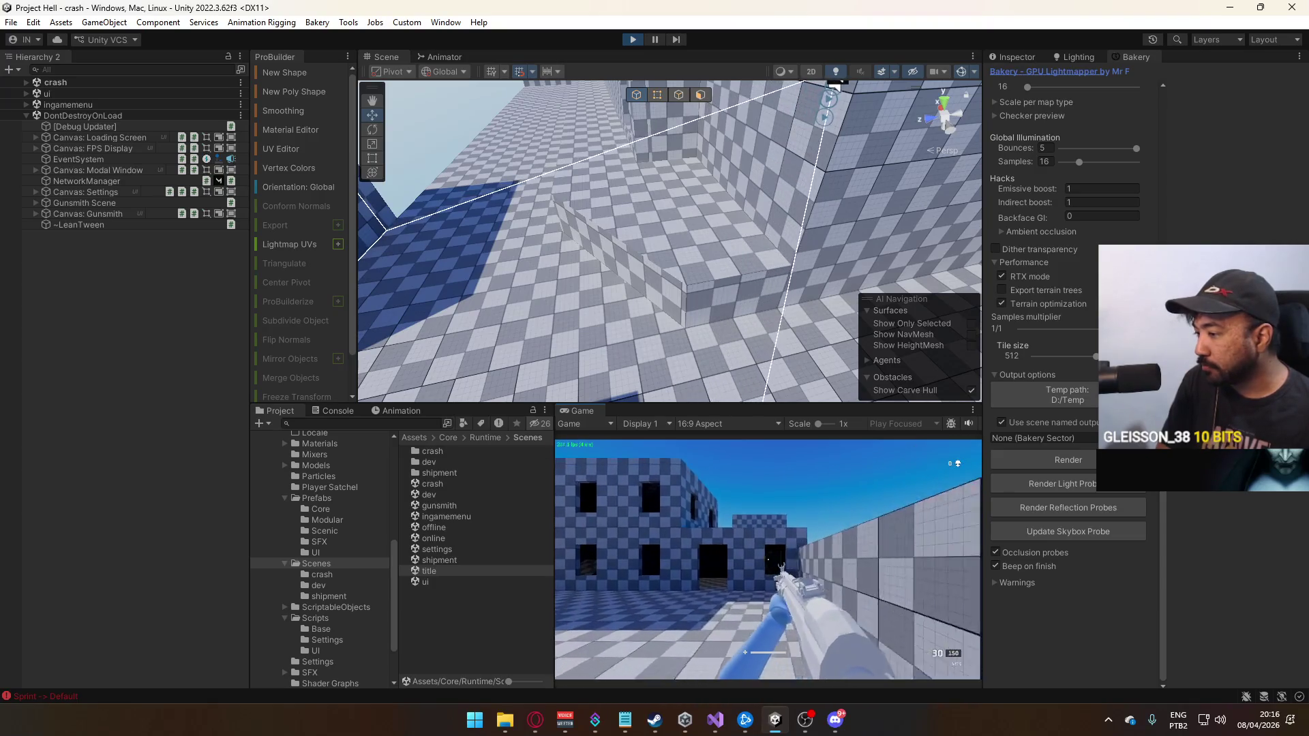
Maximize the Game view so it fills the editor
key(super)
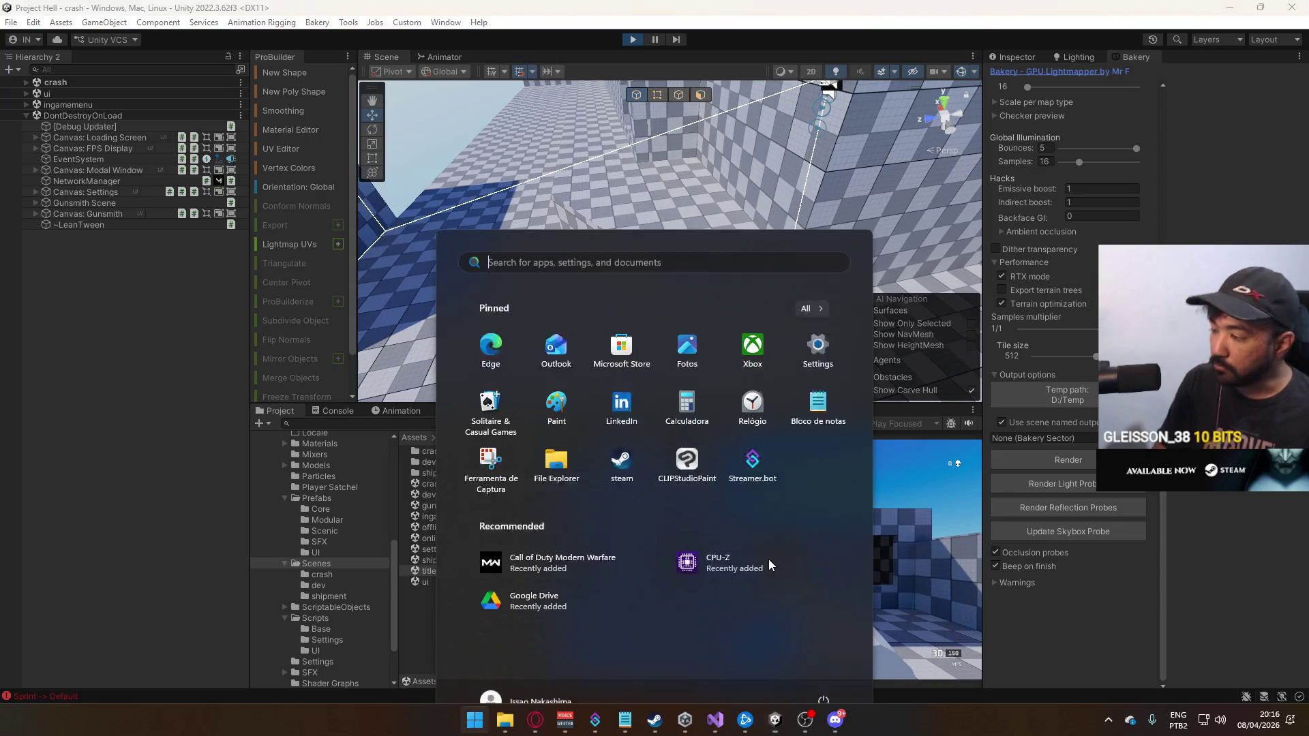
key(Escape)
right_click(577, 411)
click(648, 453)
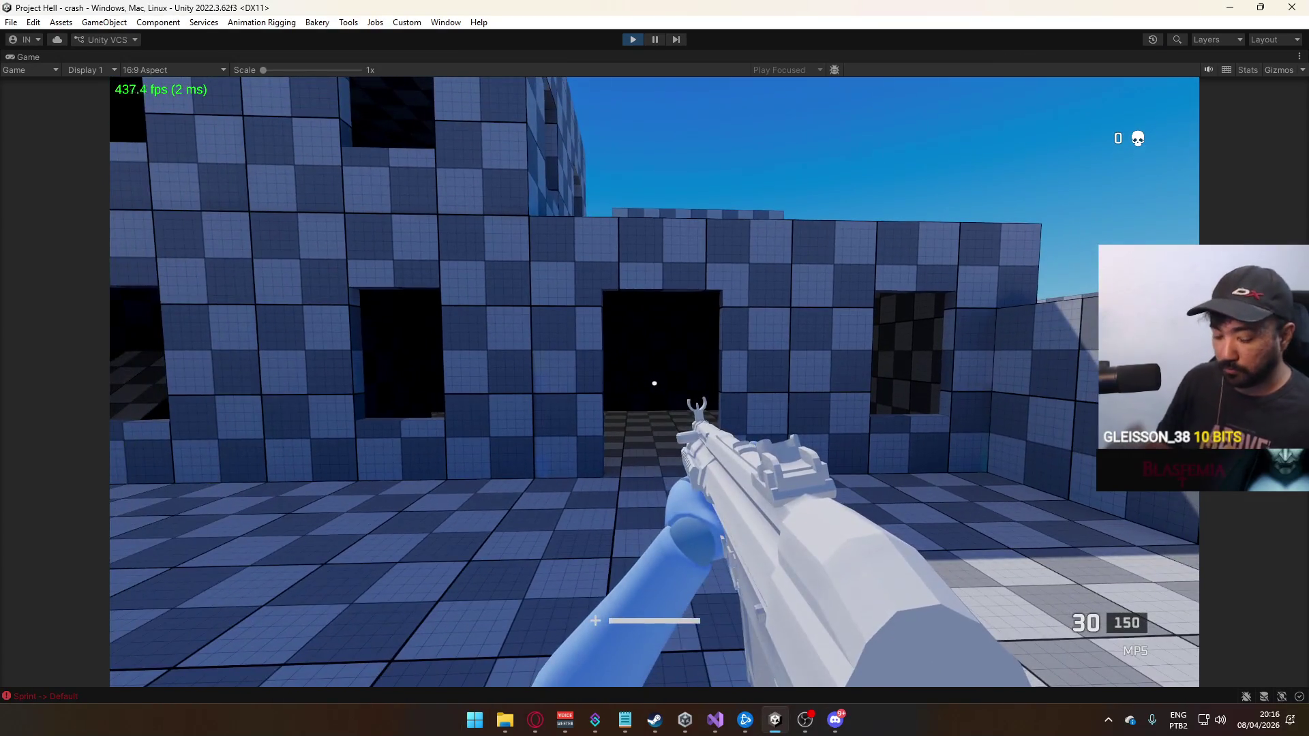
Walk through the dark checkered rooms, past the window wall and doorways, to the doorway by the ramp
key(w)
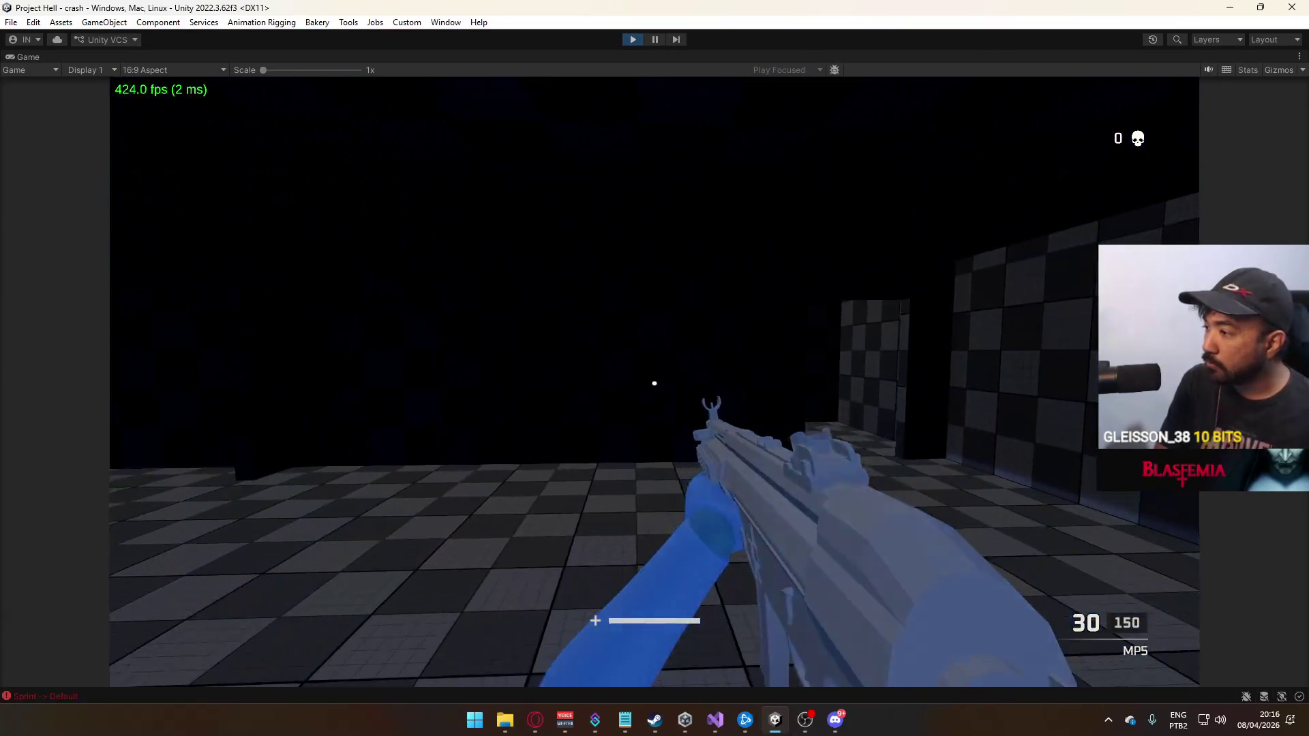
mouse_move(655, 383)
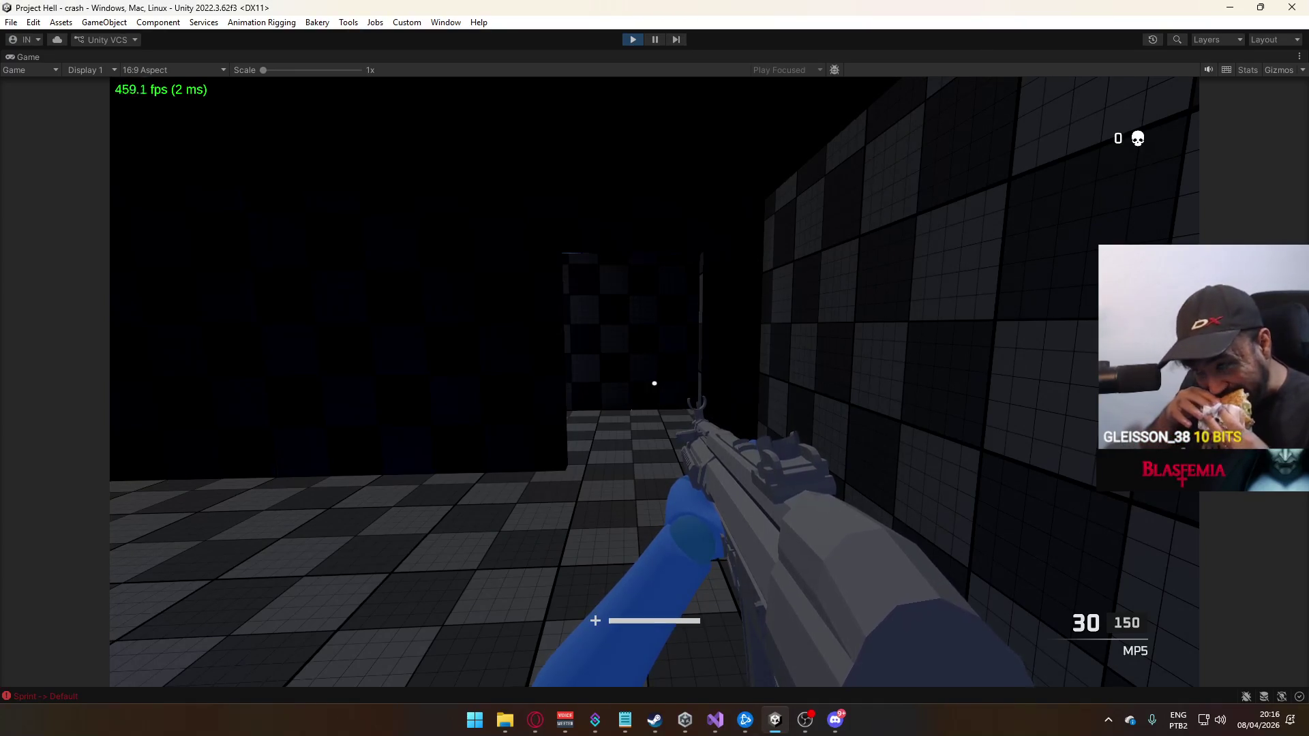
key(w)
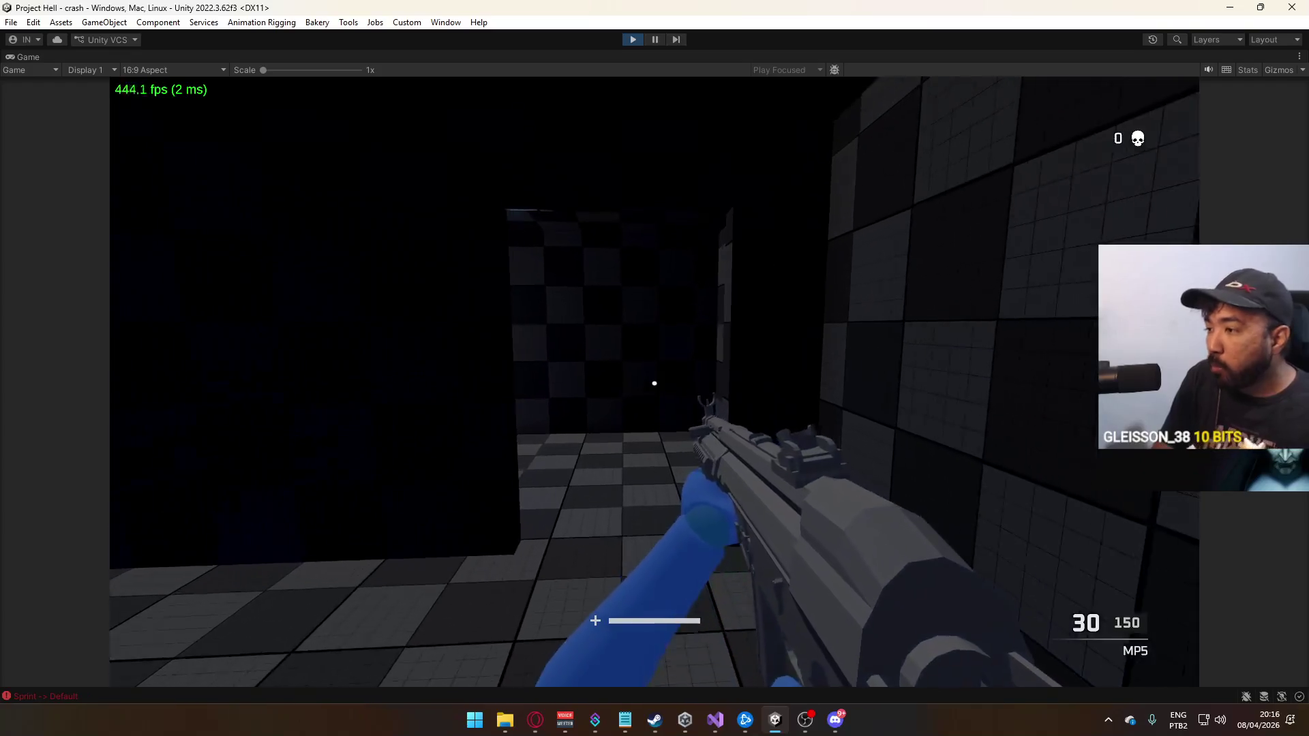
key(w)
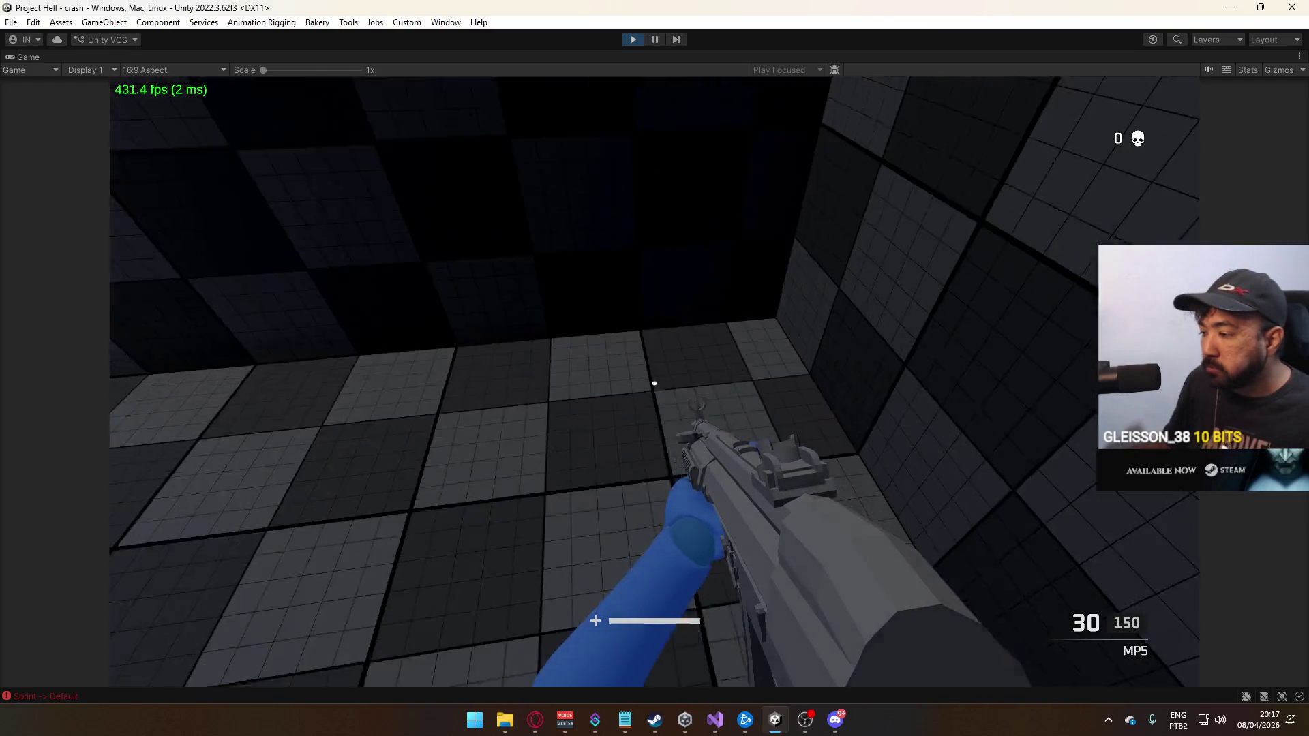
key(w)
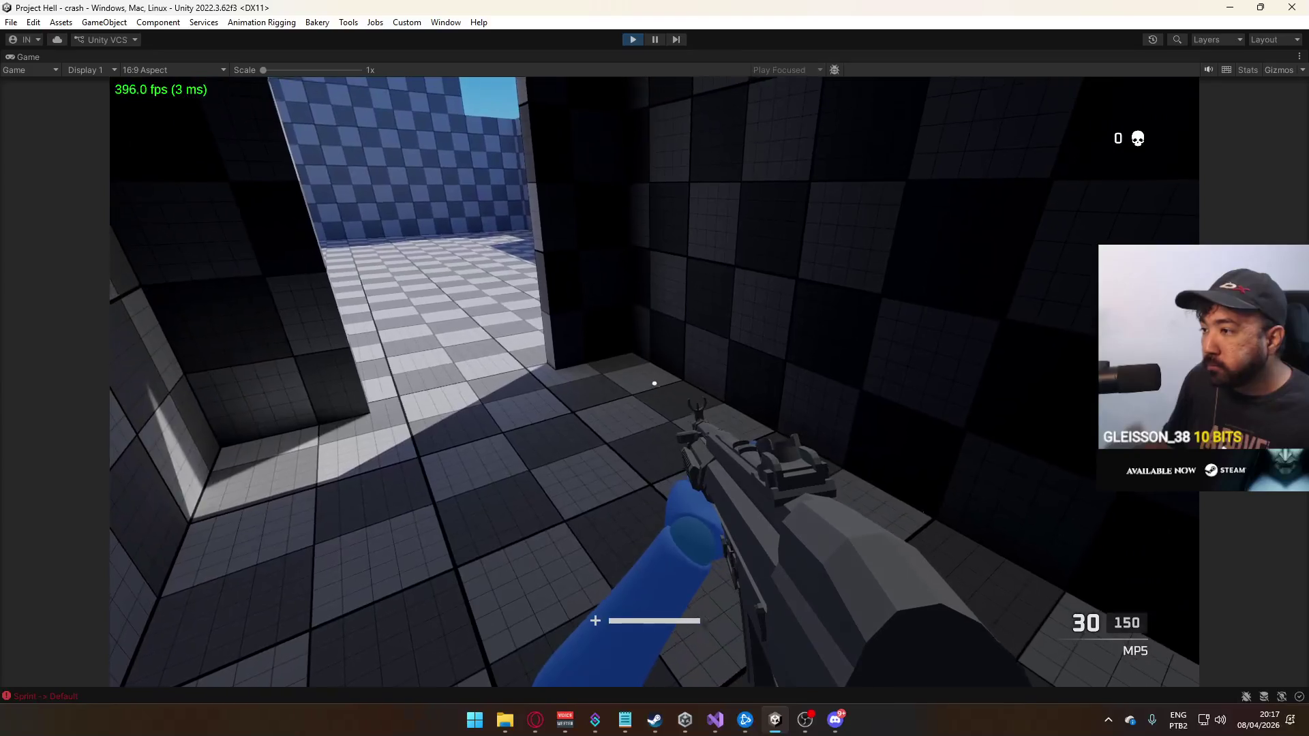
key(w)
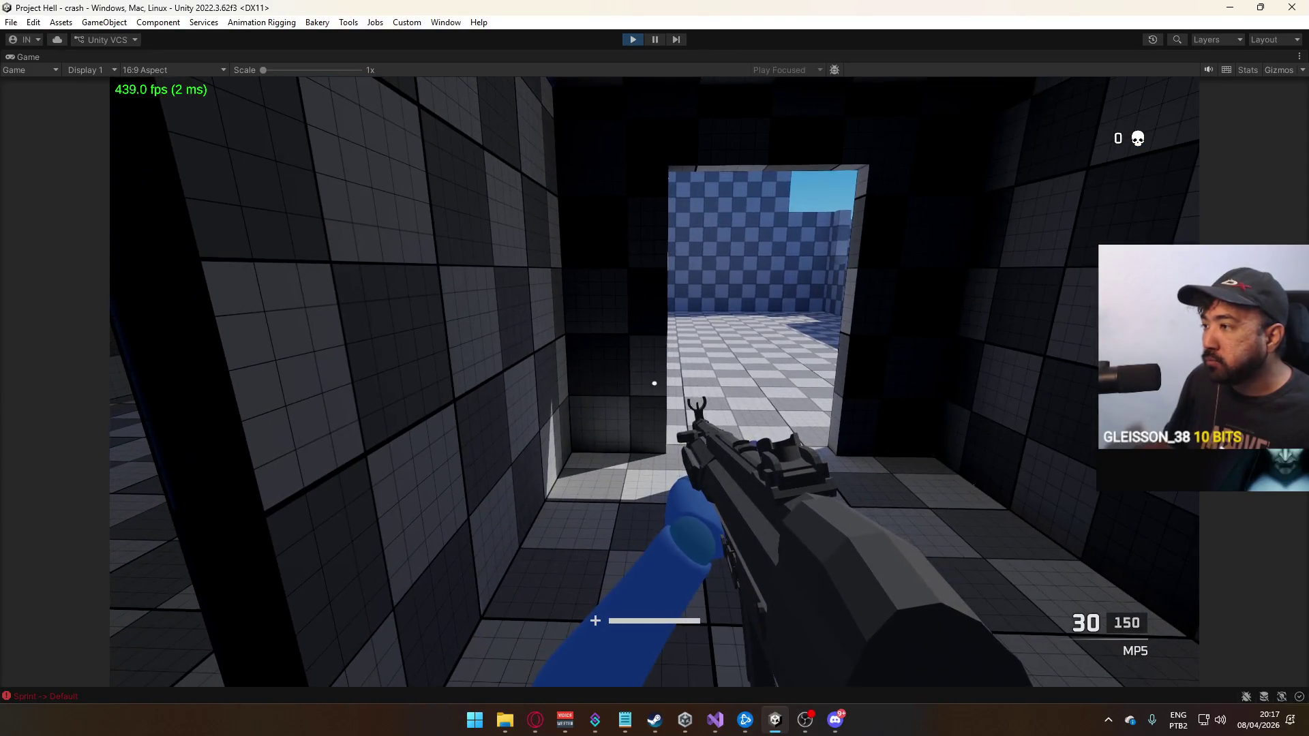
key(w)
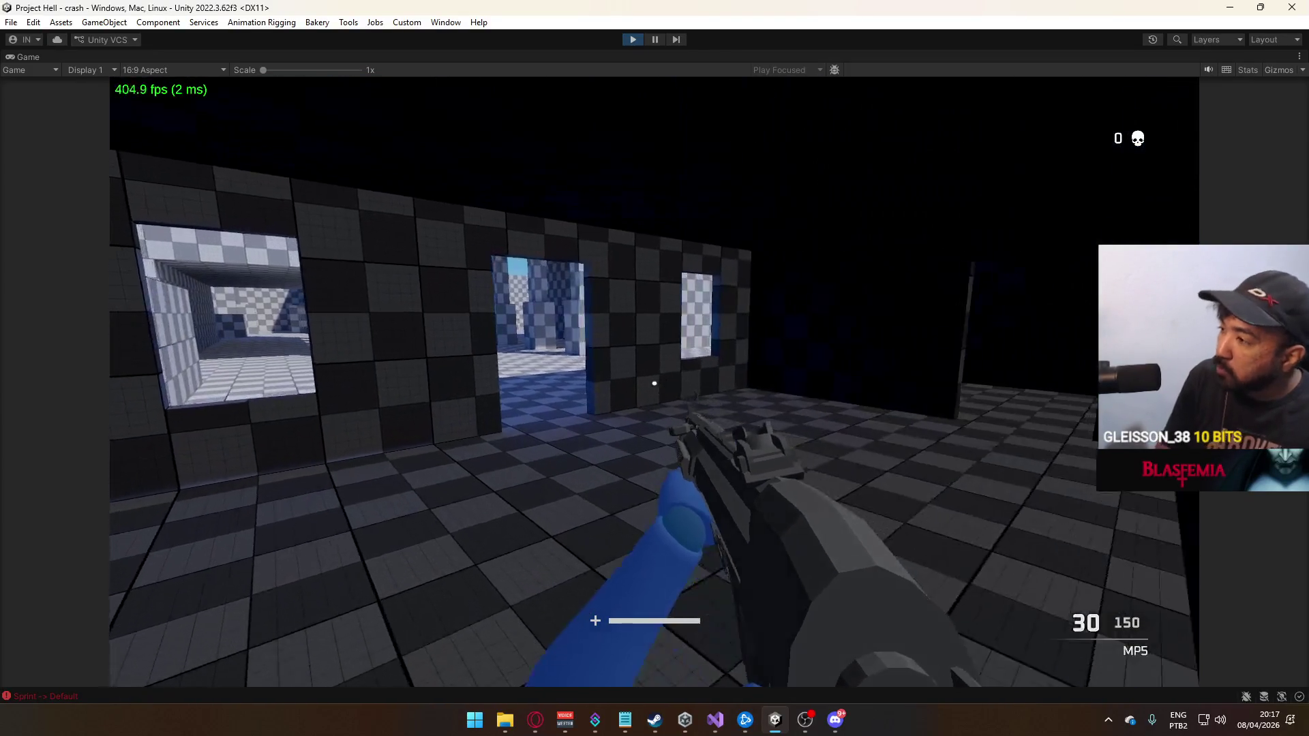
key(w)
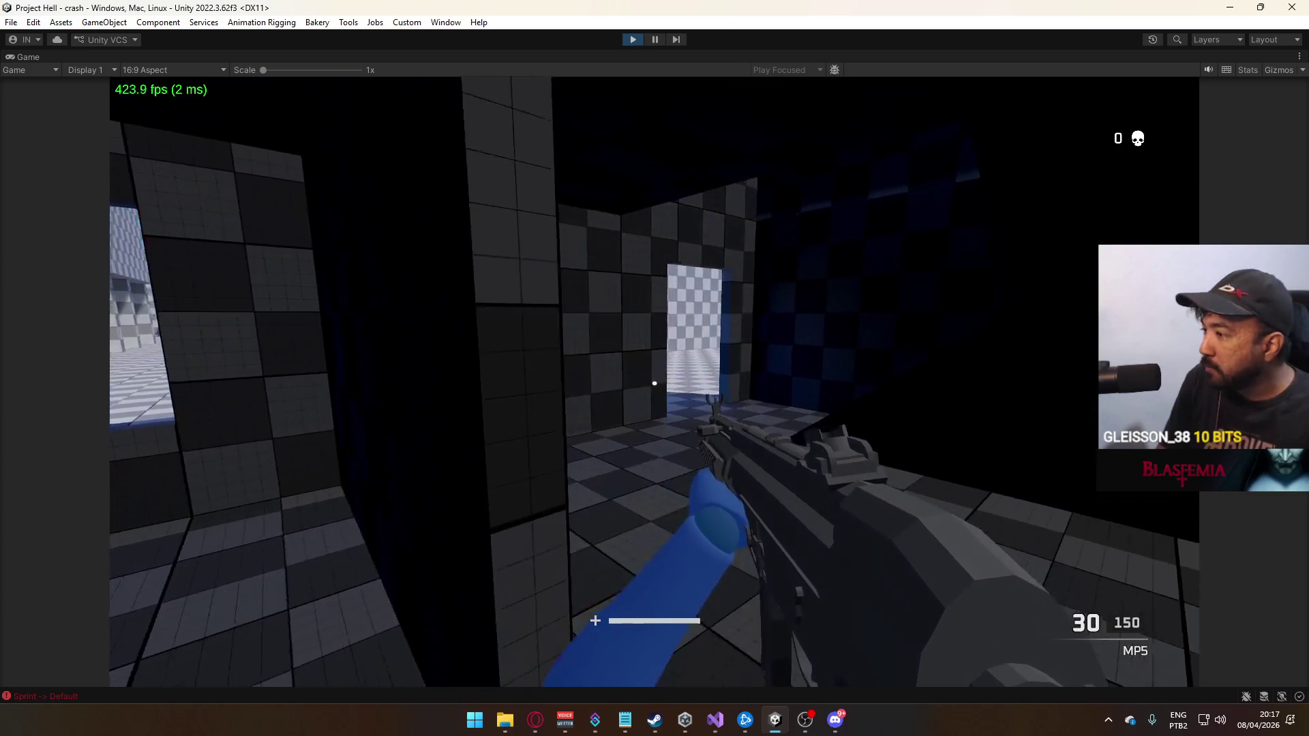
key(w)
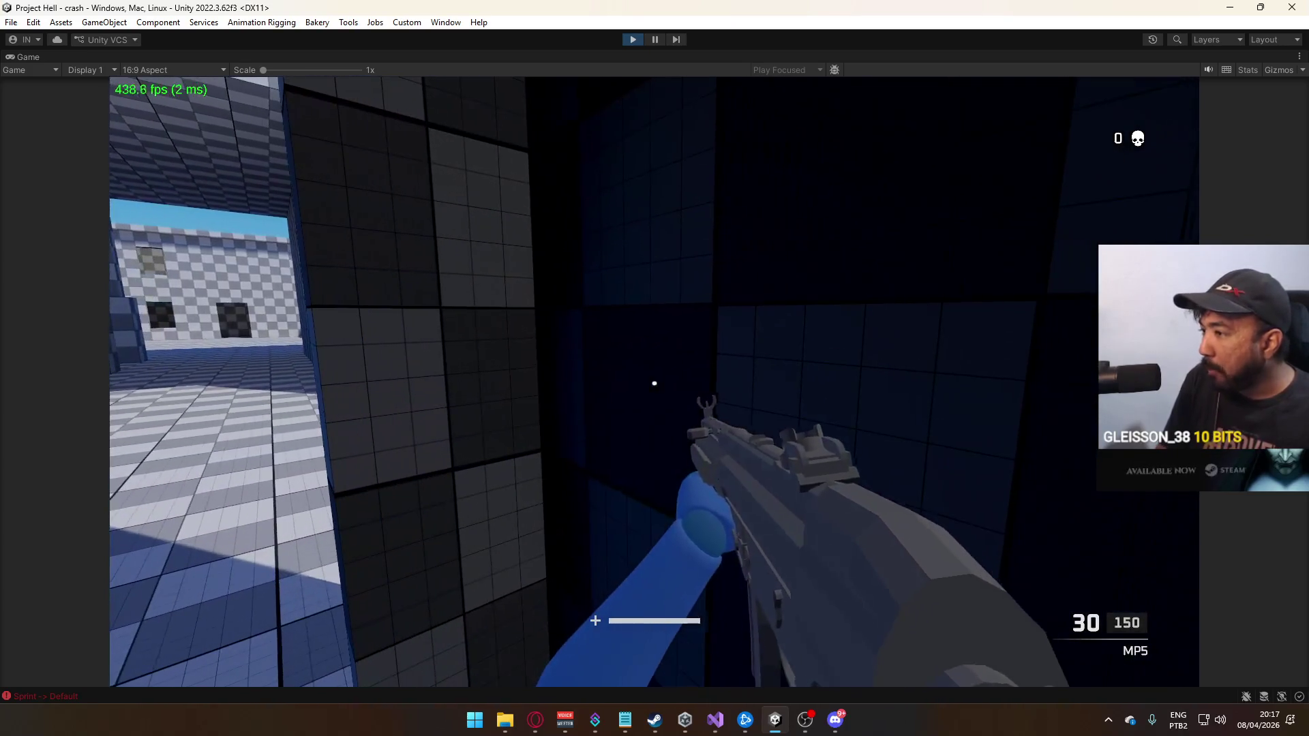
key(w)
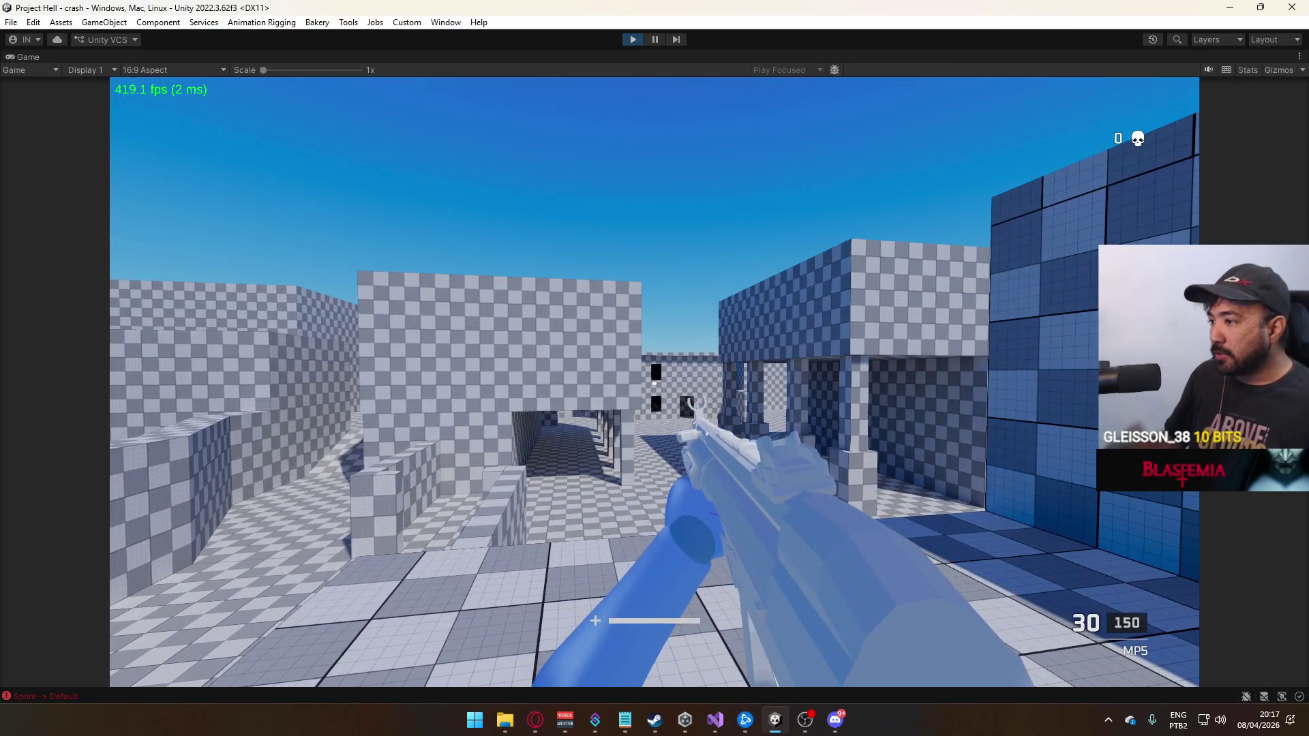
Walk from the courtyard through the blue corridor into a new plaza beside the blue checkered building
key(d)
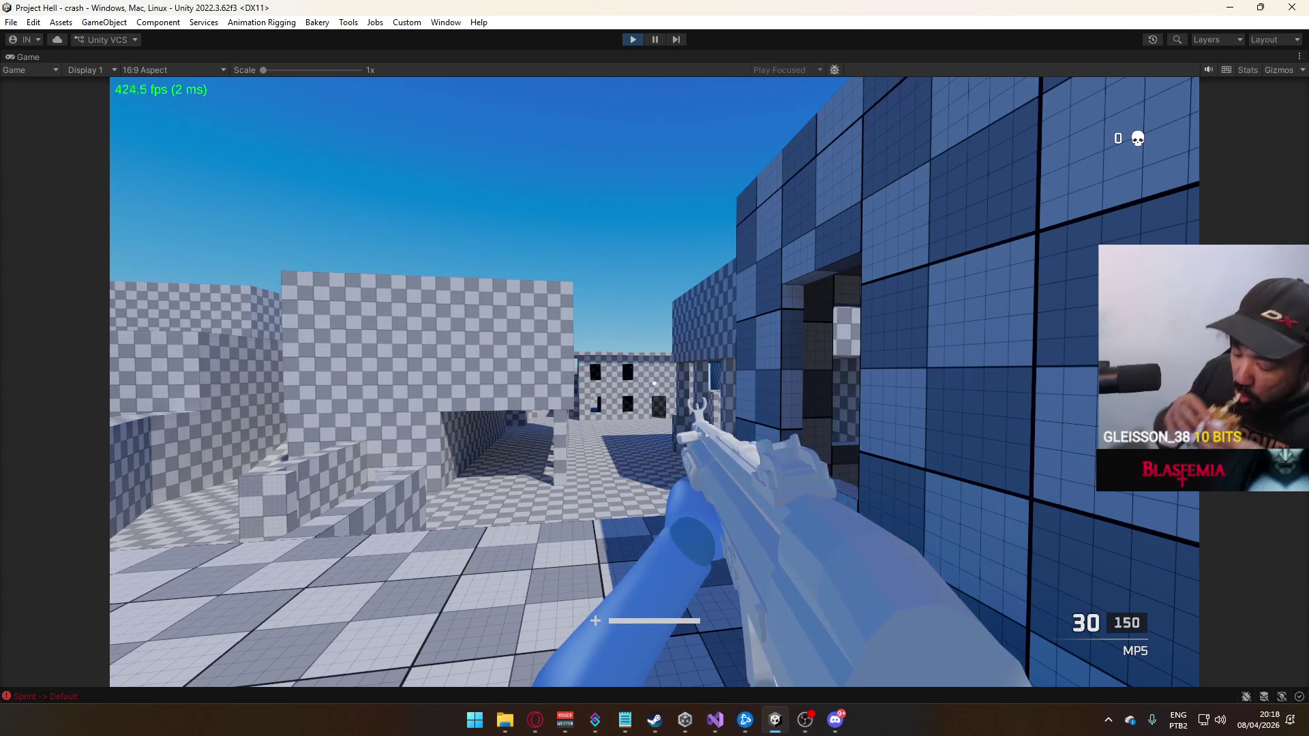
key(w)
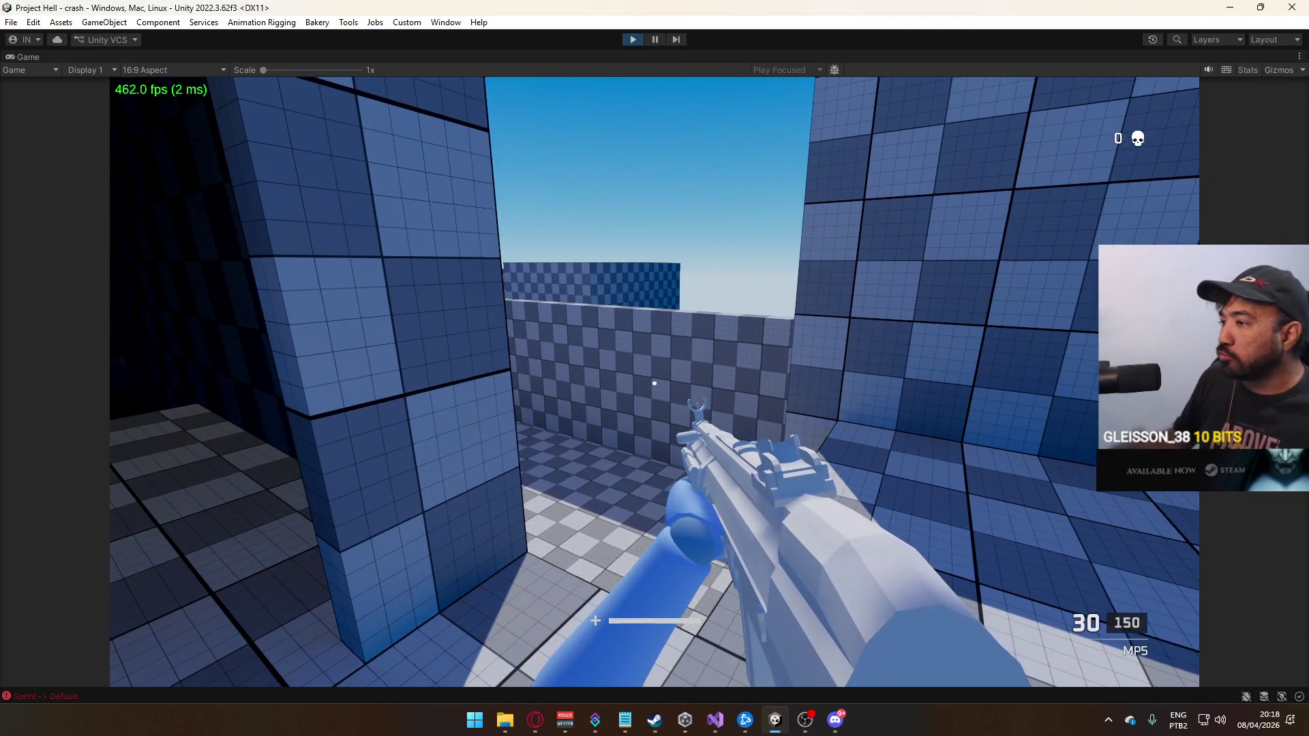
key(w)
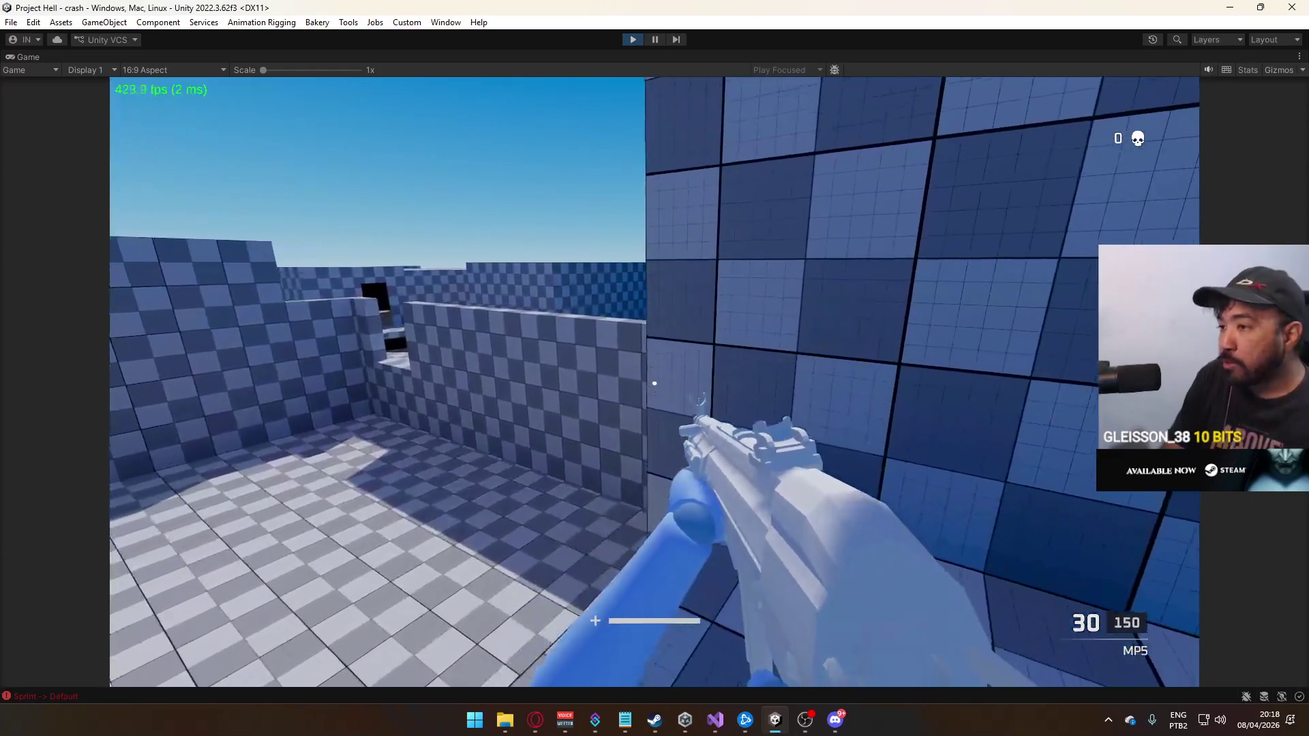
key(s)
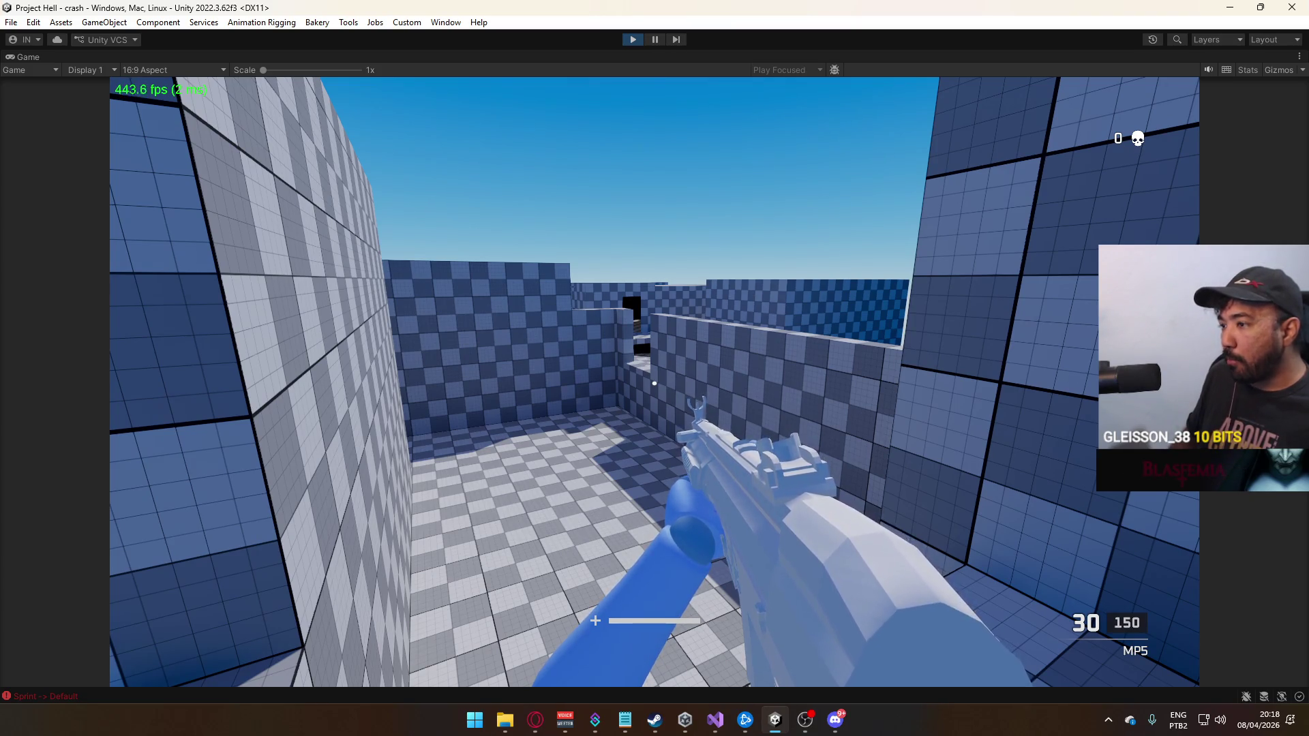
key(w)
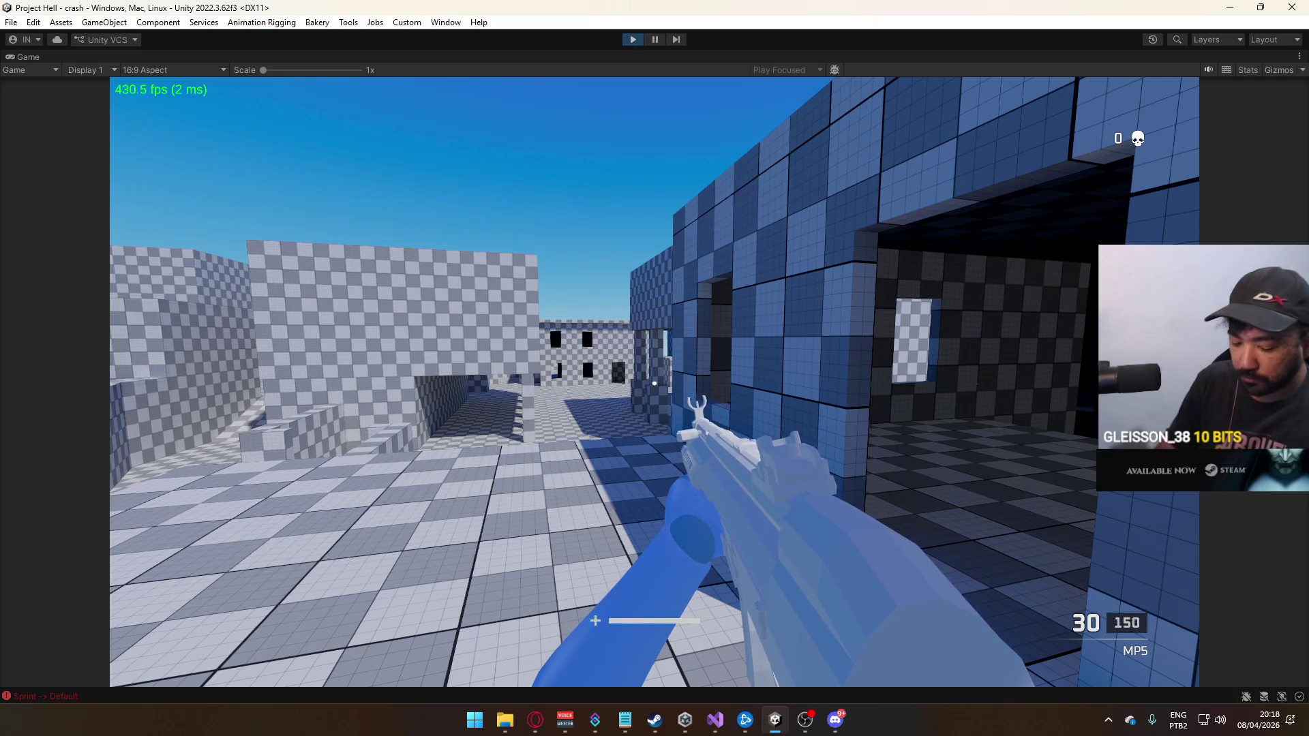
key(super)
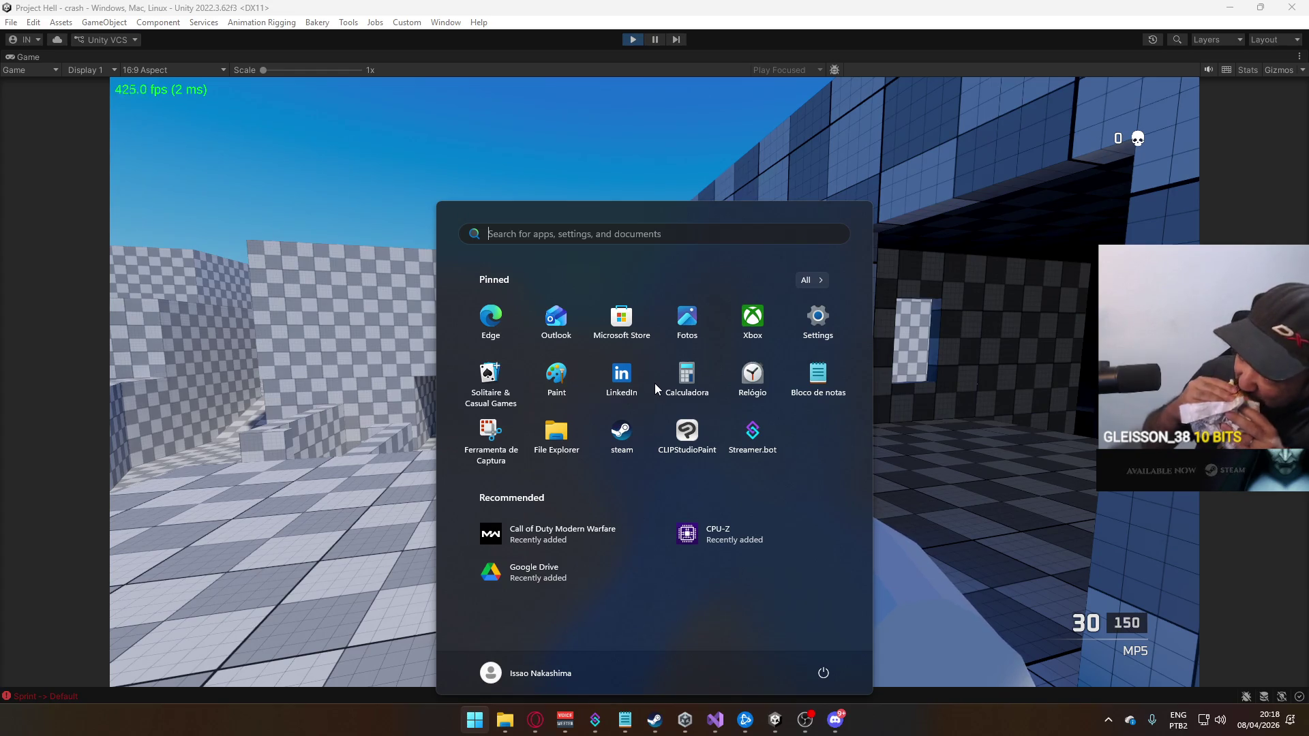
Exit Play mode to return to the editing layout with the title scene open
click(635, 38)
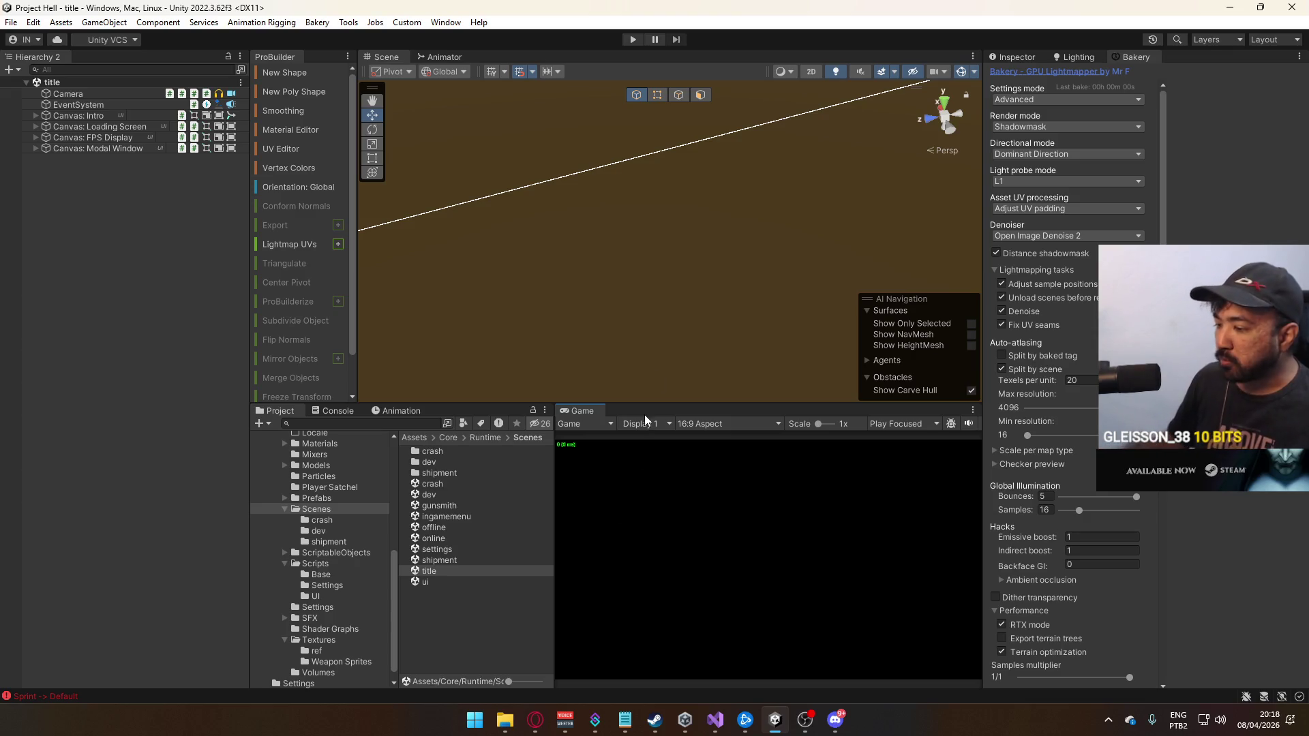
Open Twitch in a new Opera GX tab, expand the followed channels list, and open the first live stream
click(534, 720)
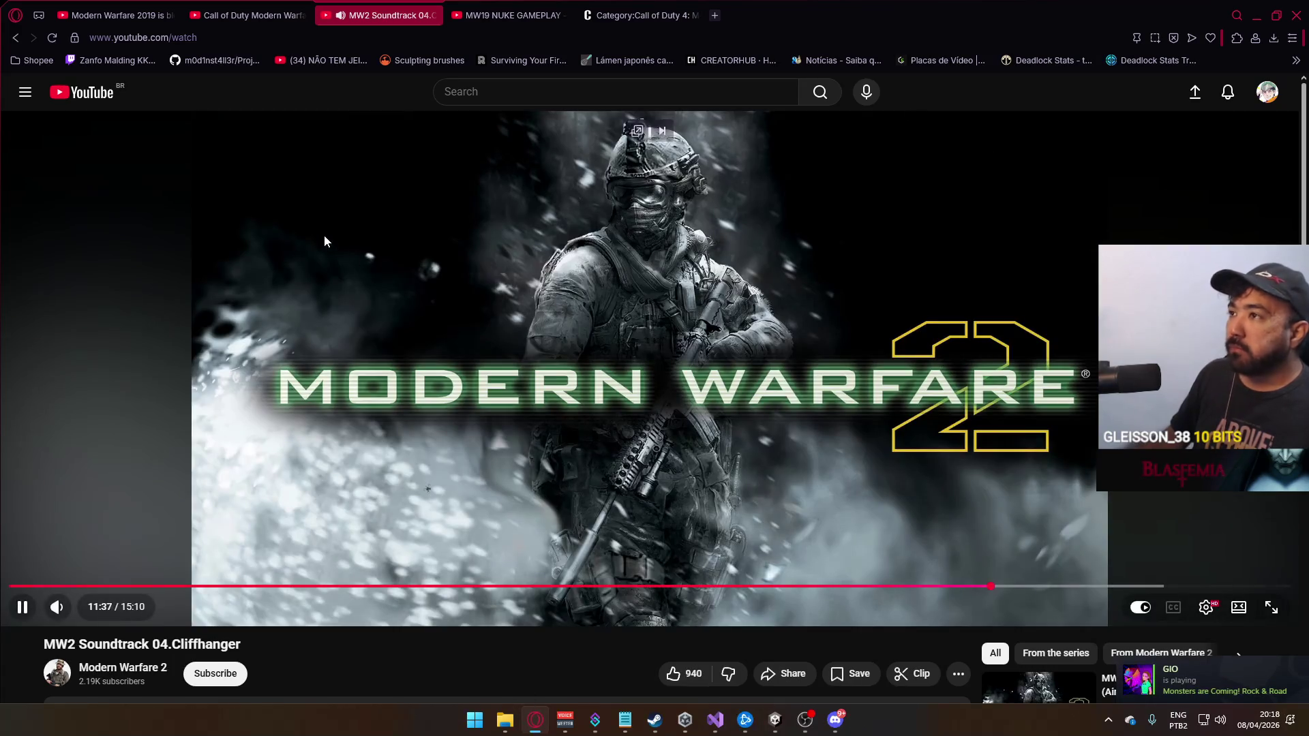
click(716, 16)
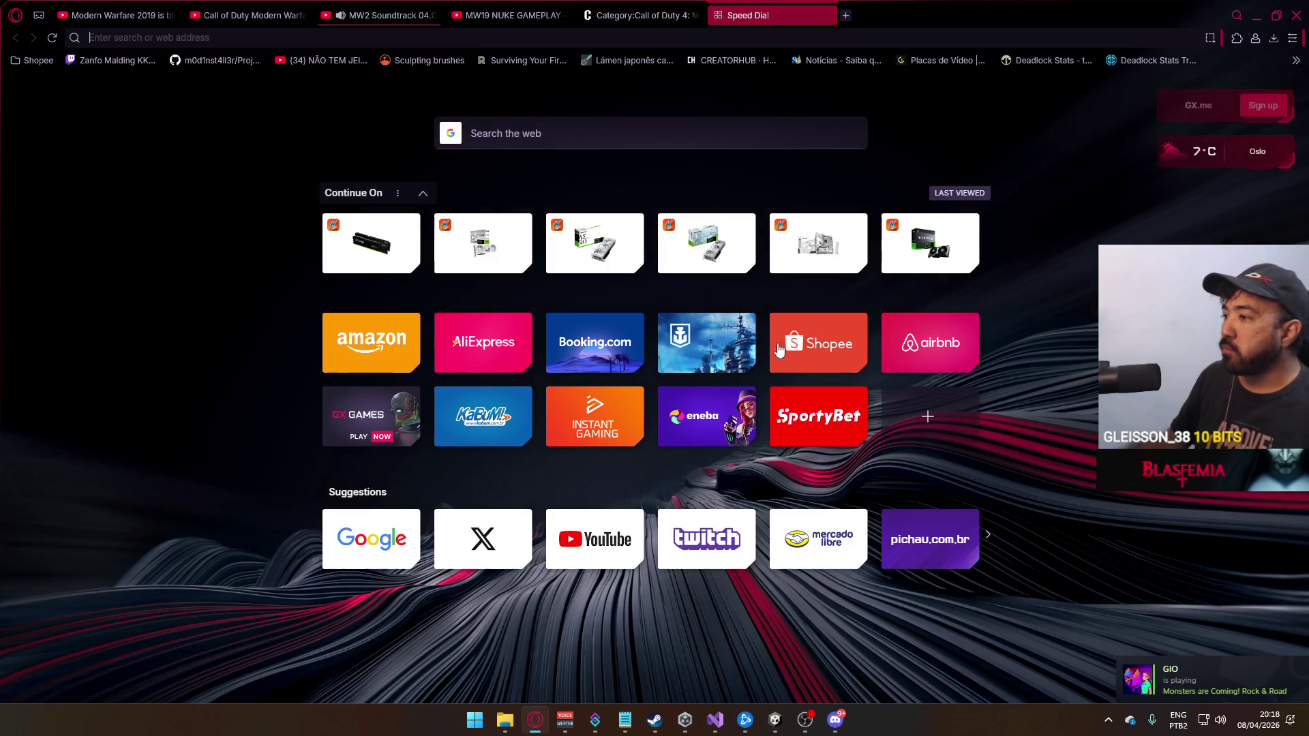
click(720, 526)
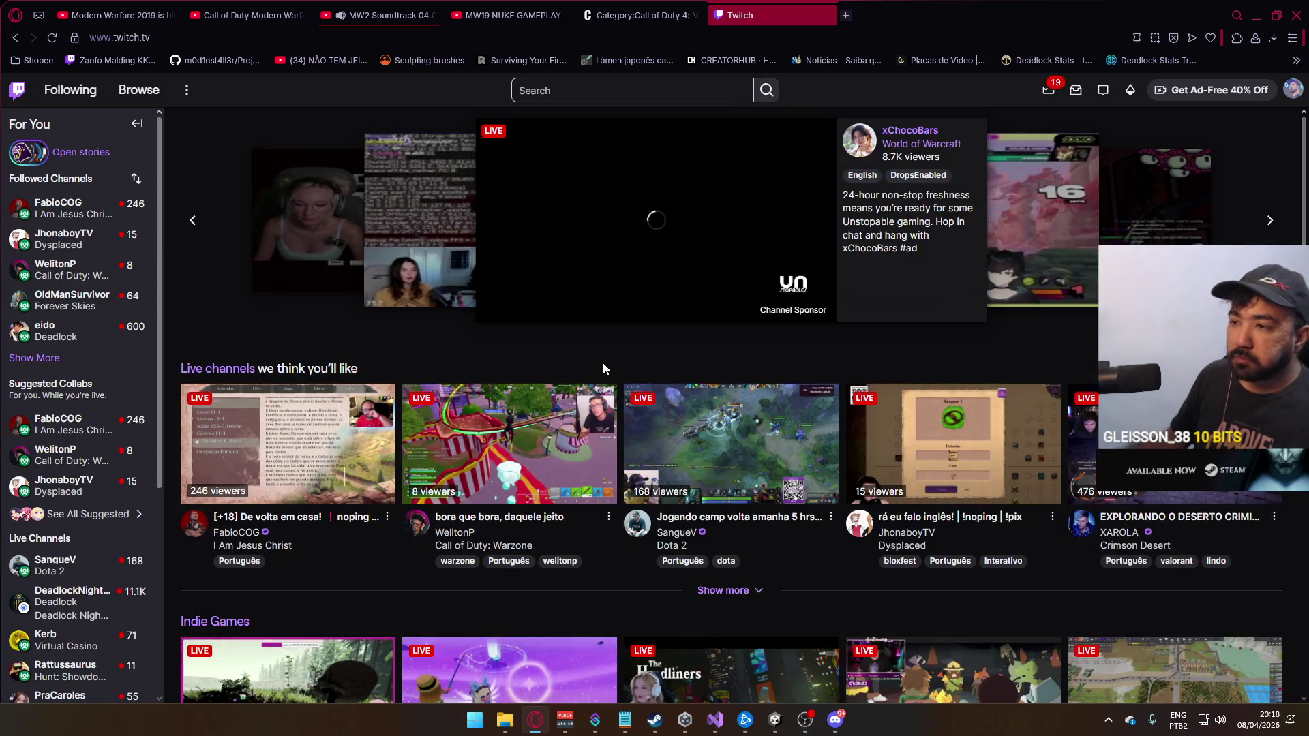
click(46, 358)
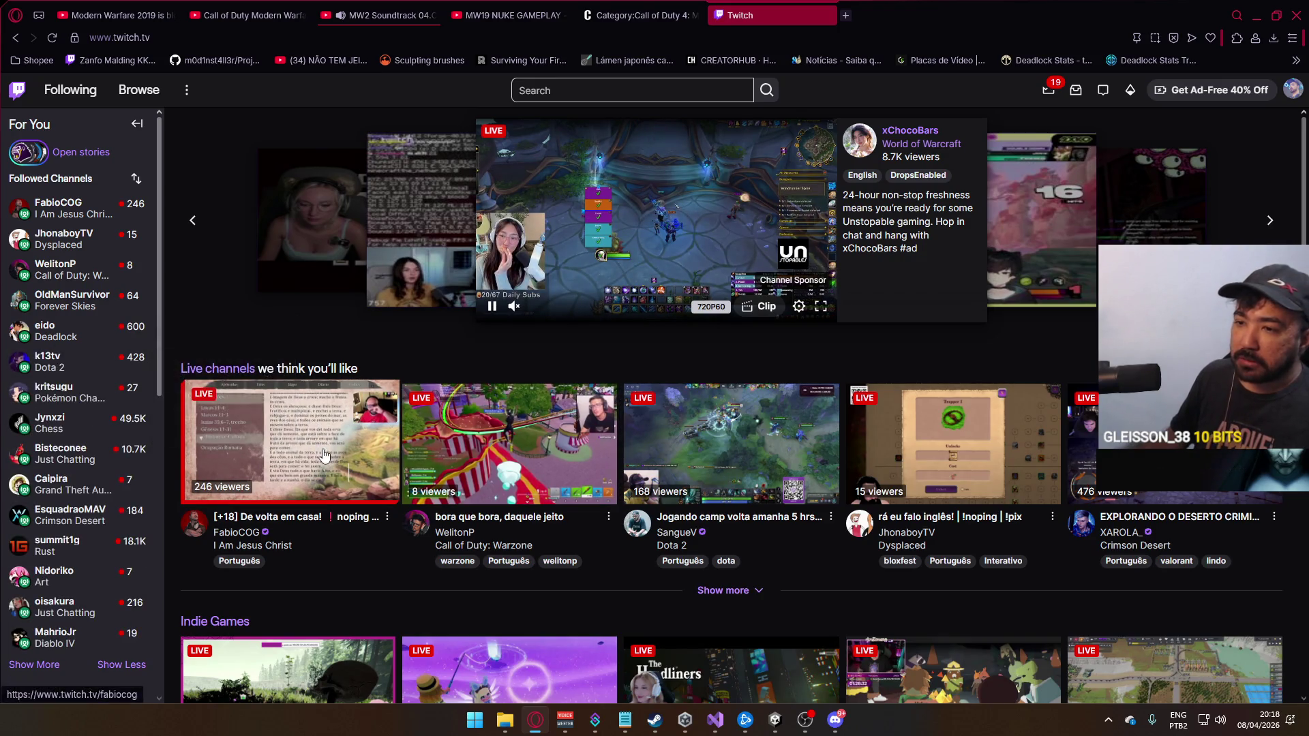
click(388, 434)
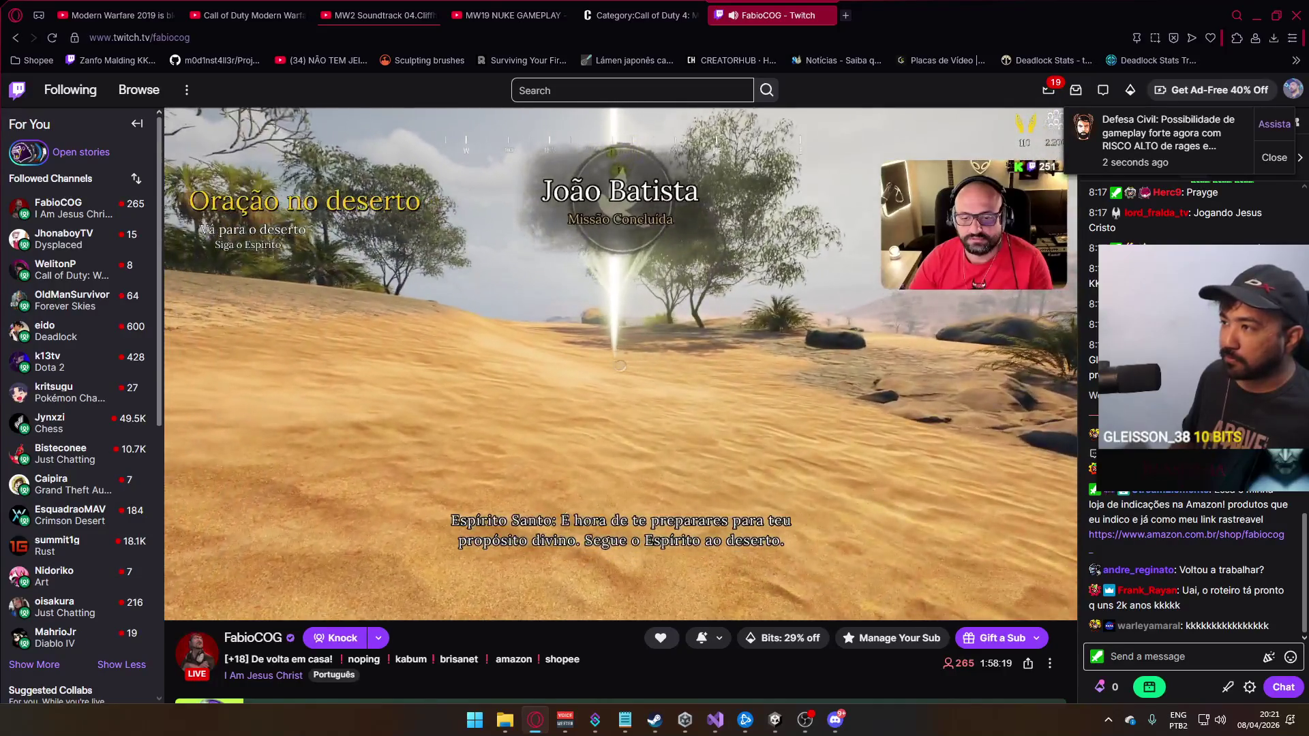
Pause the followed channel's live I Am Jesus Christ stream
click(692, 330)
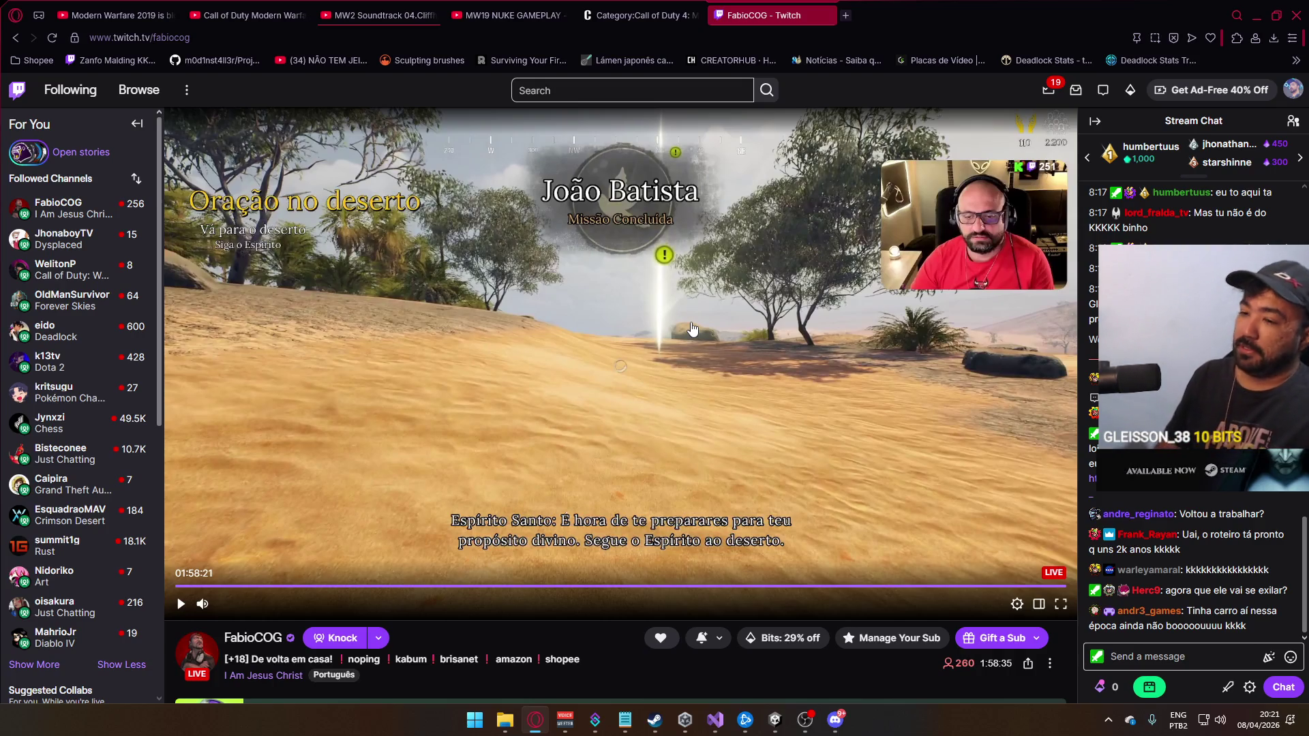
click(692, 330)
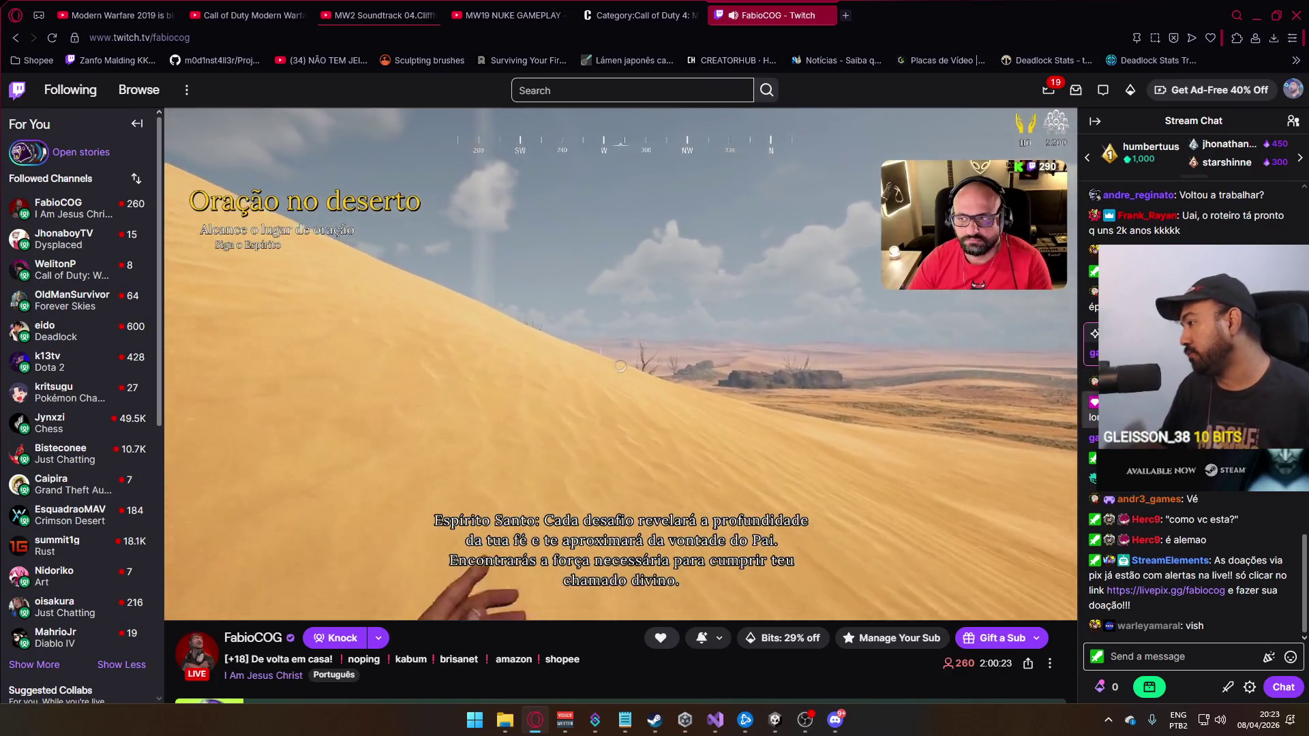
Post 'n é seguidor' and 'se n for um zé perdido, é fazendo graça' in the stream chat
click(1159, 625)
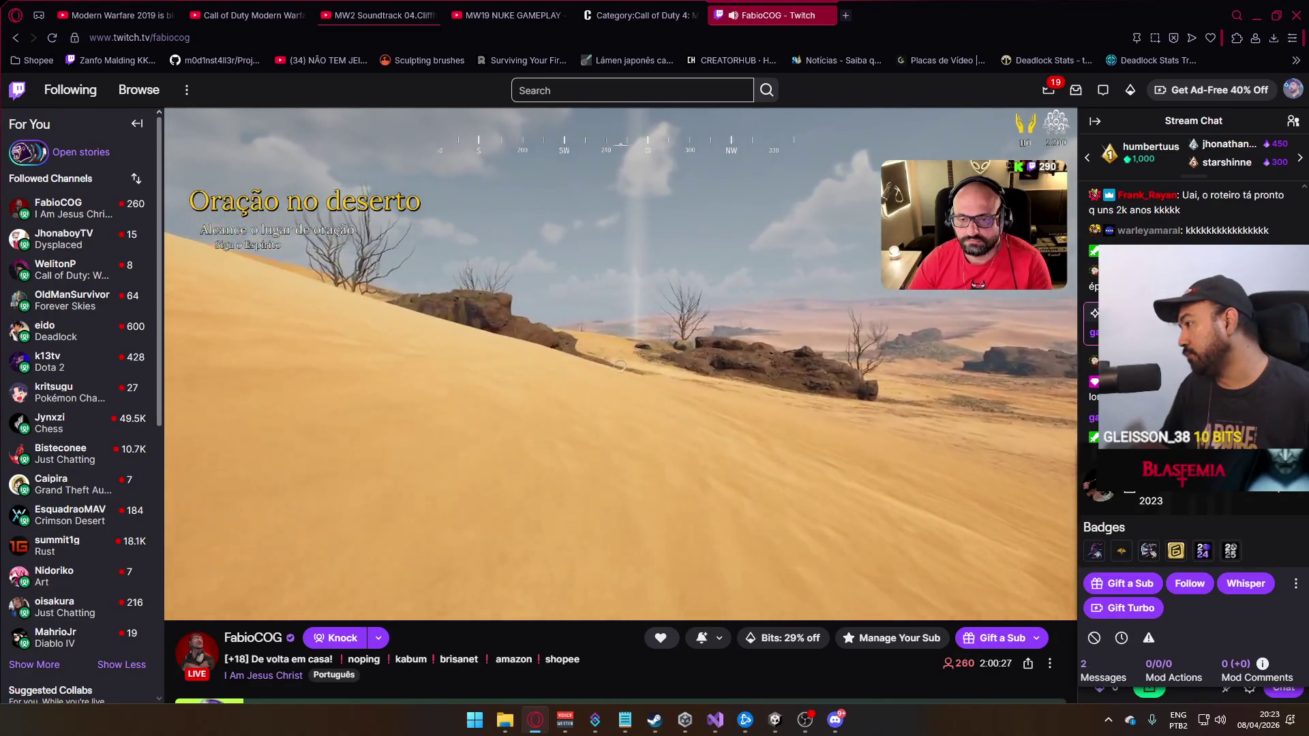
key(Escape)
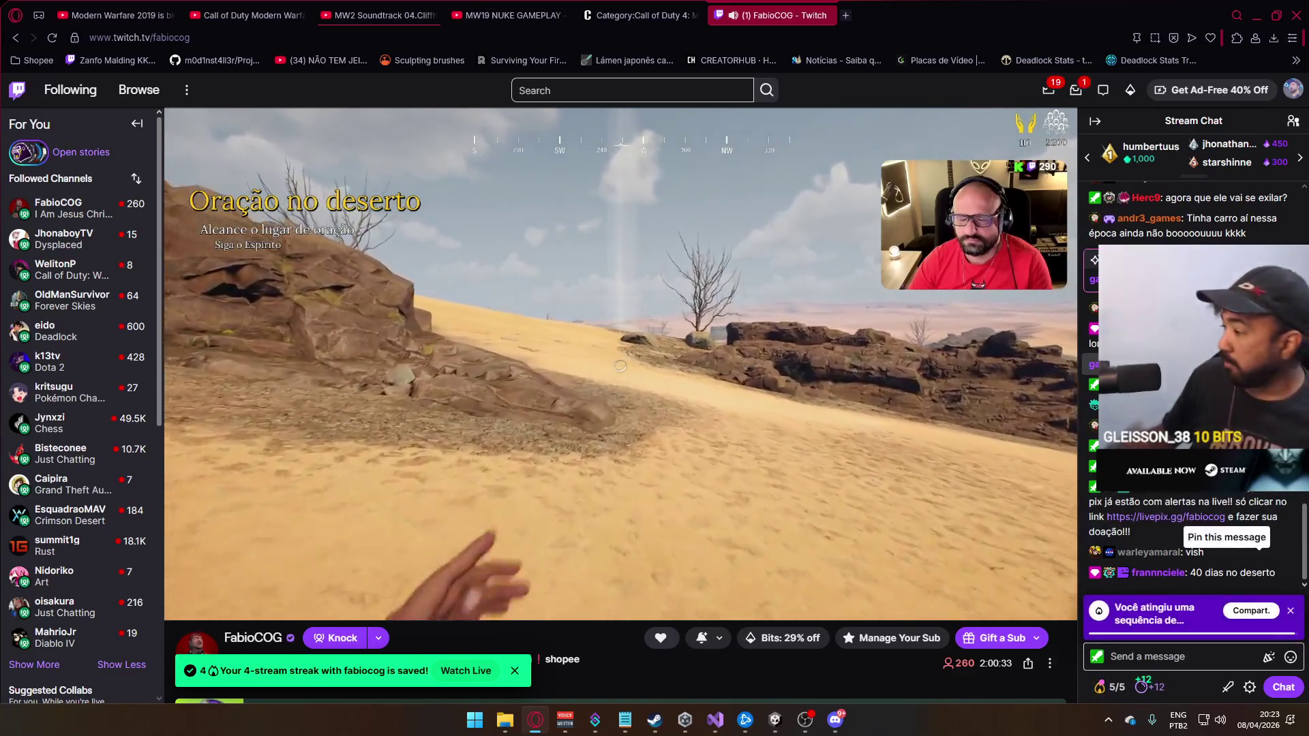
click(1192, 658)
text(n)
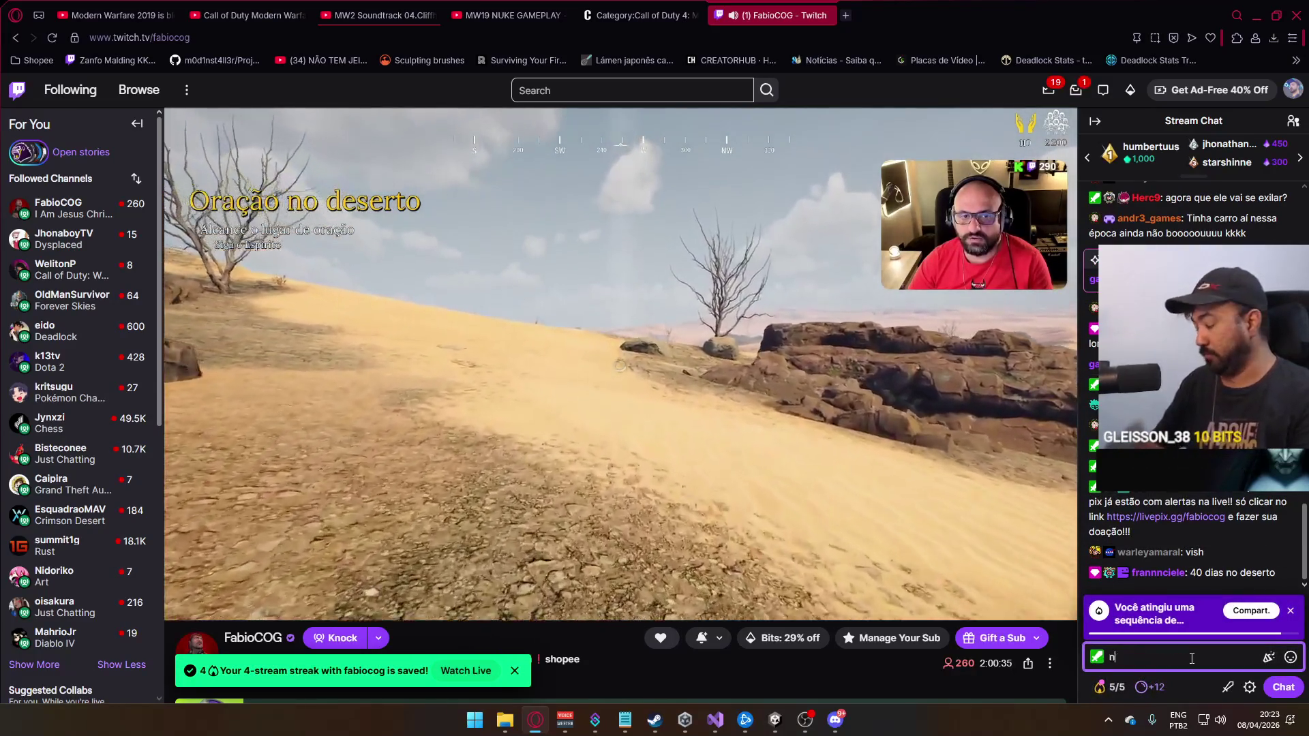
text( é seguidor)
key(Return)
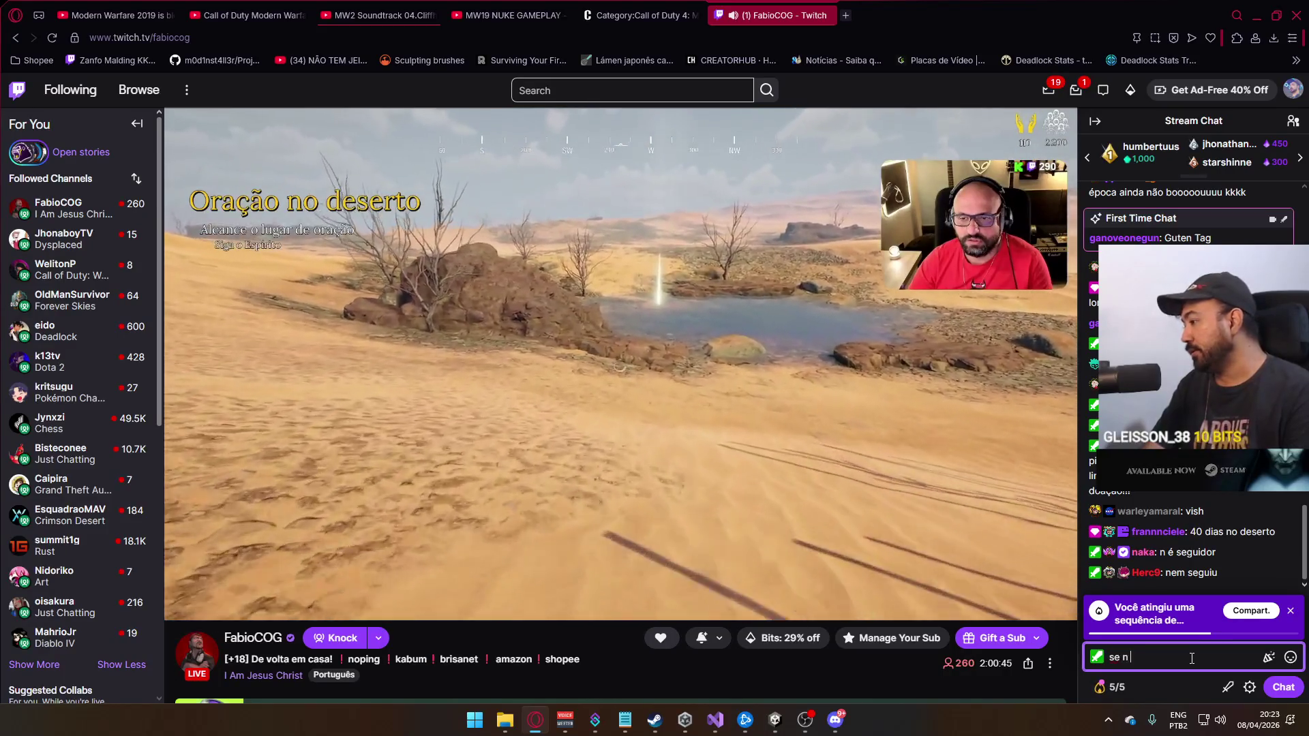
text(for um zé perdido, é)
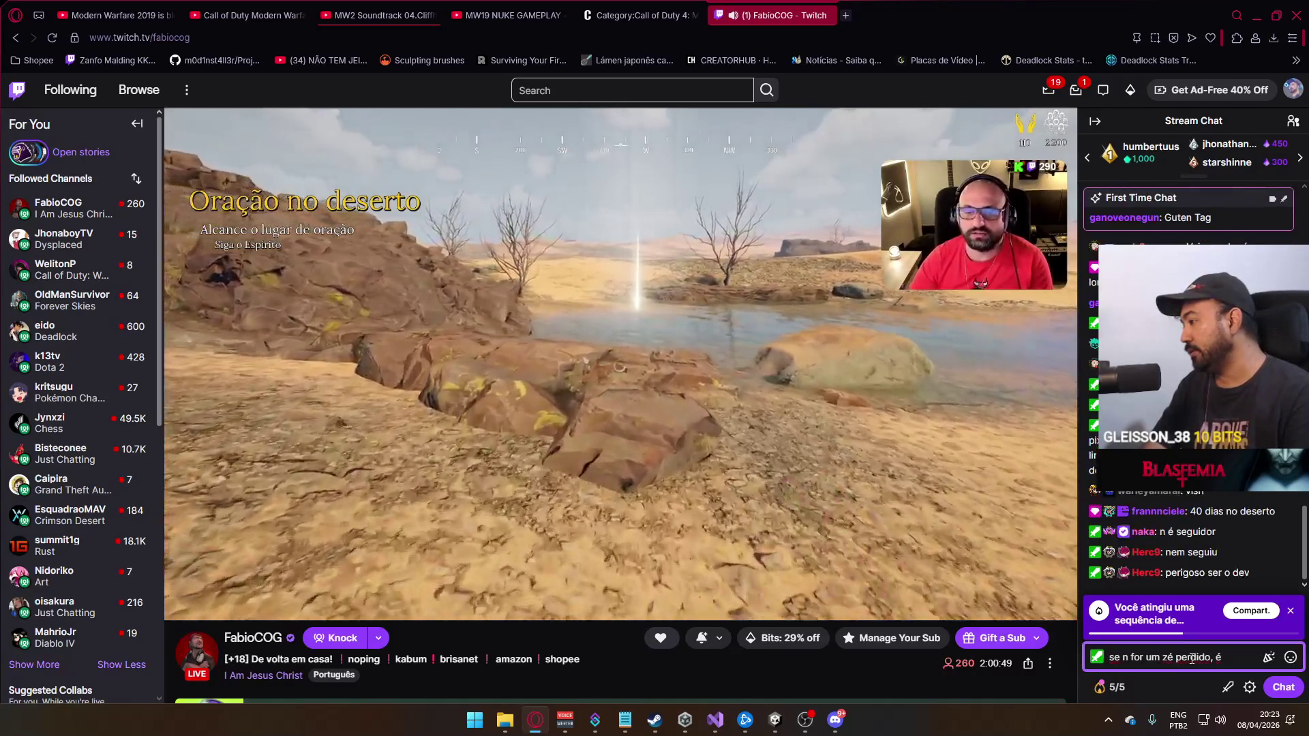
text(zendo graça)
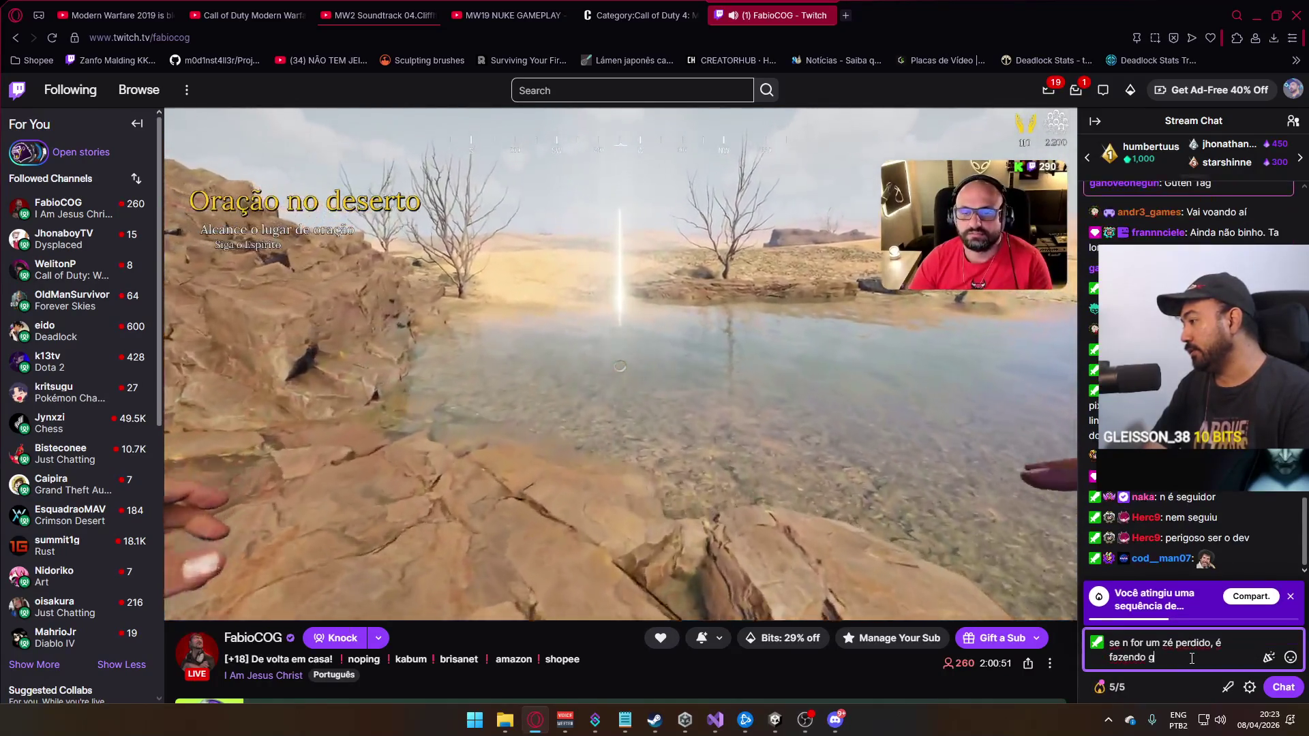
key(Return)
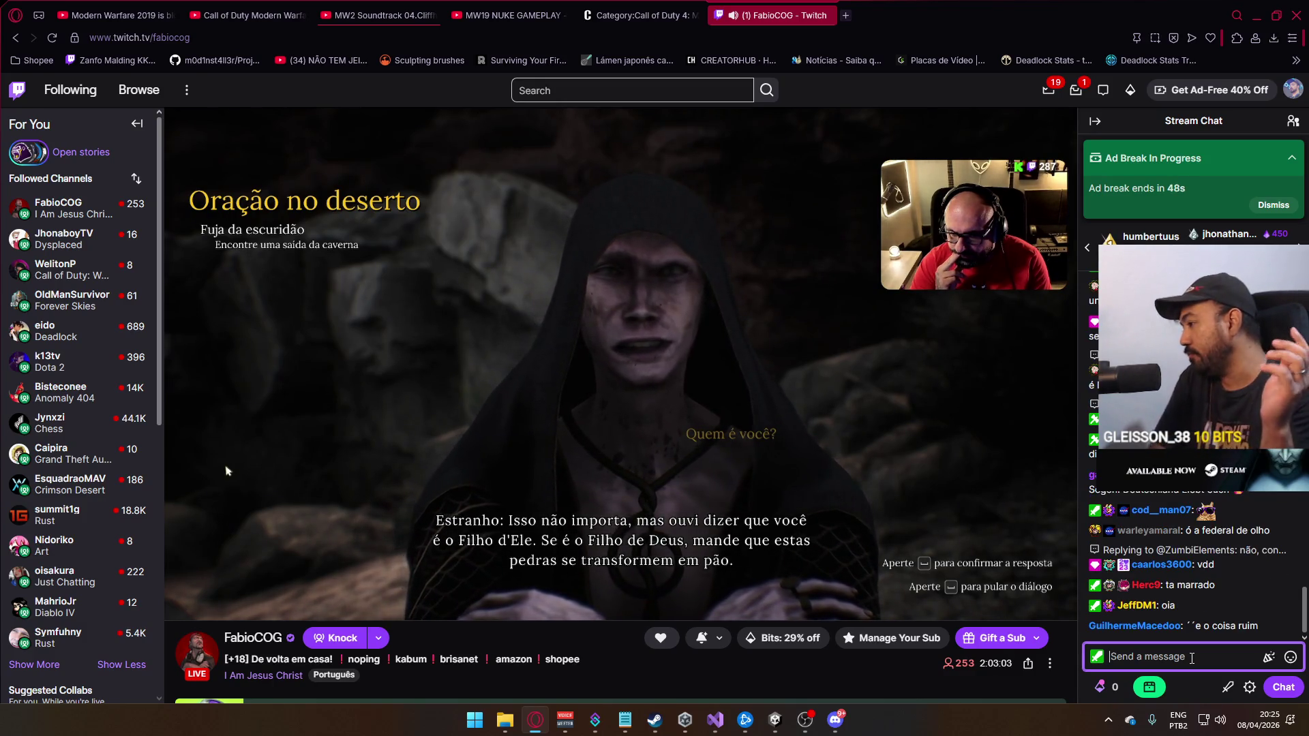
Type the chat reply 'a pronto satan', mute the stream tab's audio, and minimize Opera
text(agora pron)
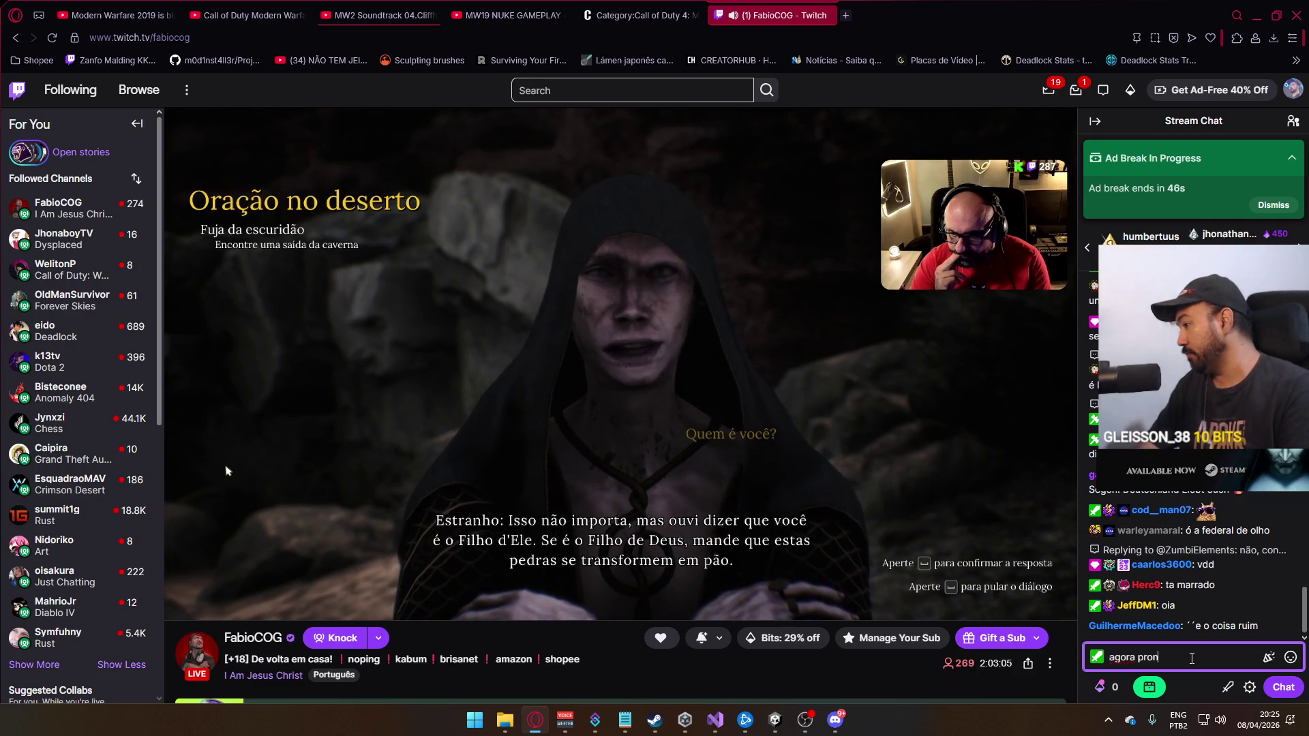
text(to satan)
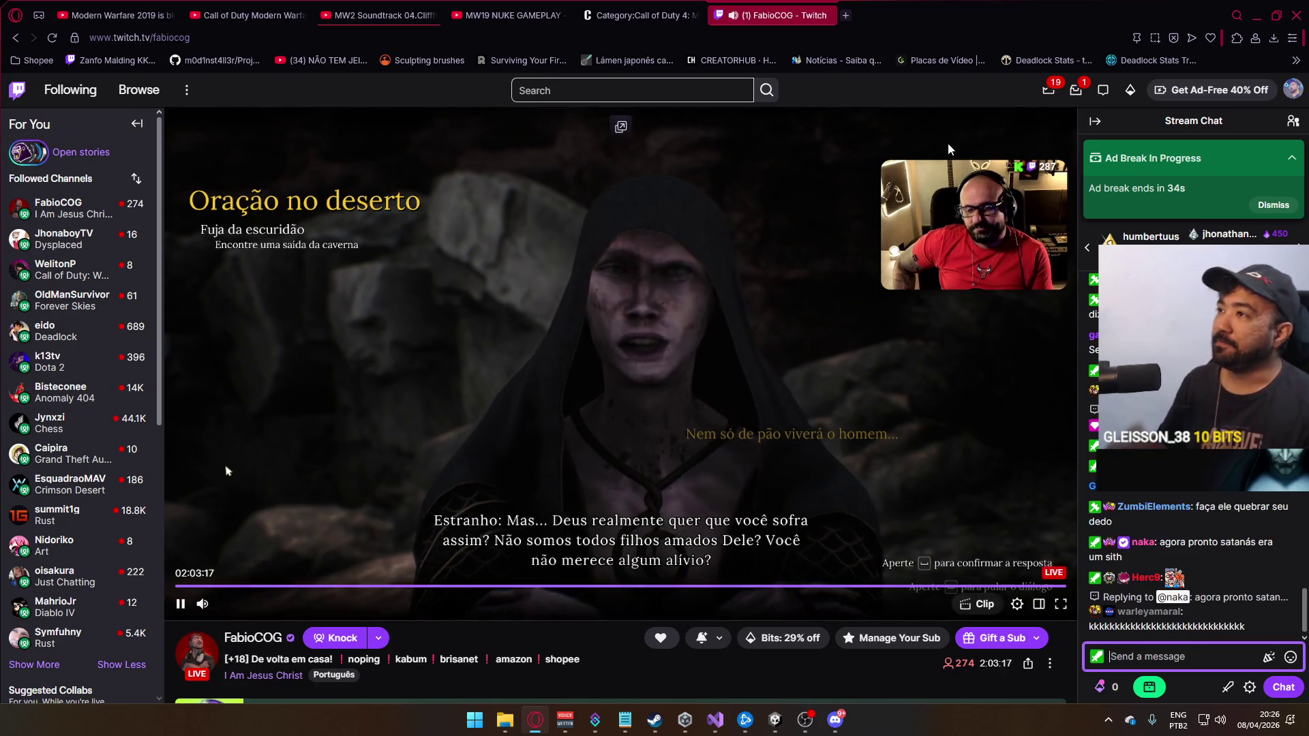
click(734, 16)
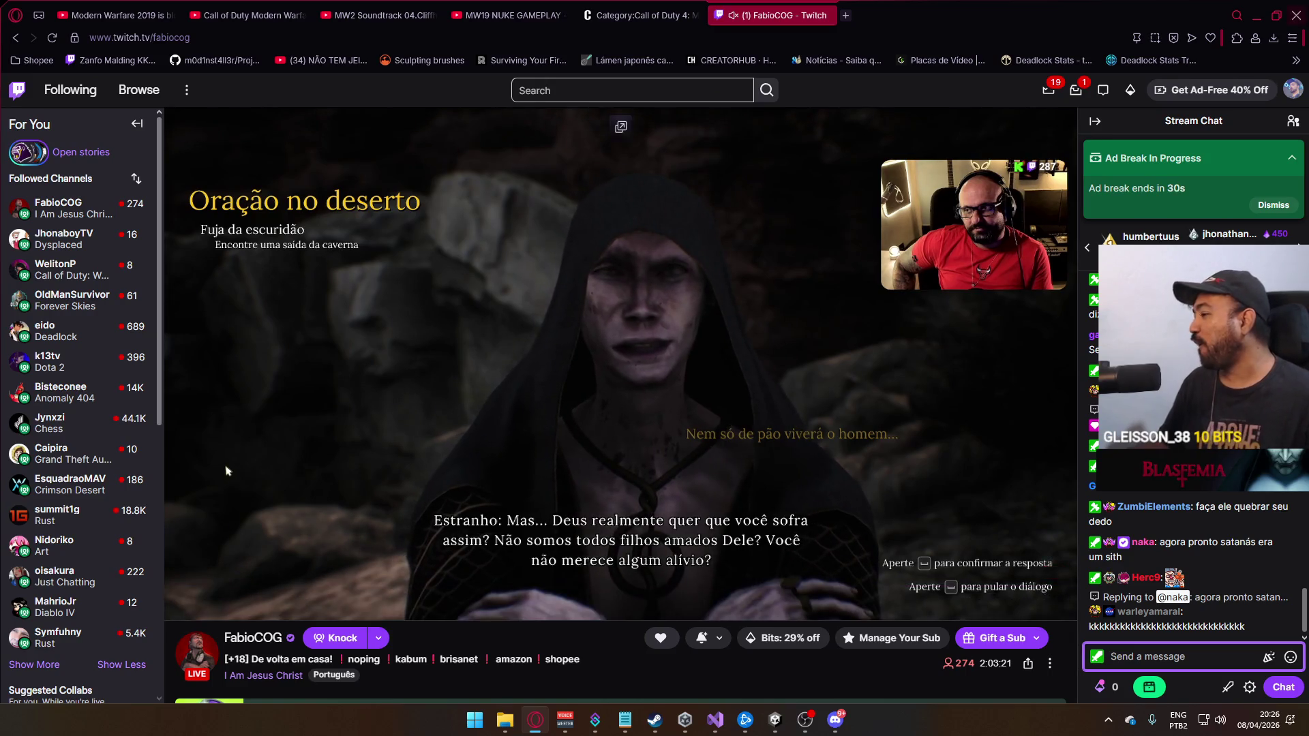
click(1257, 17)
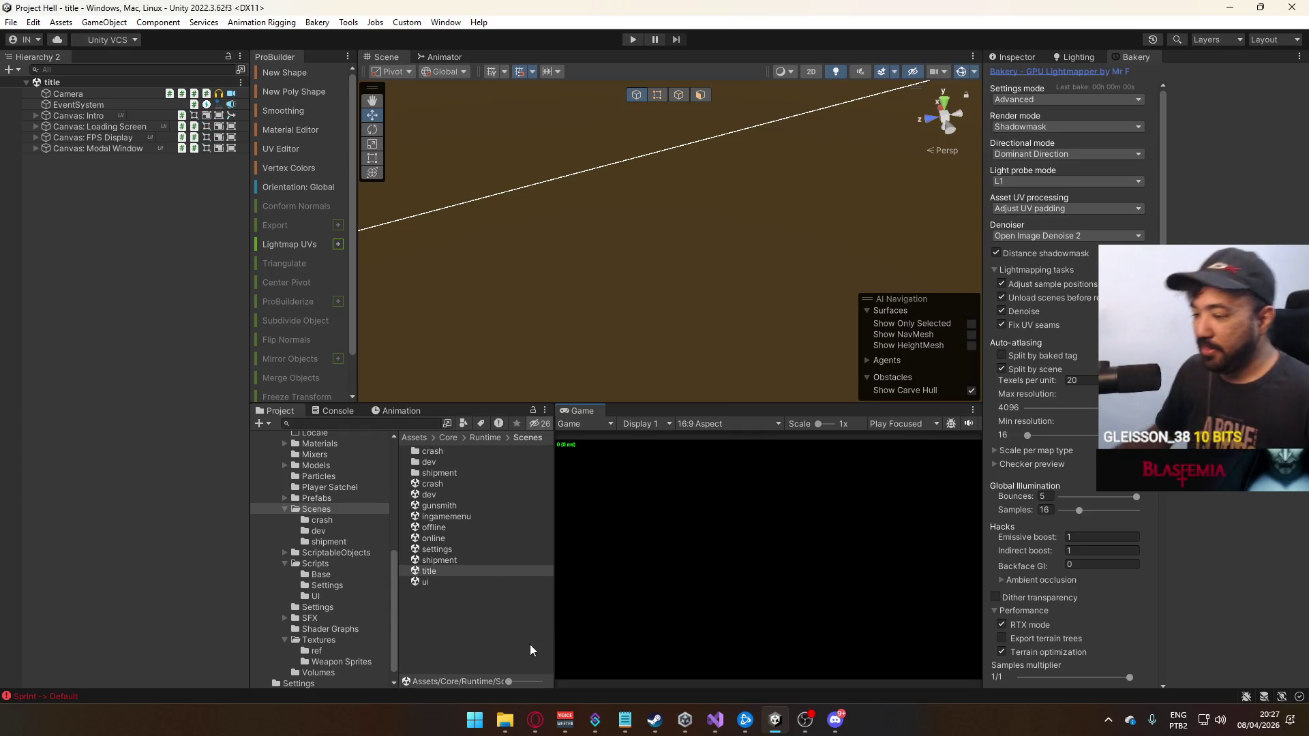
Switch to the MW2 Soundtrack tab in Opera, then return focus to Unity Editor
click(535, 720)
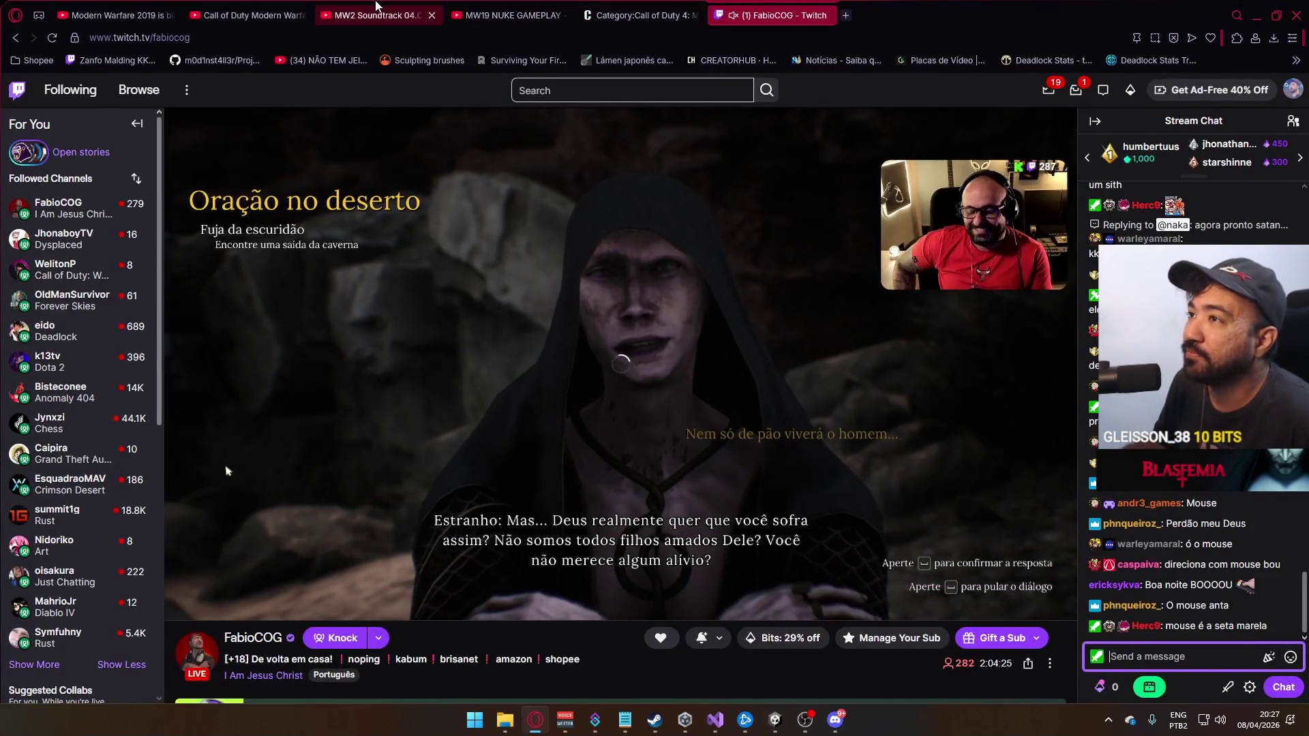
click(375, 13)
key(super+Down)
key(super+Down)
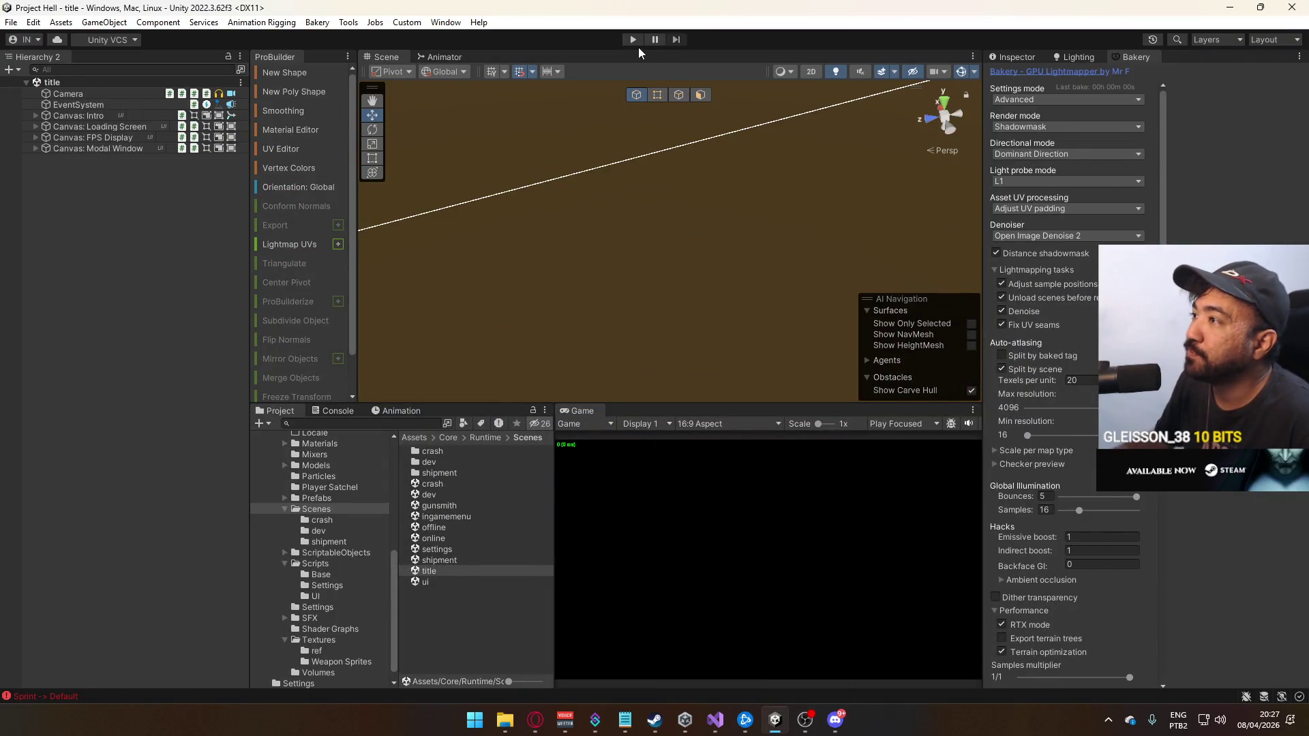
Enter Play mode, load the crash map offline, and sprint toward the pillared corridor
click(634, 40)
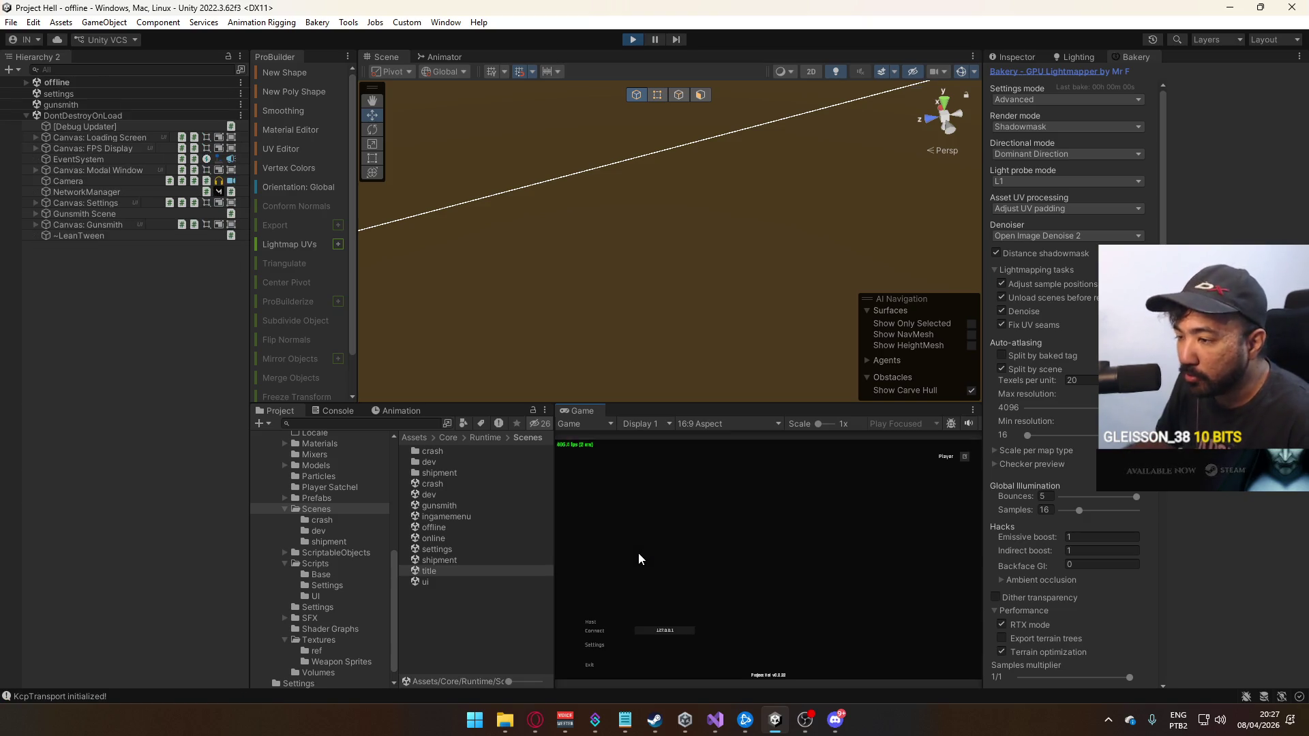
click(604, 620)
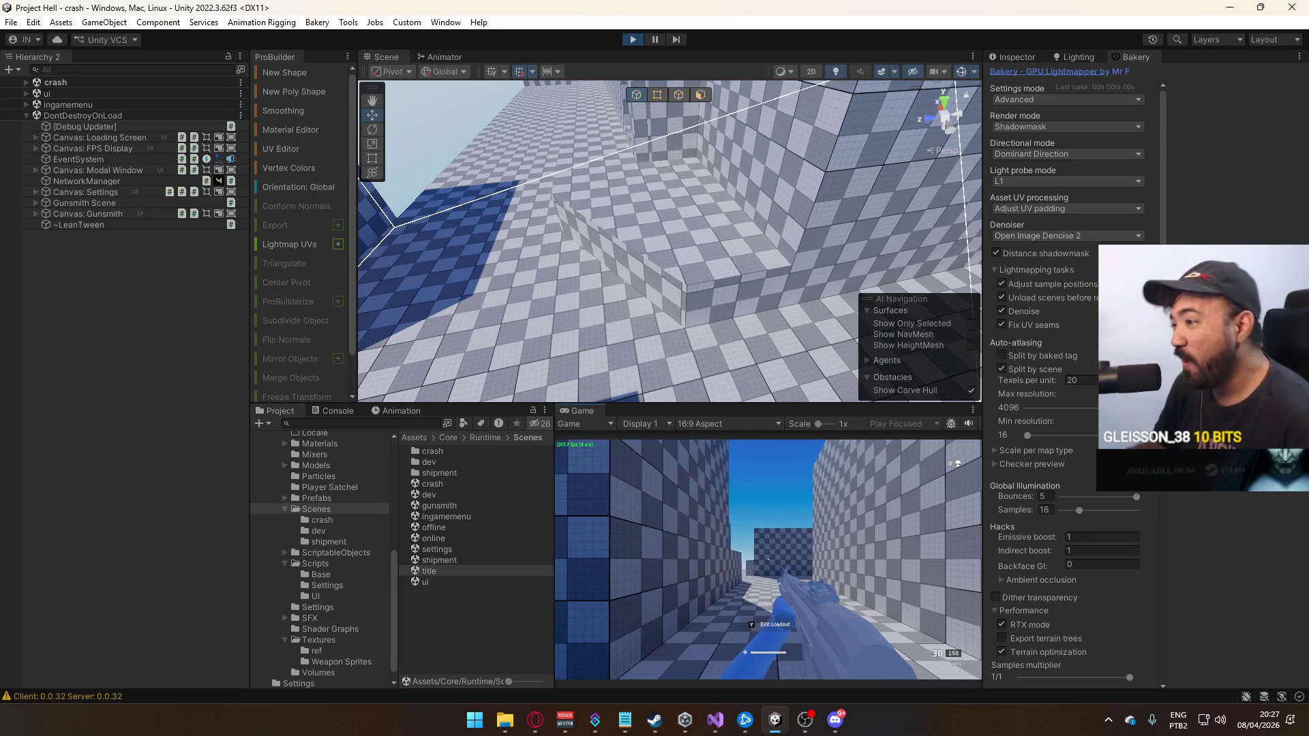
key(w)
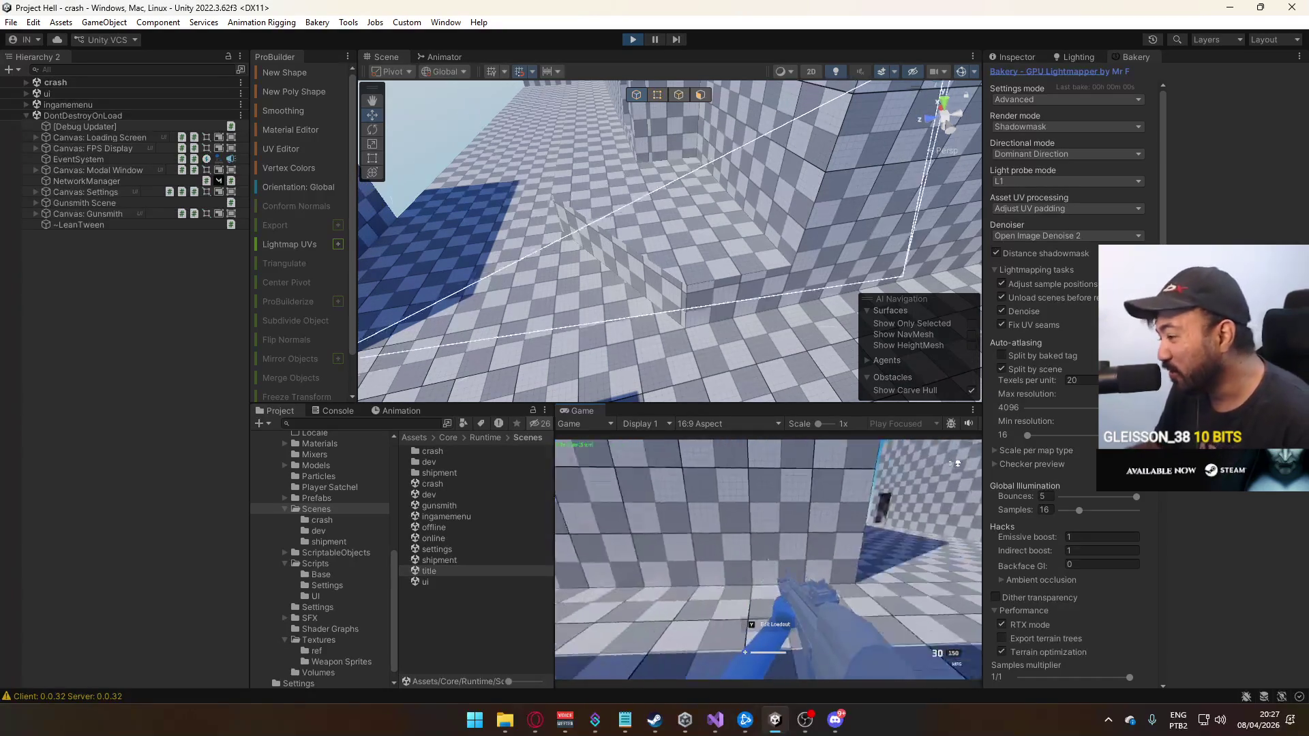
key(shift)
key(w)
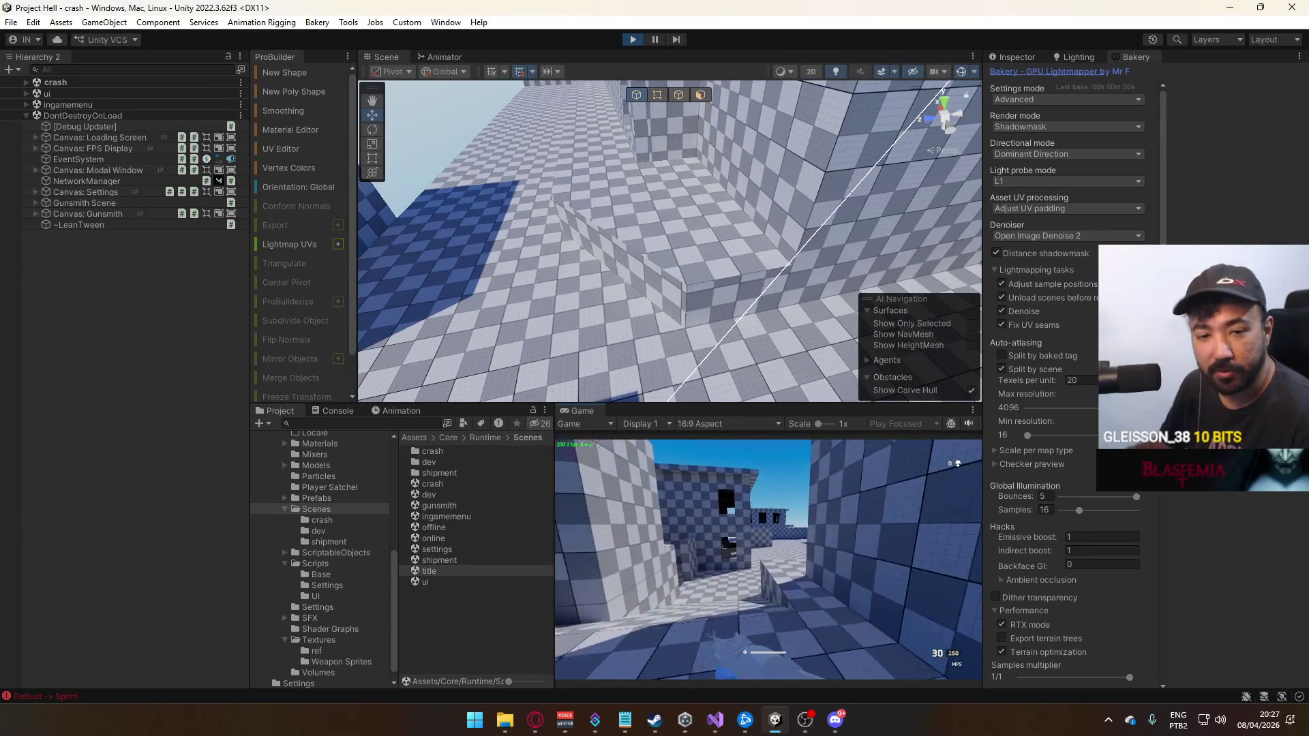
key(w)
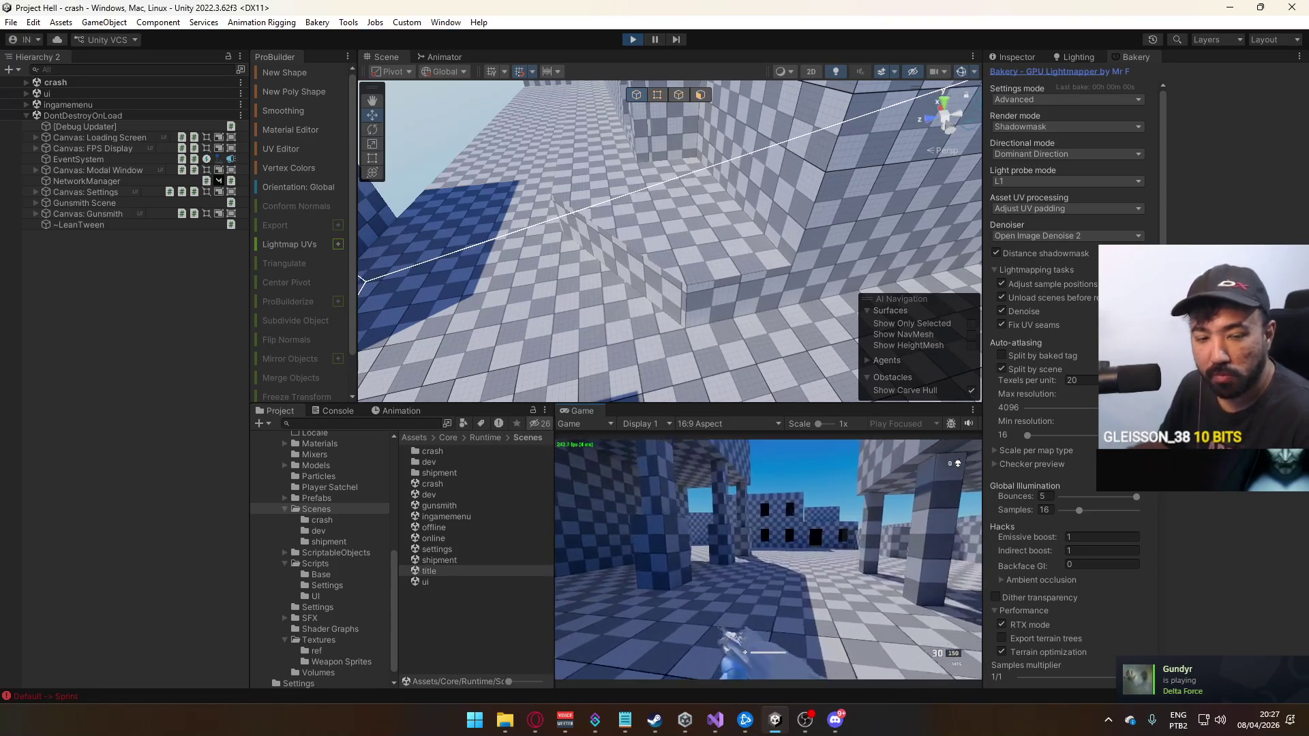
key(super)
key(super)
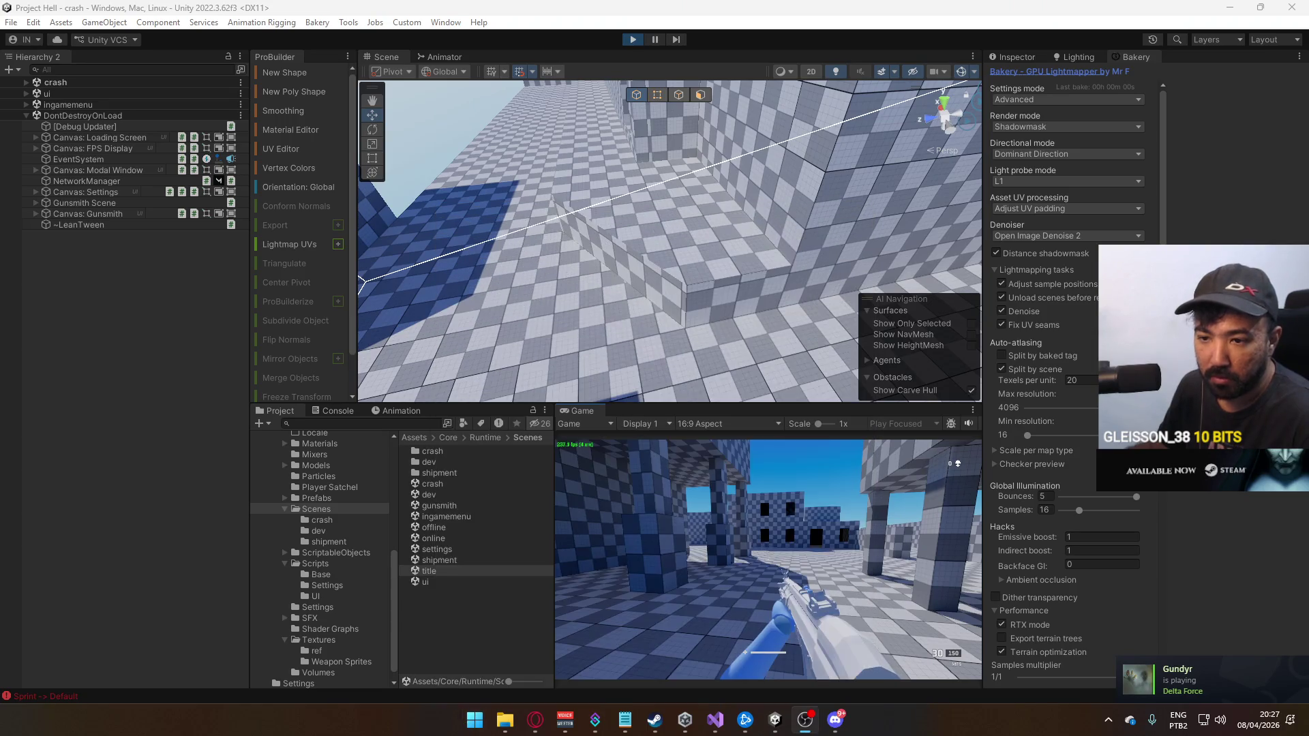
Walk the blockout's corridors into the brighter room, then end the playtest with Ctrl+P
click(655, 453)
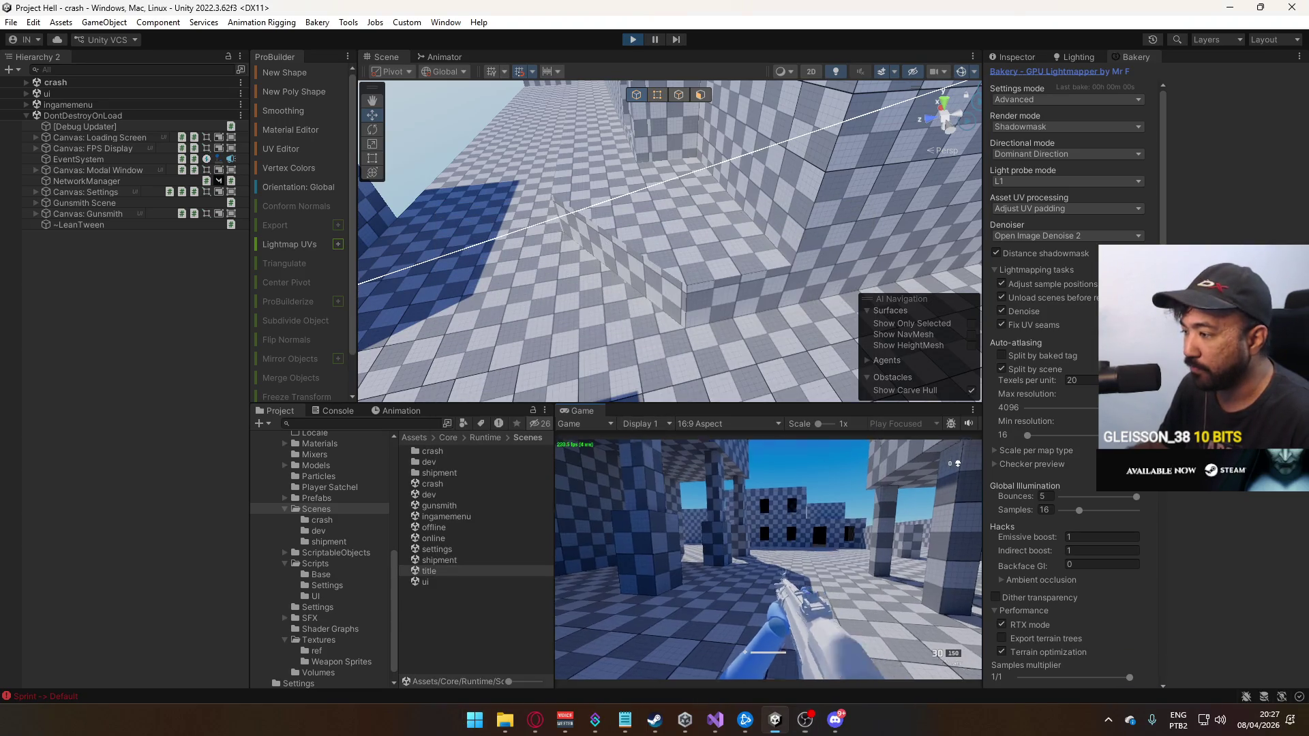
key(w)
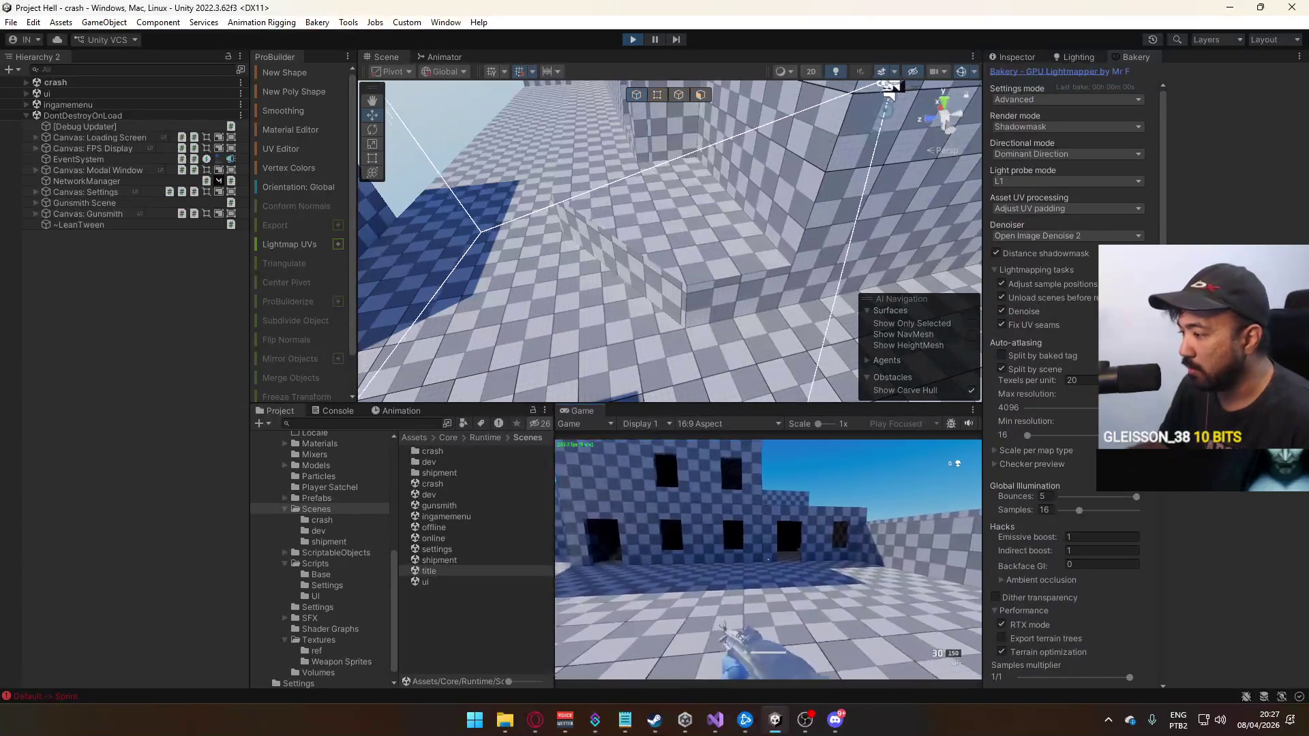
key(w)
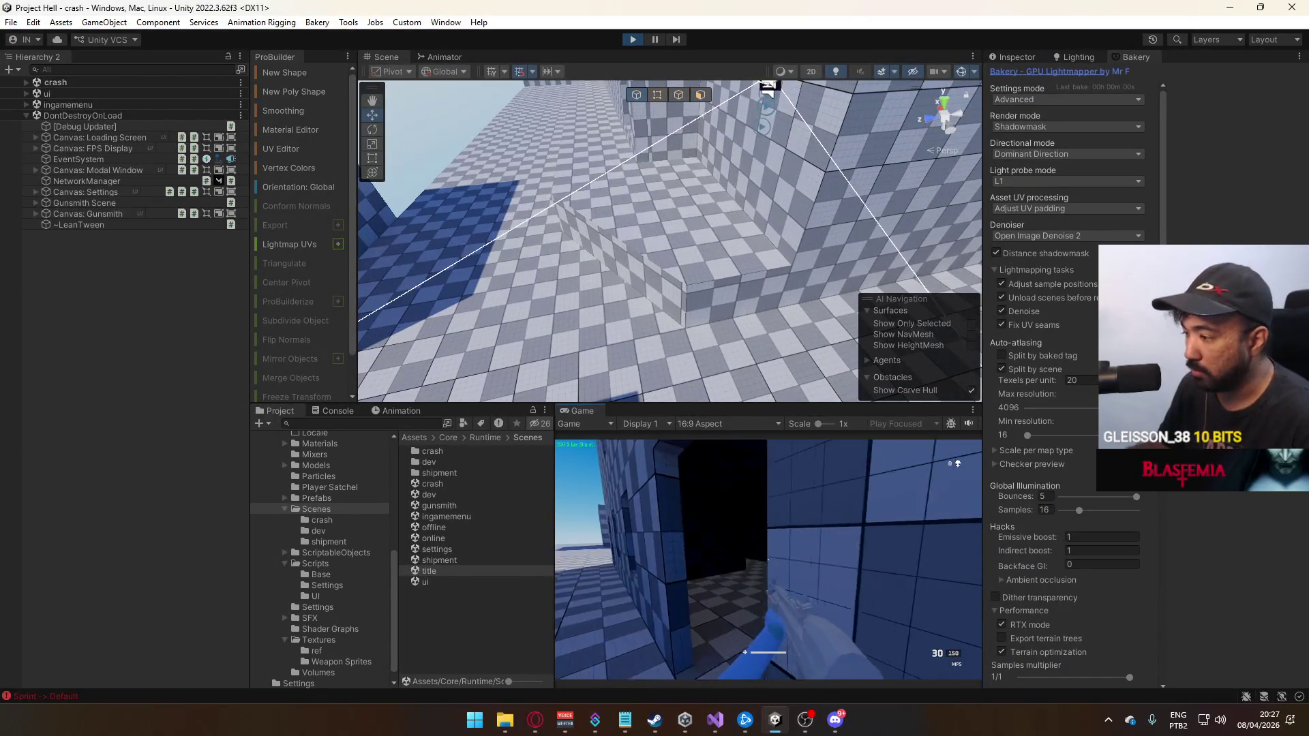
key(w)
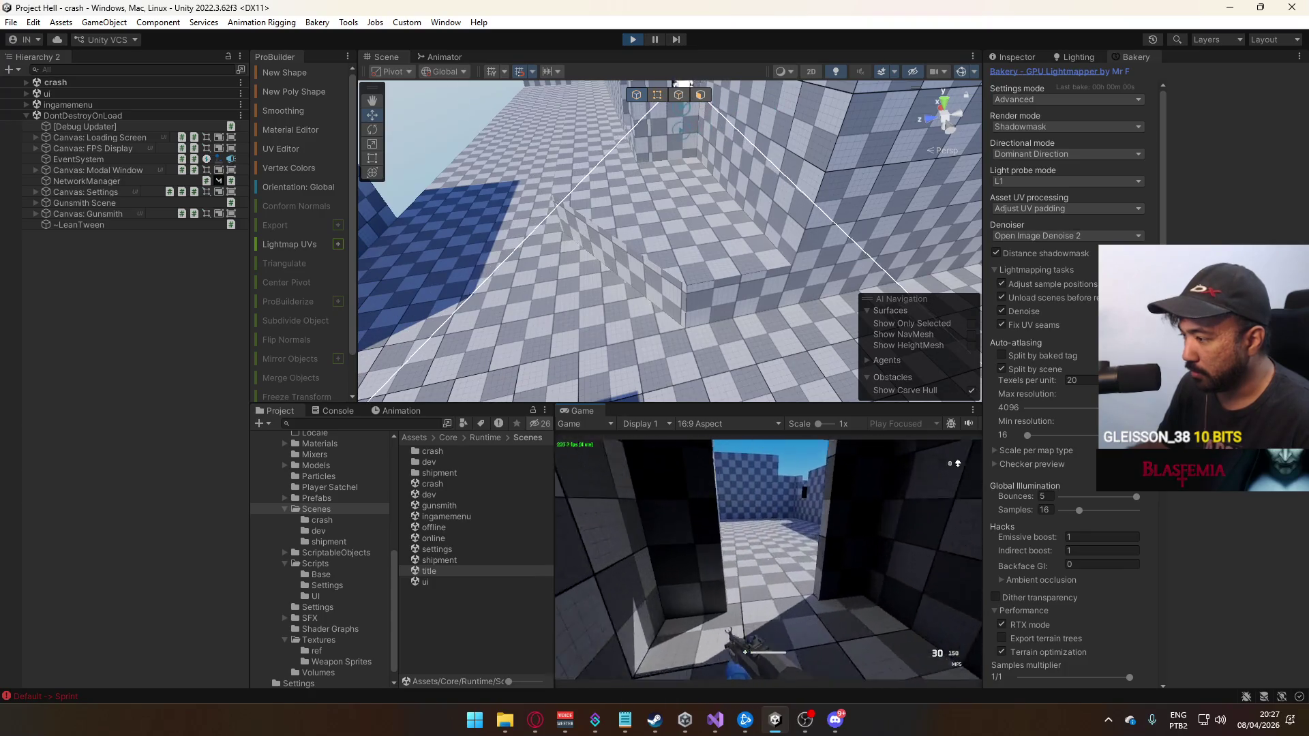
key(w)
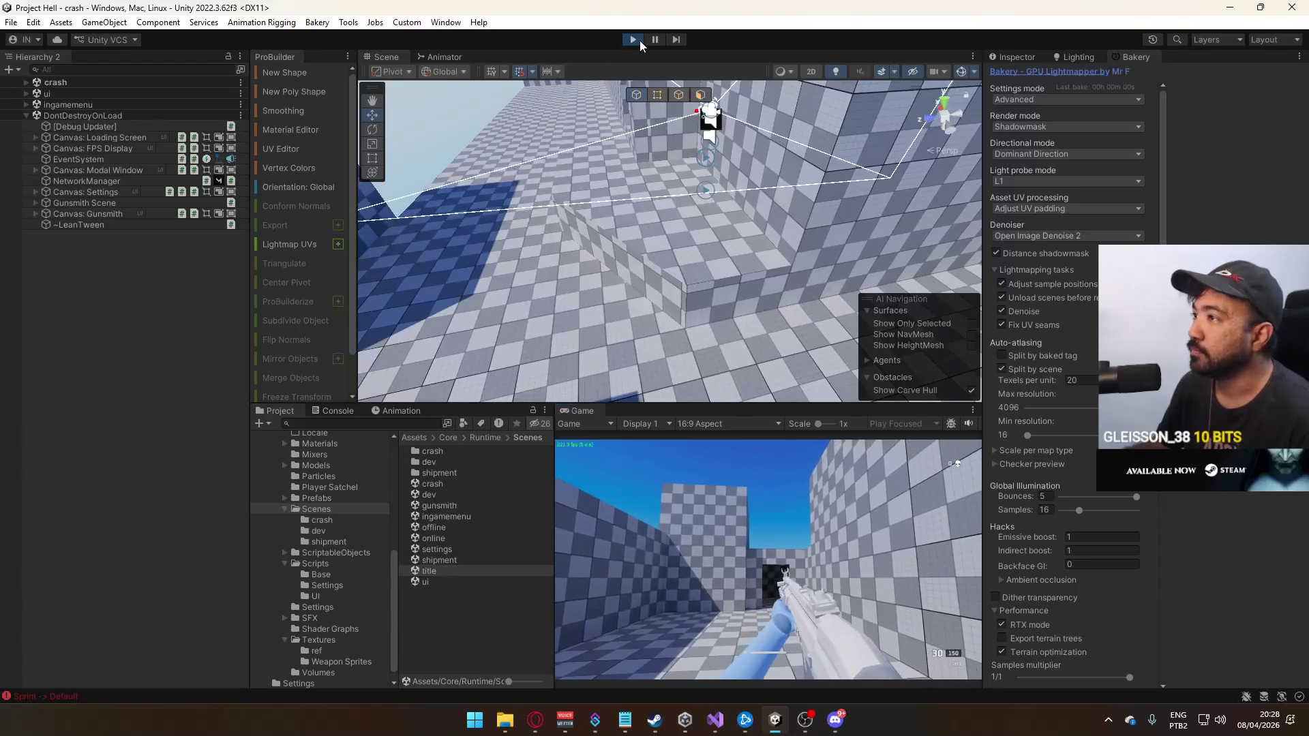
key(ctrl+p)
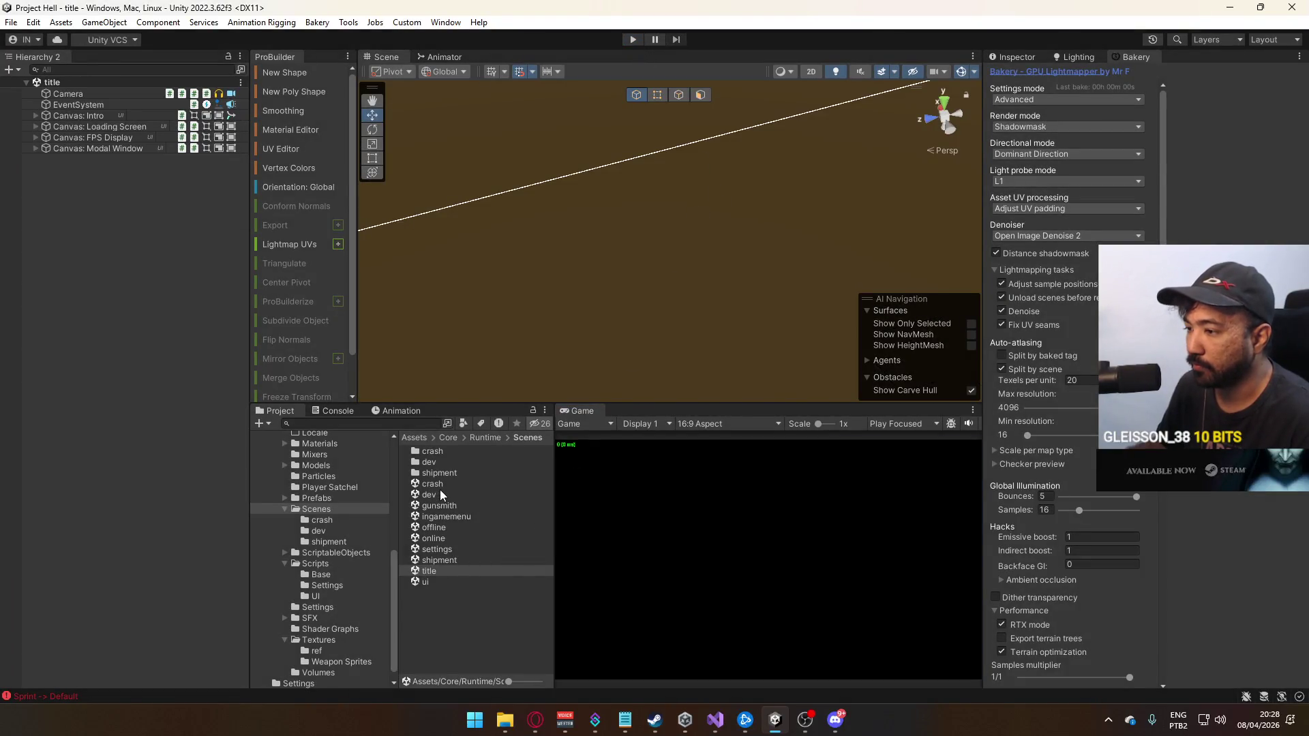
Open the crash scene and fly in to inspect the Long Road block and Cube (36)
double_click(433, 483)
mouse_move(636, 334)
mouse_down()
mouse_move(750, 267)
mouse_move(843, 299)
mouse_move(681, 246)
mouse_move(759, 299)
mouse_move(620, 300)
mouse_move(616, 316)
mouse_move(468, 257)
mouse_move(339, 292)
mouse_move(449, 334)
mouse_move(268, 342)
mouse_move(378, 343)
mouse_up()
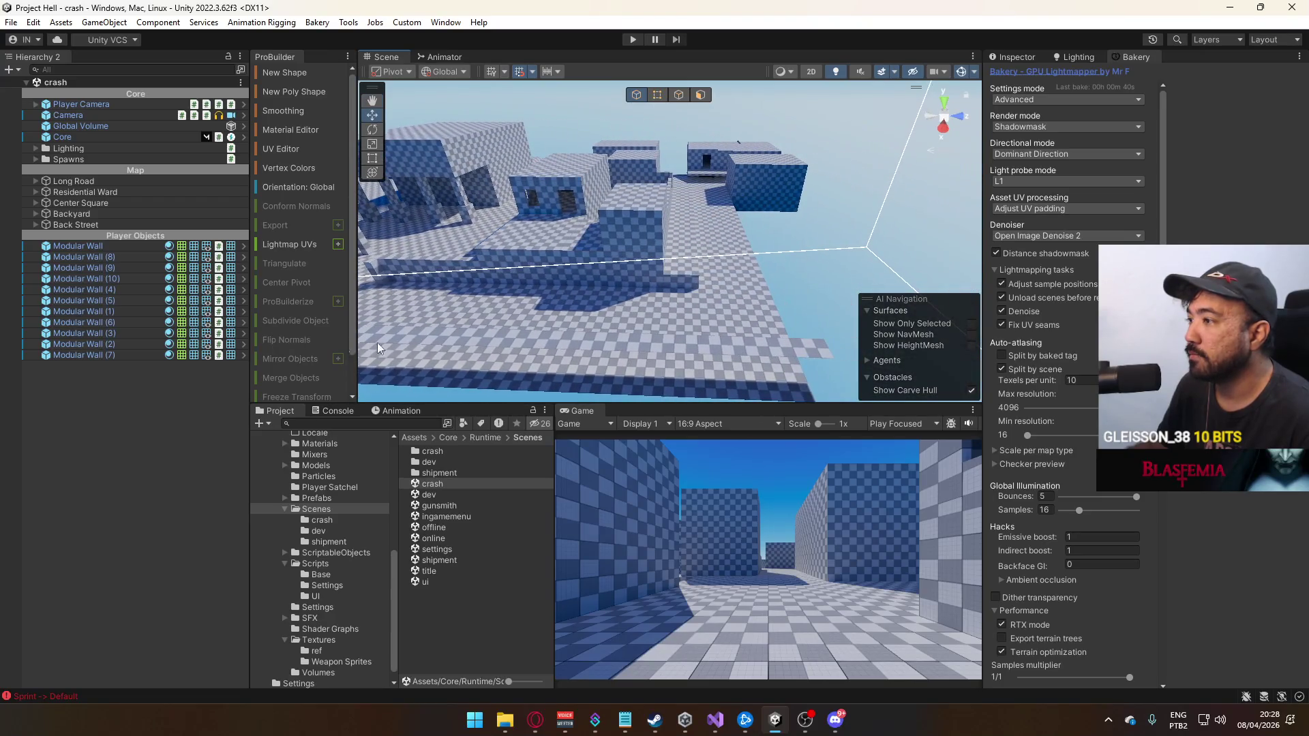
click(691, 312)
mouse_move(710, 302)
mouse_down()
mouse_move(672, 290)
mouse_move(731, 284)
mouse_up()
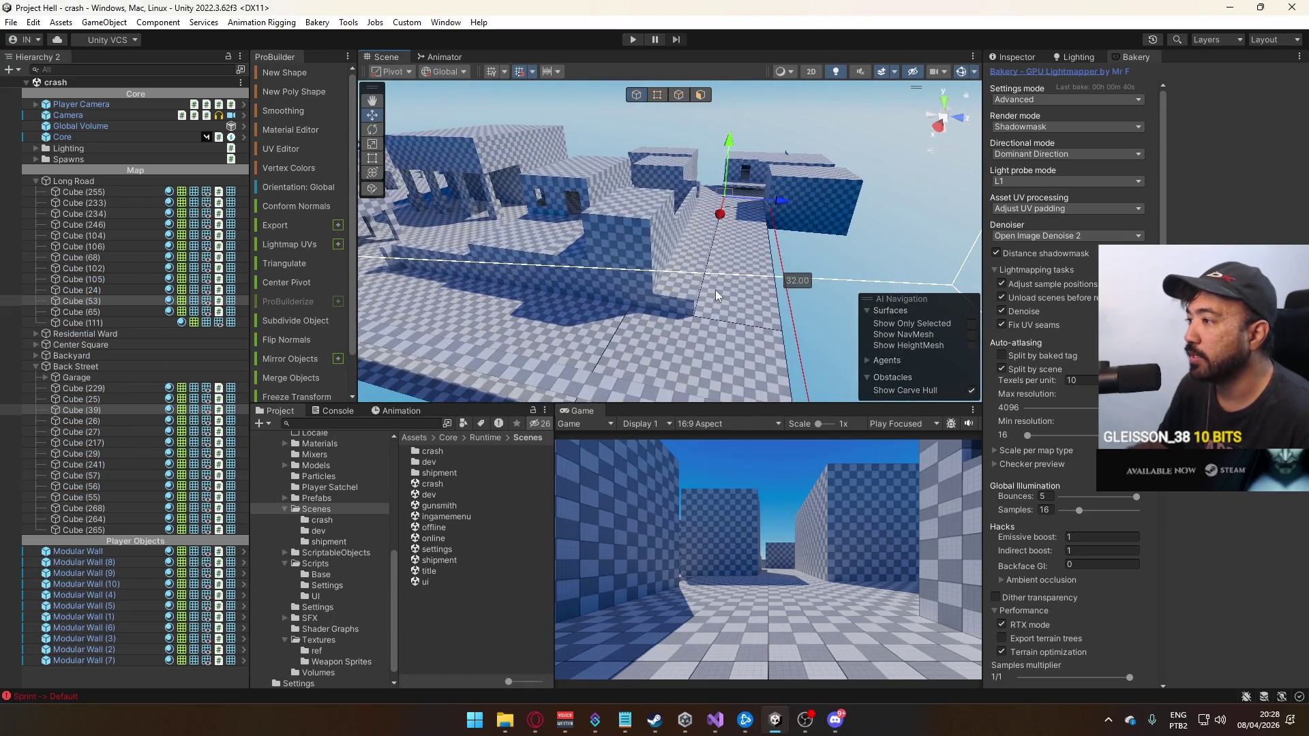
click(688, 294)
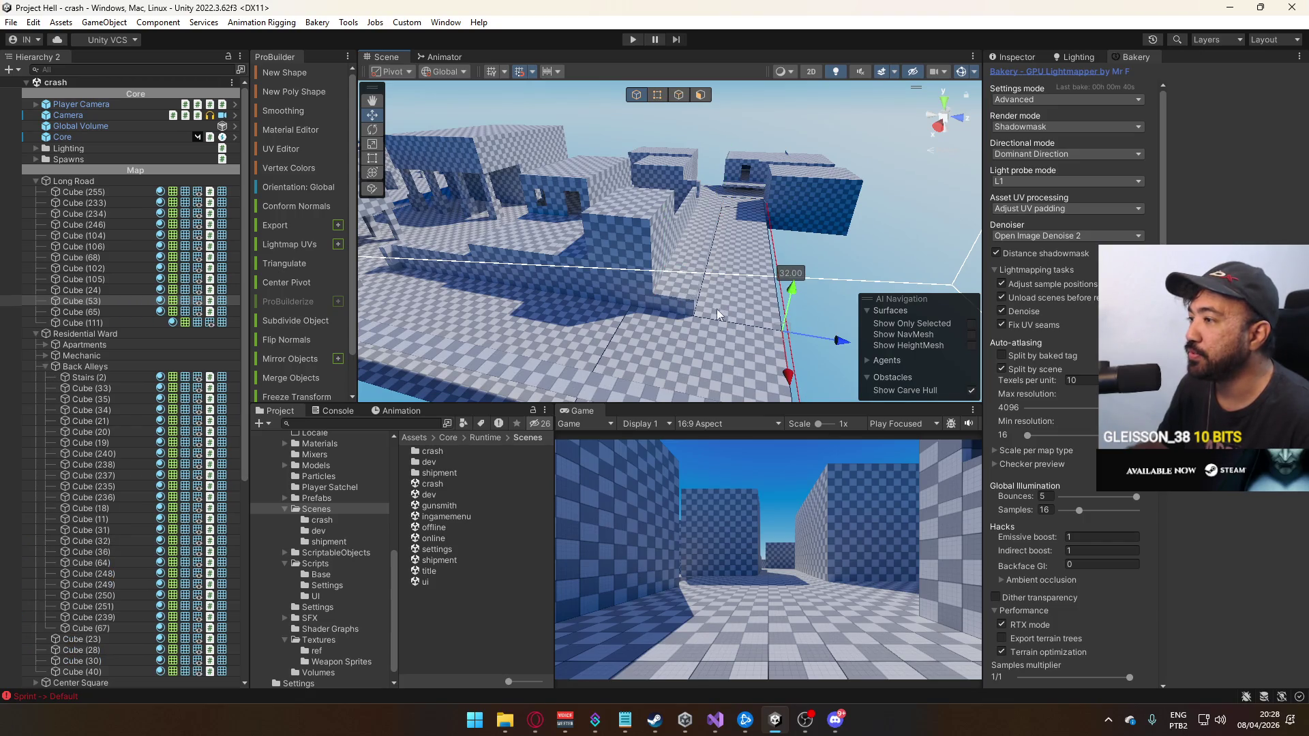
mouse_move(682, 309)
mouse_down()
mouse_move(598, 303)
mouse_move(652, 266)
mouse_move(681, 267)
mouse_move(444, 252)
mouse_move(491, 230)
mouse_move(674, 289)
mouse_move(579, 260)
mouse_up()
Select the neighbouring wall and floor blocks, frame the long floor block, then launch Call of Duty
click(675, 269)
click(680, 270)
click(579, 260)
key(f)
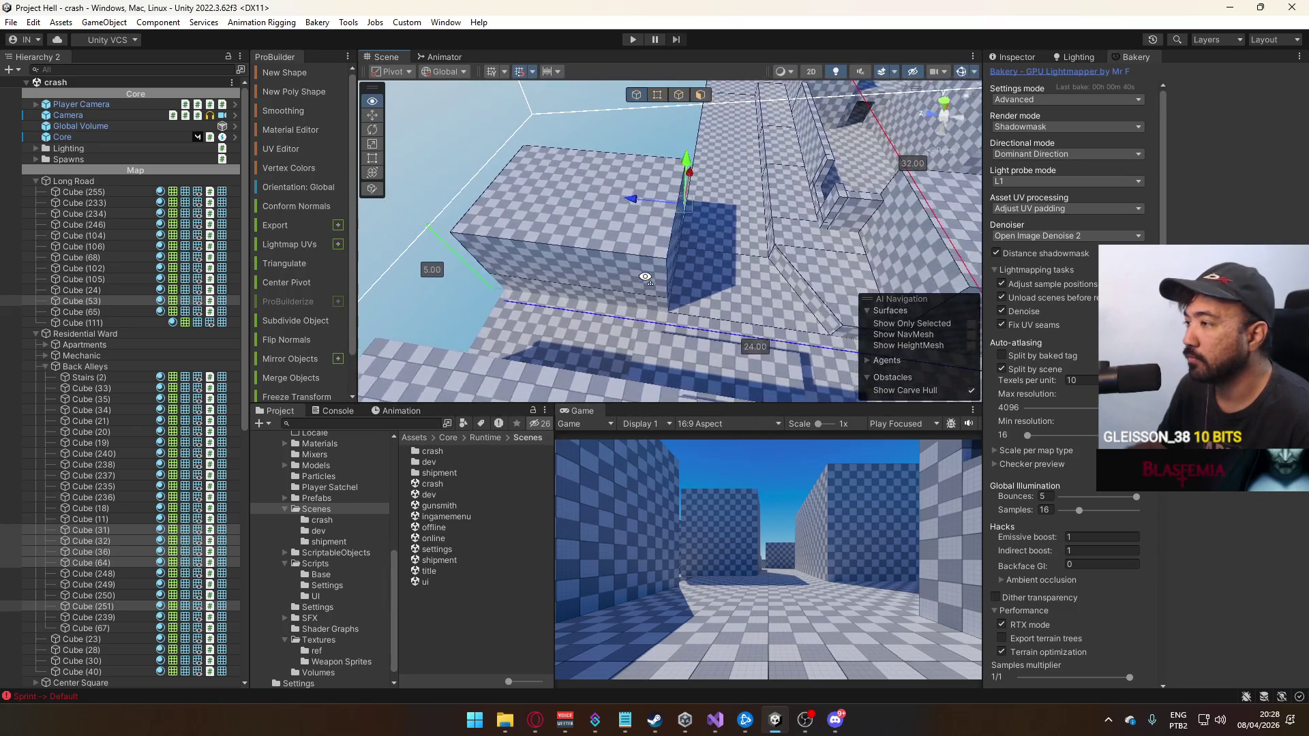
click(683, 309)
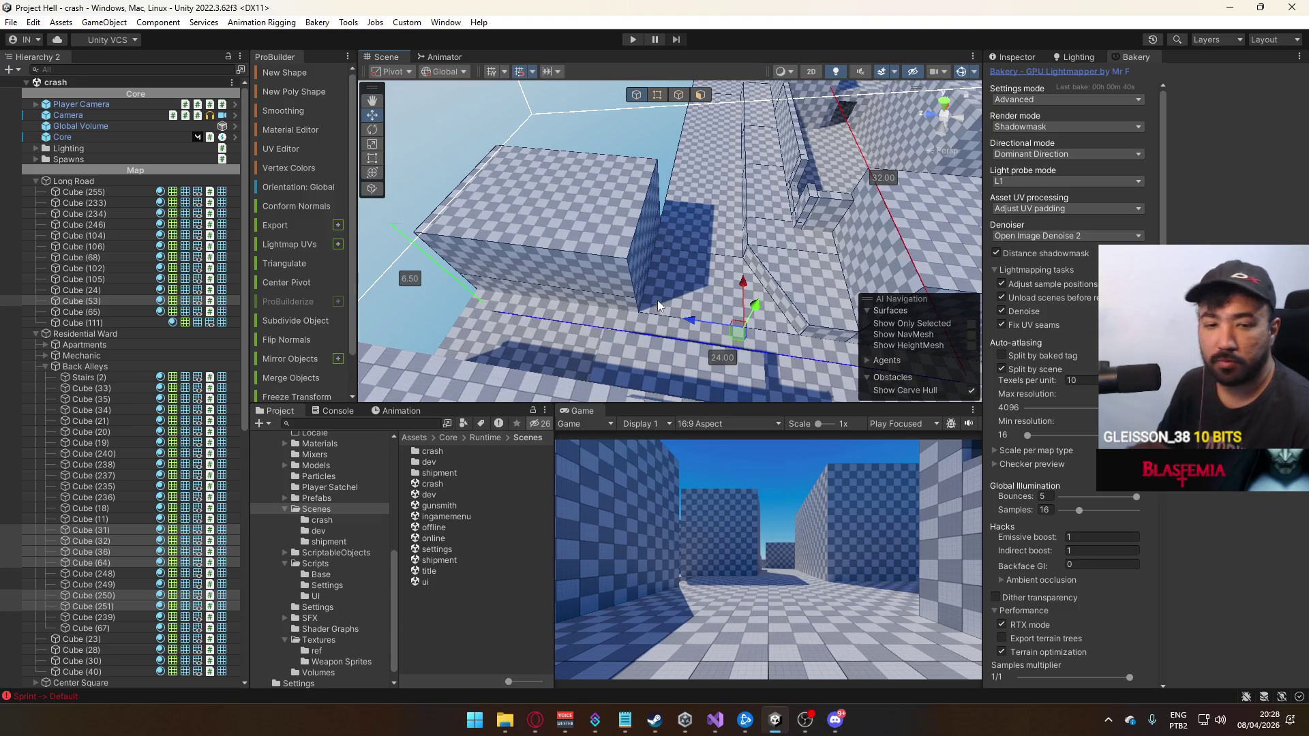
click(745, 719)
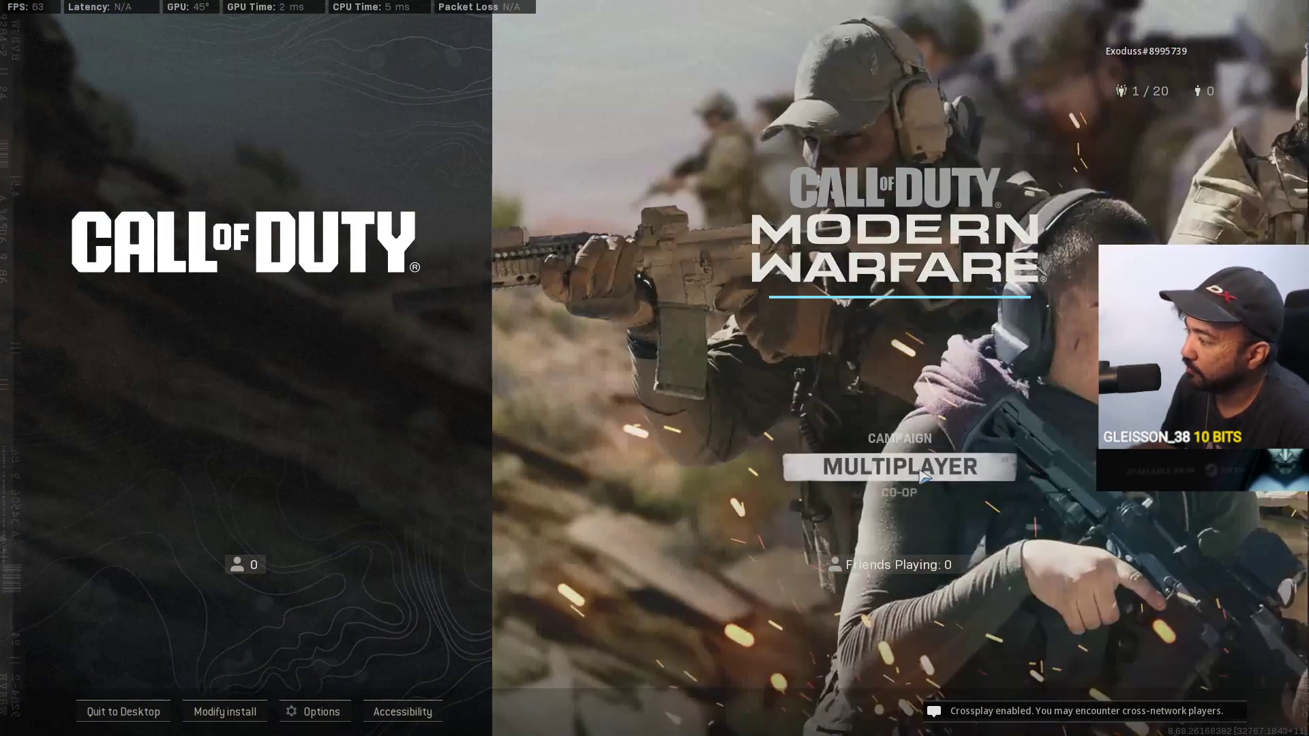
Go to Multiplayer > Private Match > Custom Game setup and choose Crash as the map
click(900, 466)
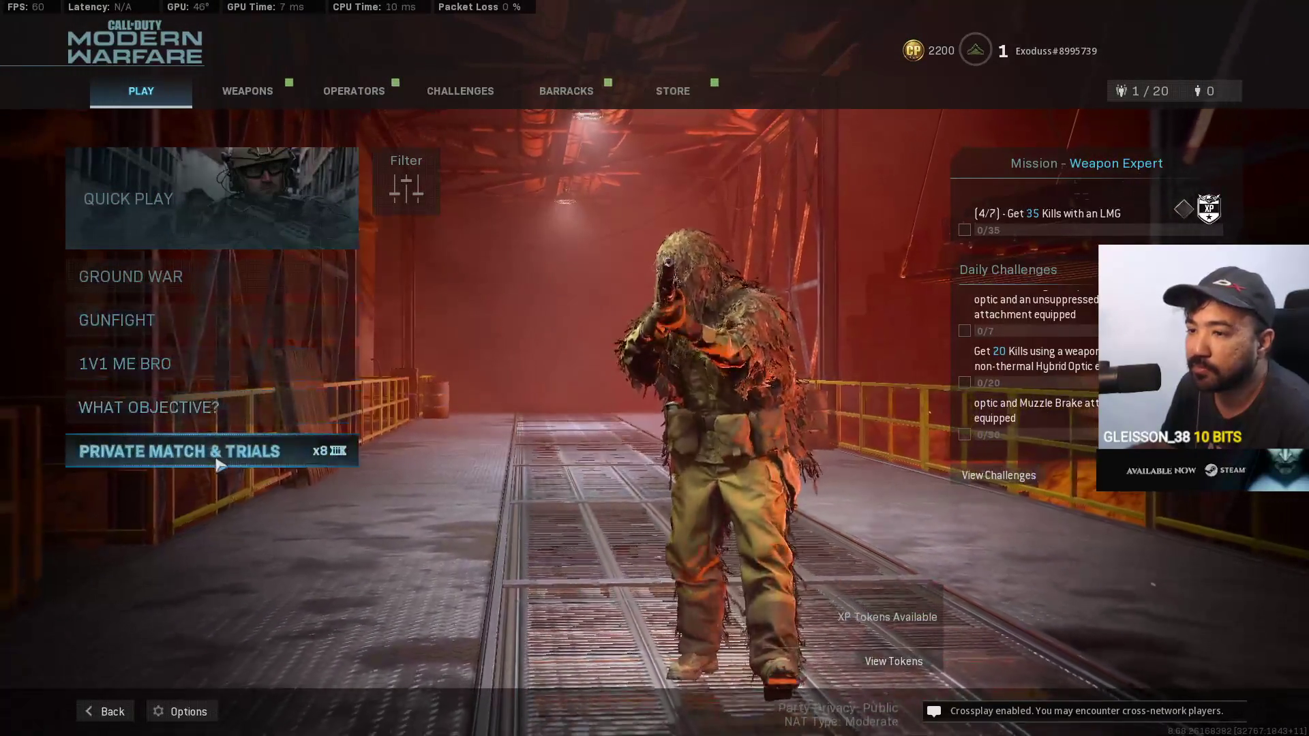
click(191, 451)
click(198, 125)
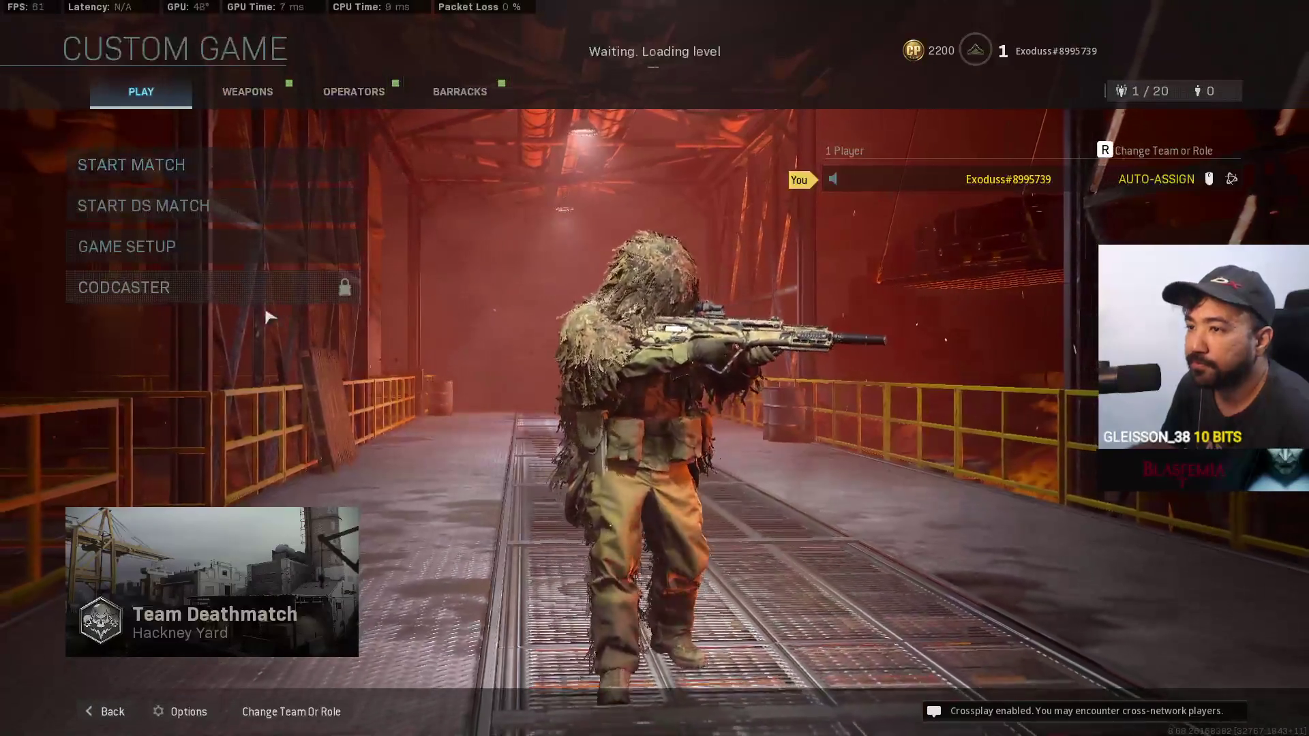
click(170, 246)
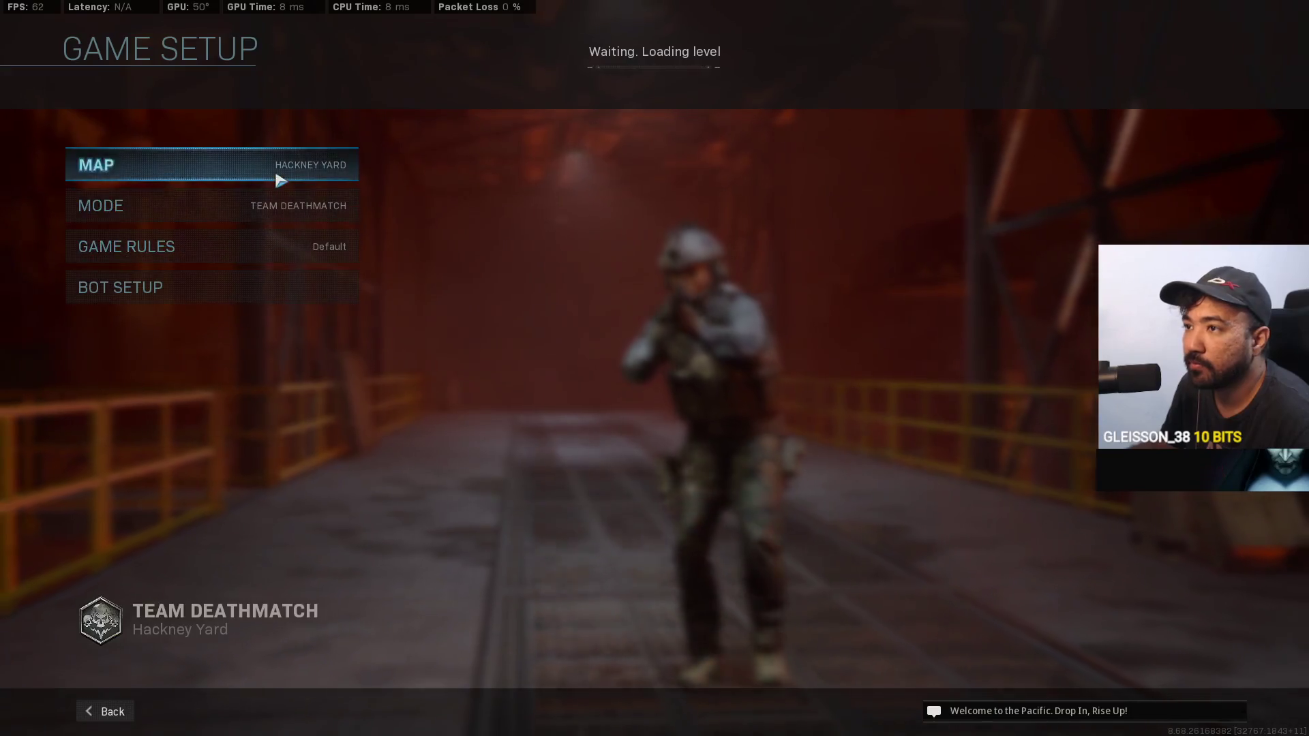
click(282, 174)
scroll(246, 310, down, 4)
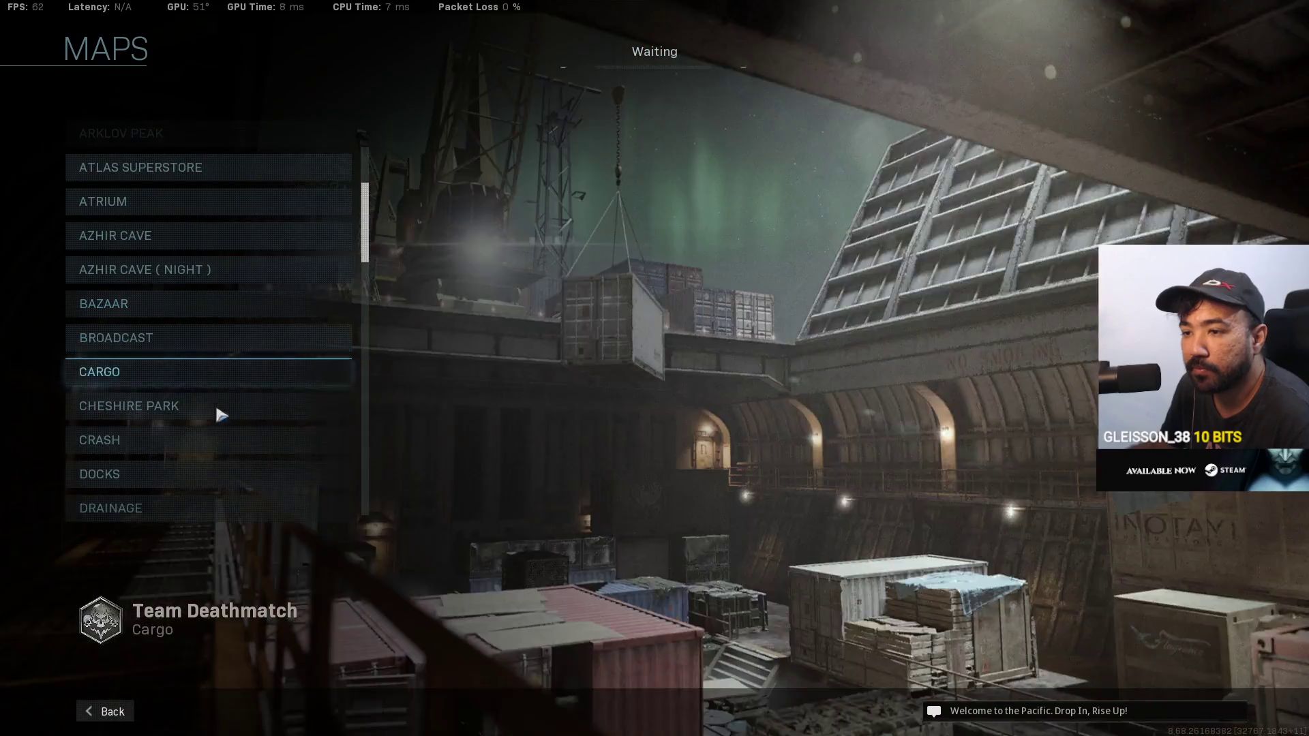
click(236, 440)
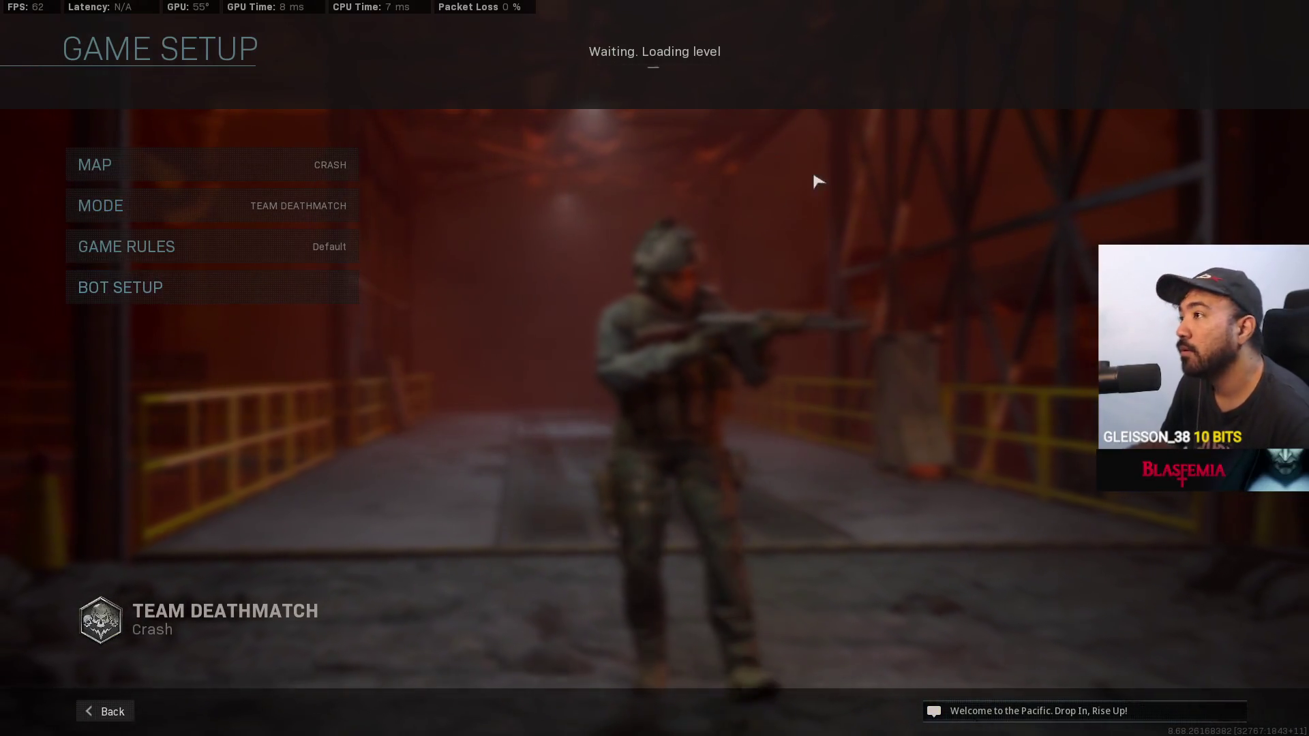
Check the browser briefly, then return to the game and go back to the custom game lobby
key(super)
click(521, 719)
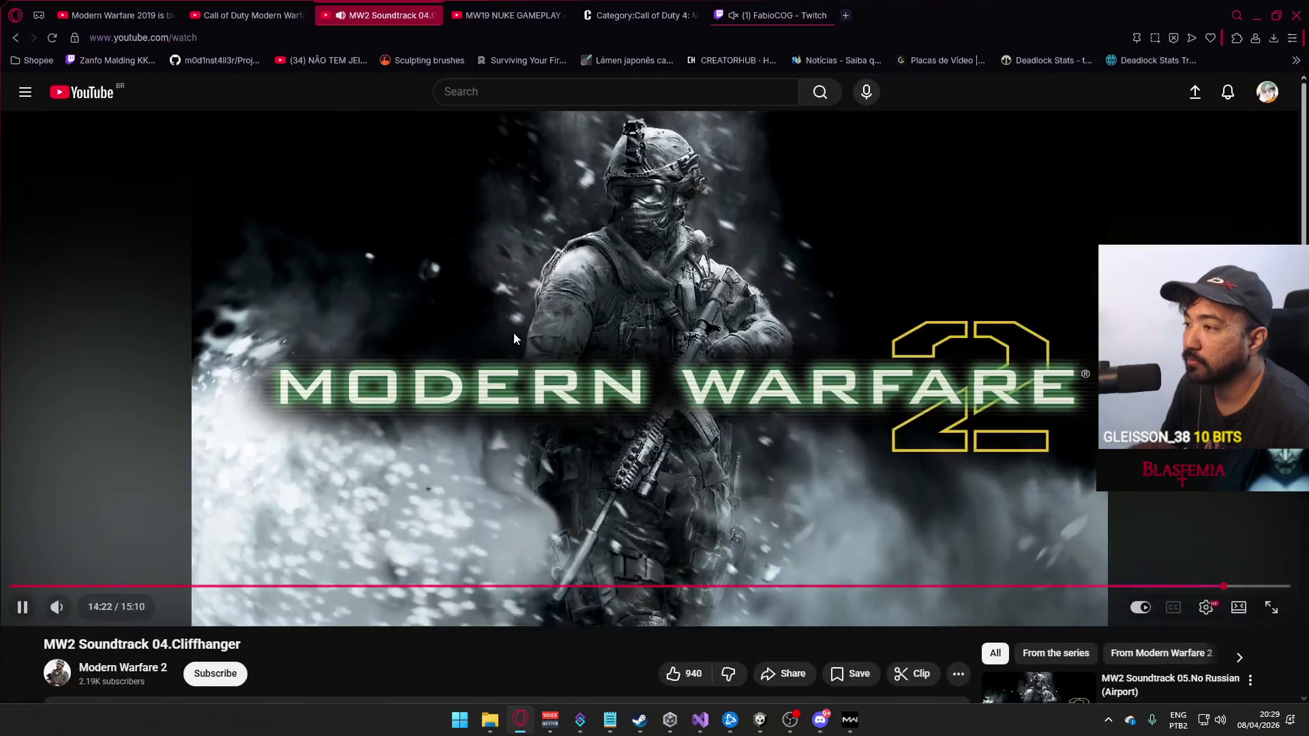
key(alt+Tab)
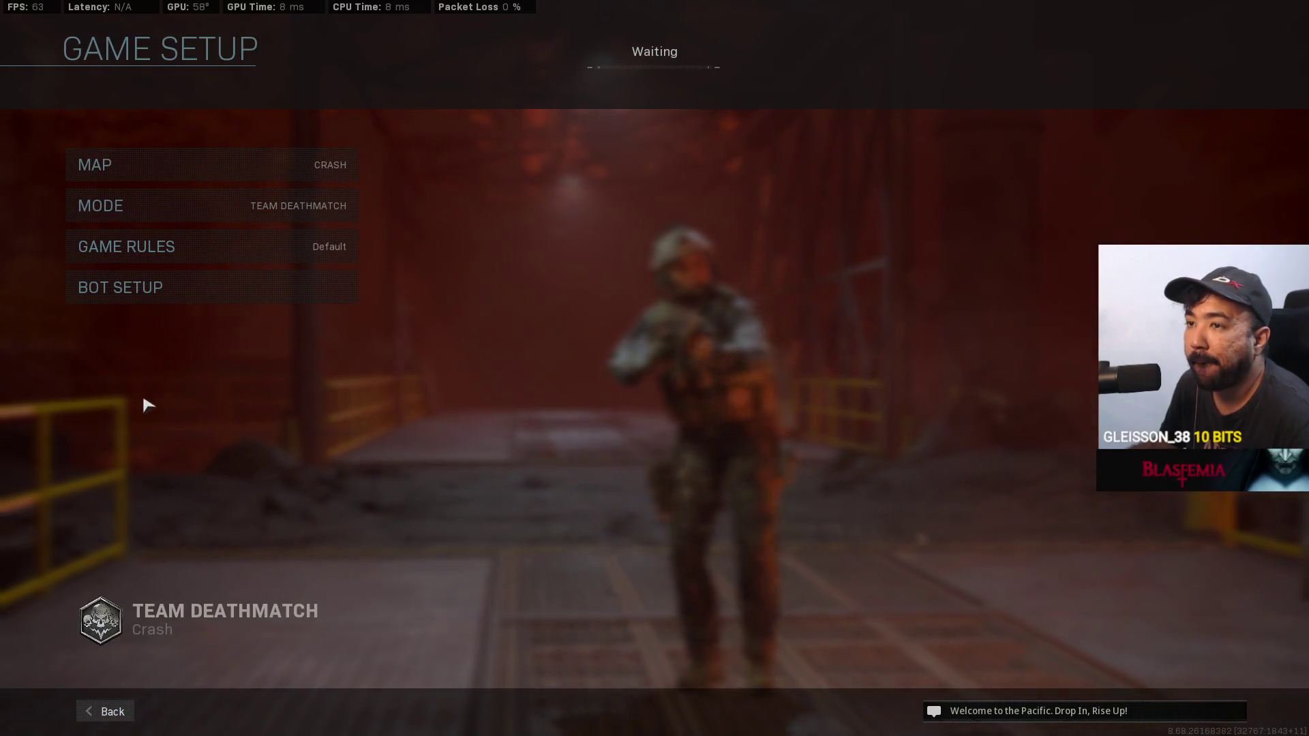
click(126, 714)
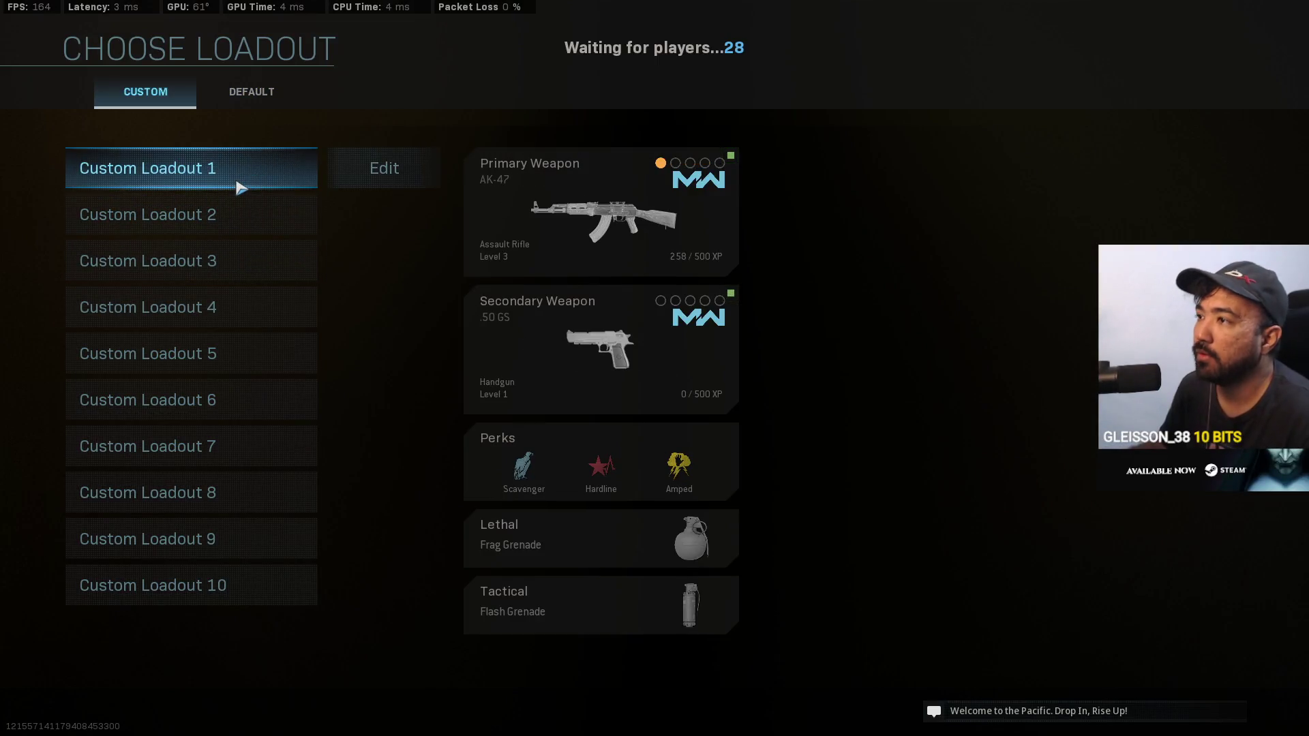
Choose Custom Loadout 1 to spawn into the Crash match
click(237, 188)
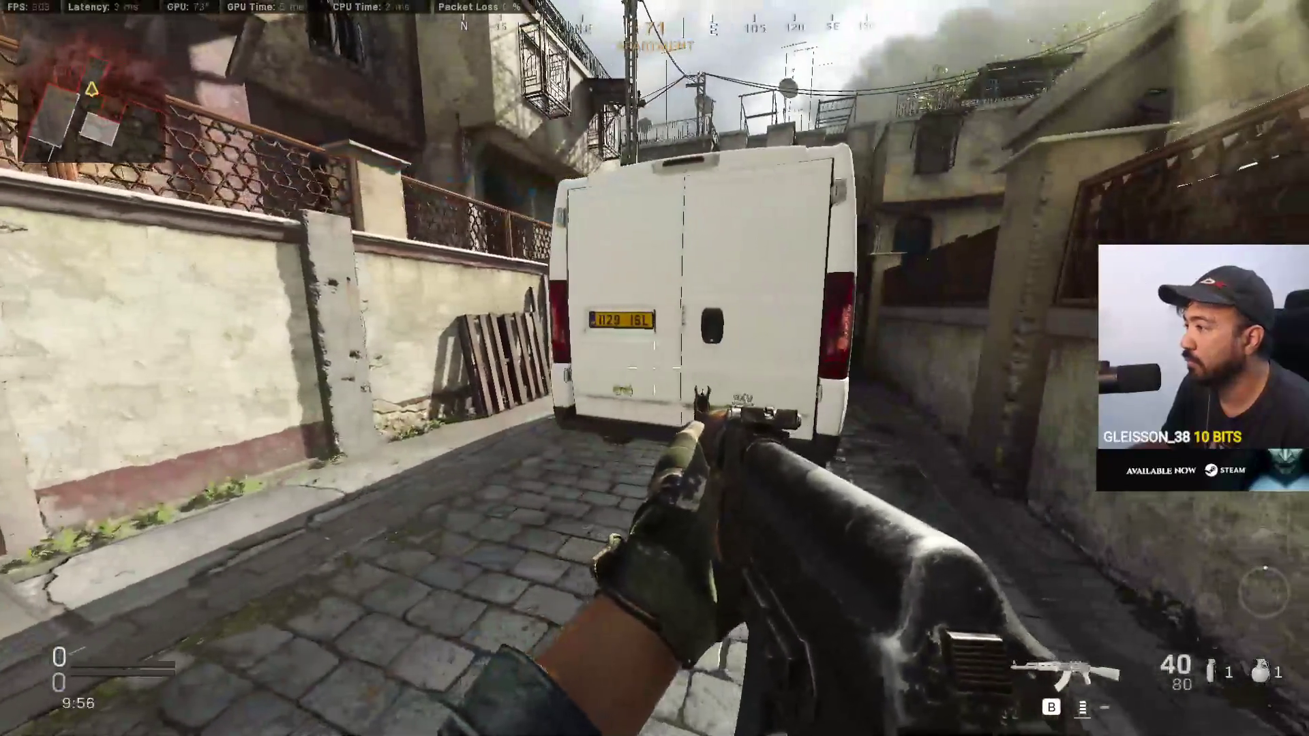
key(b)
key(Escape)
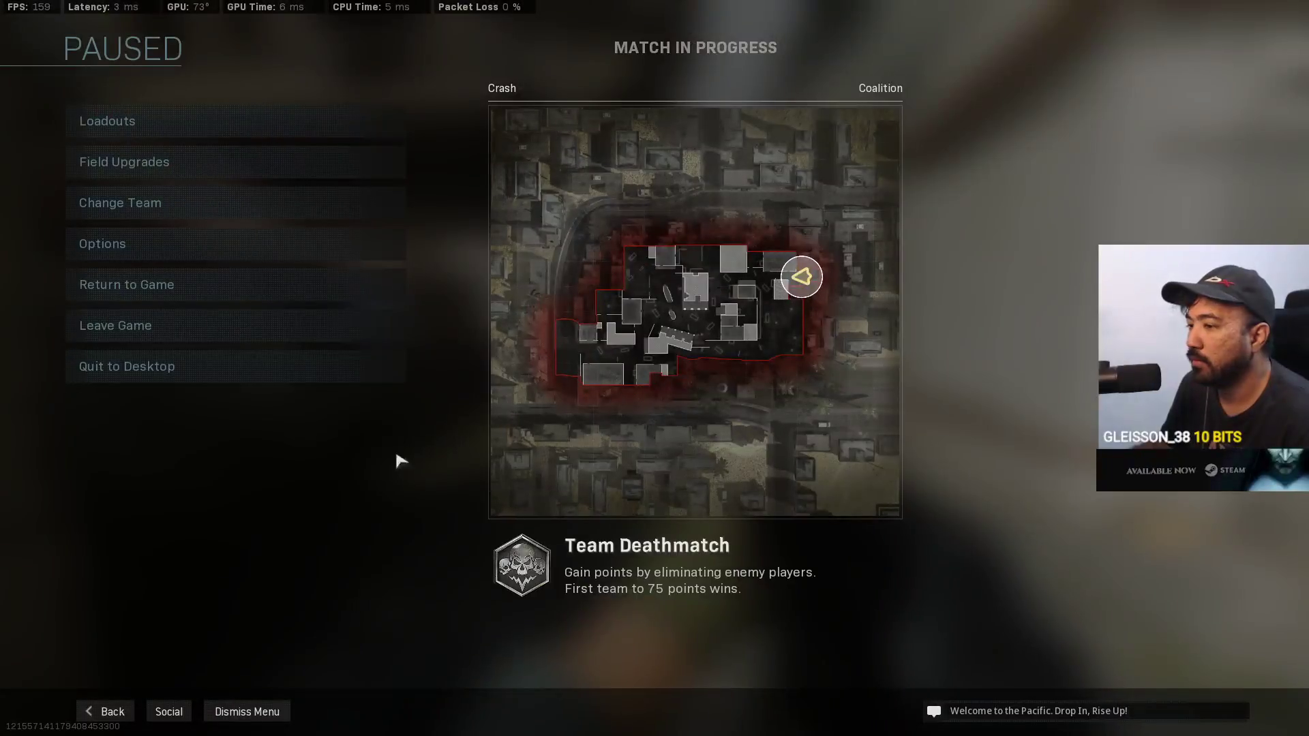
click(107, 121)
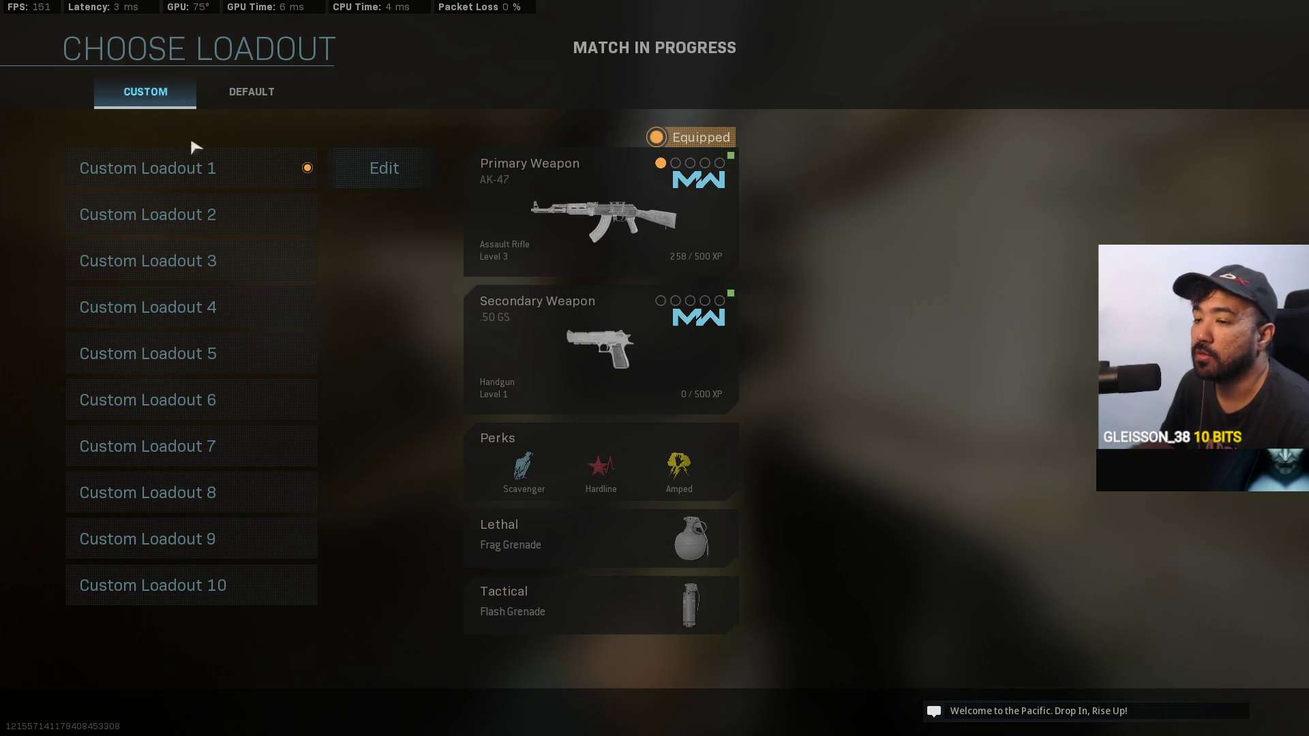
click(213, 184)
key(Escape)
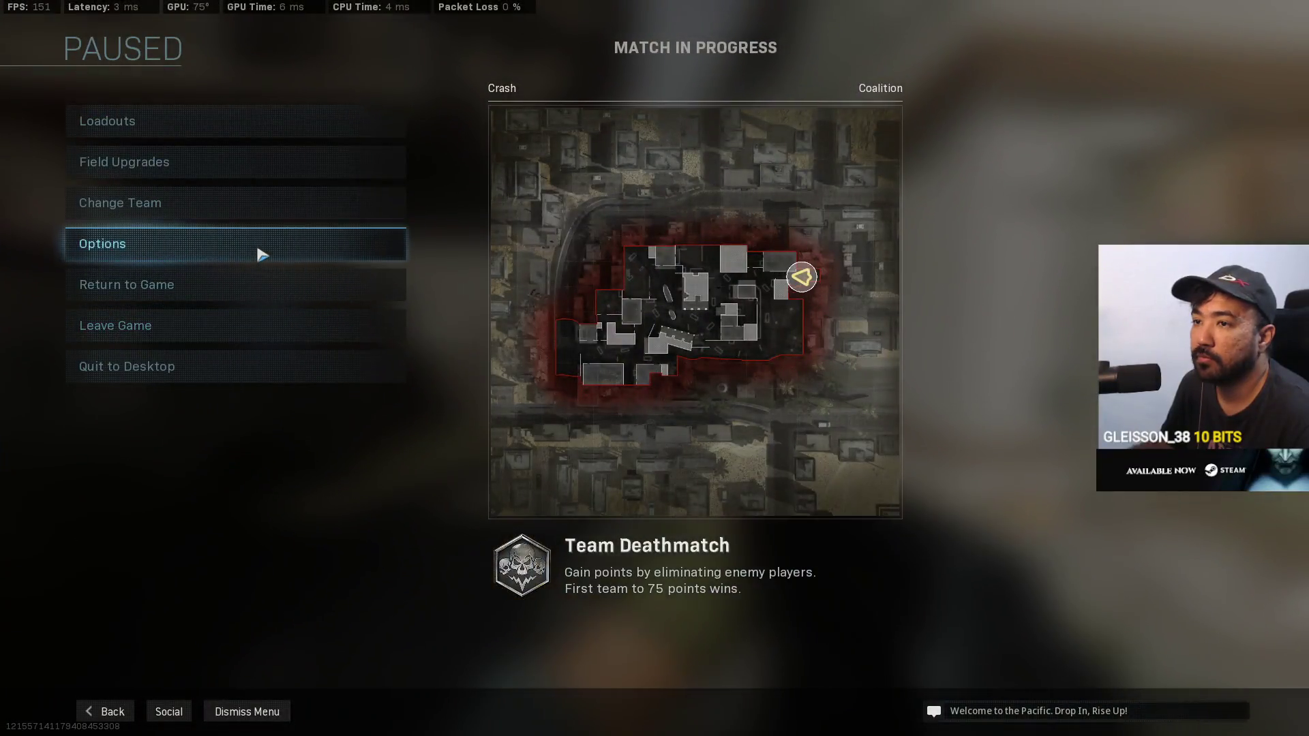
click(262, 255)
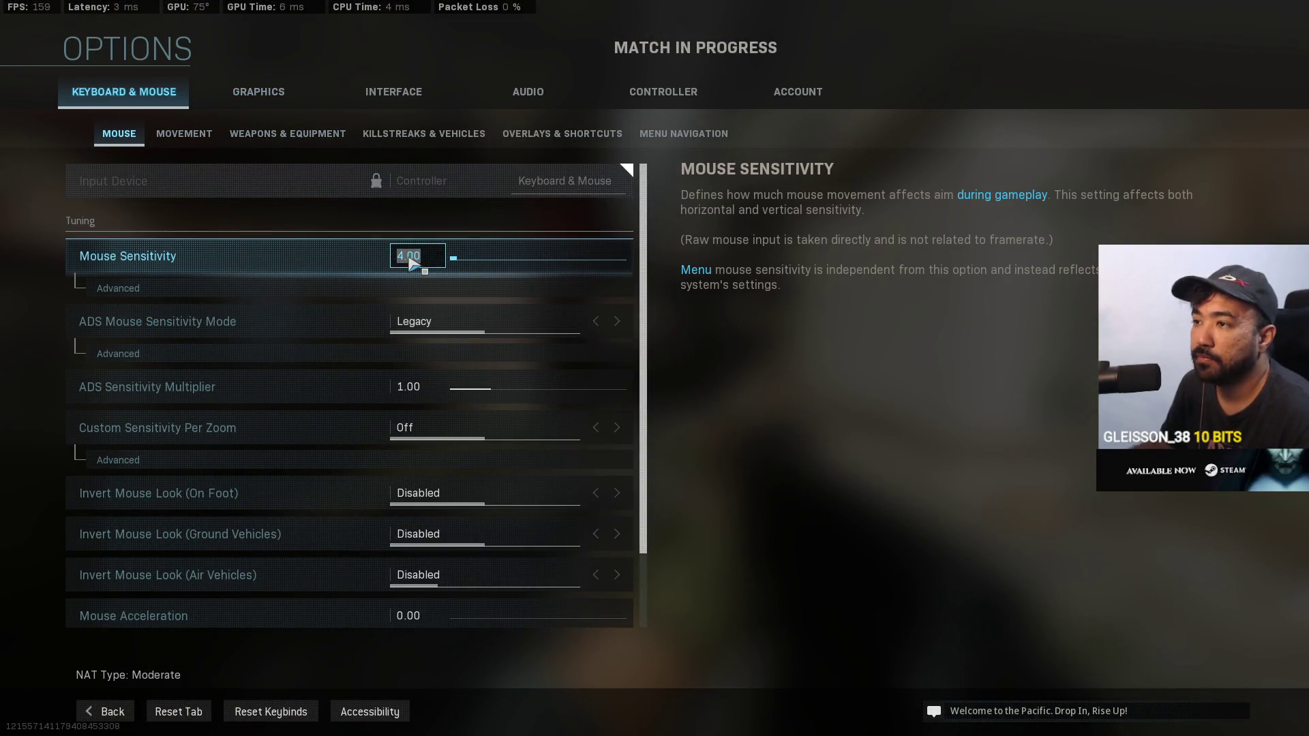
key(Escape)
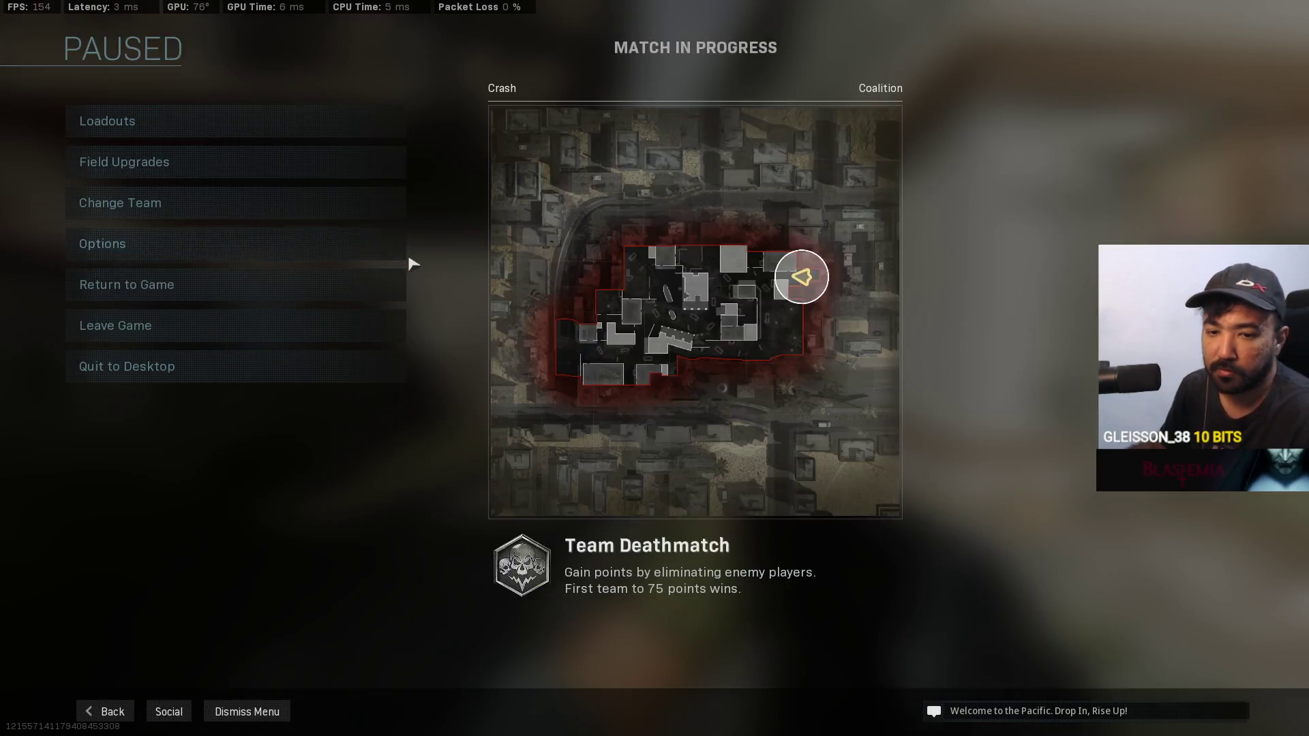
key(Escape)
key(w)
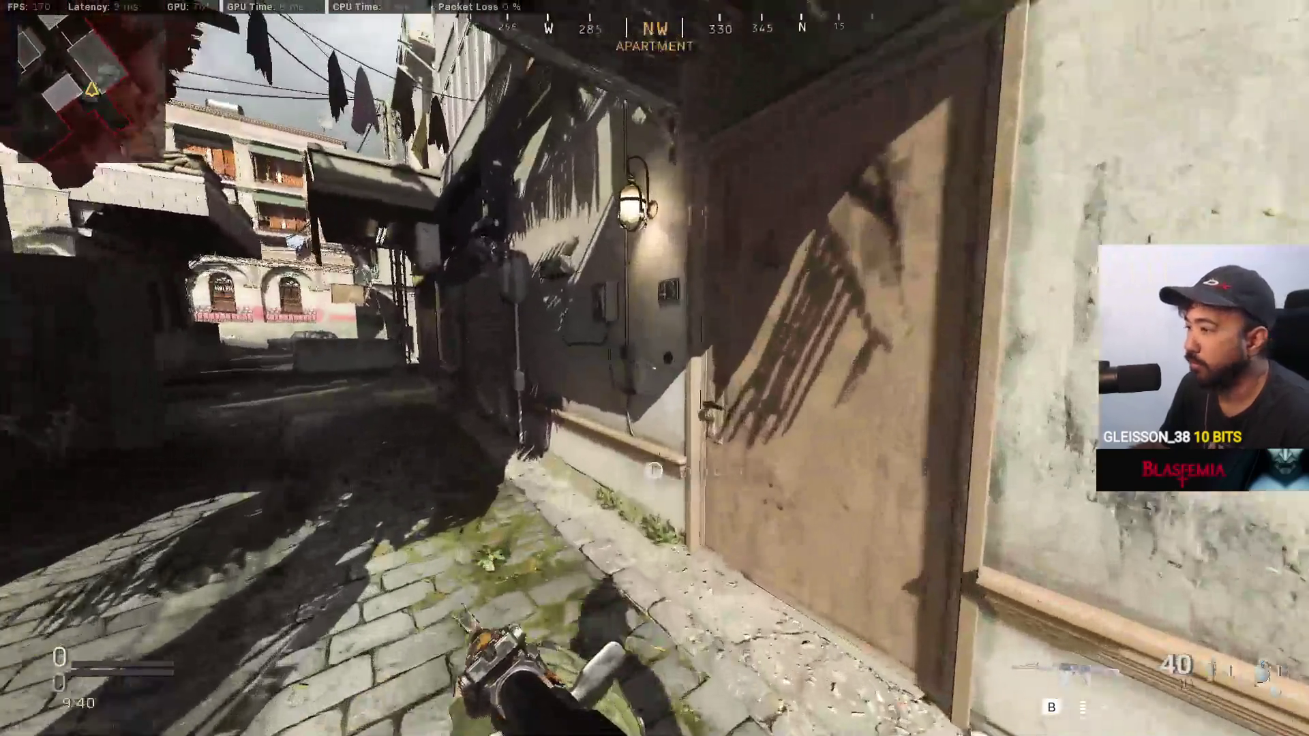
Enter the apartment, cross the basement hall and head out along Curved Street
key(f)
key(w)
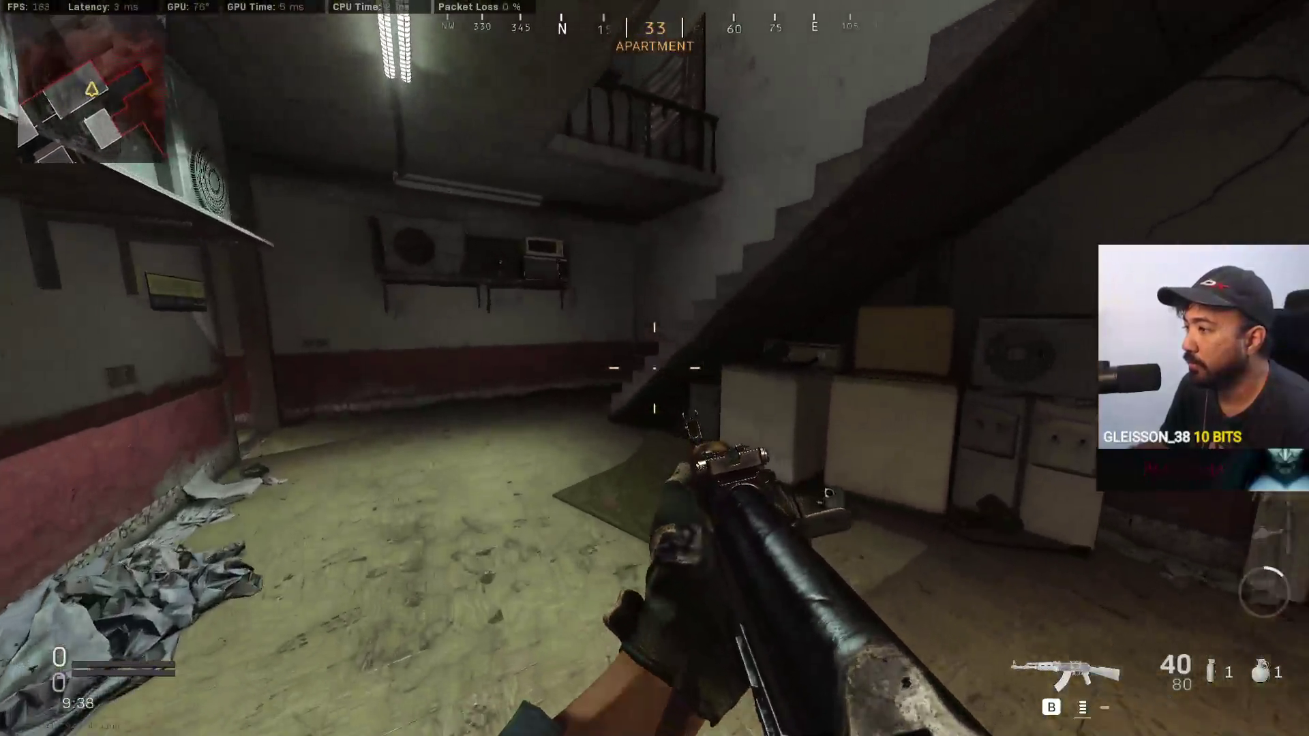
key(w)
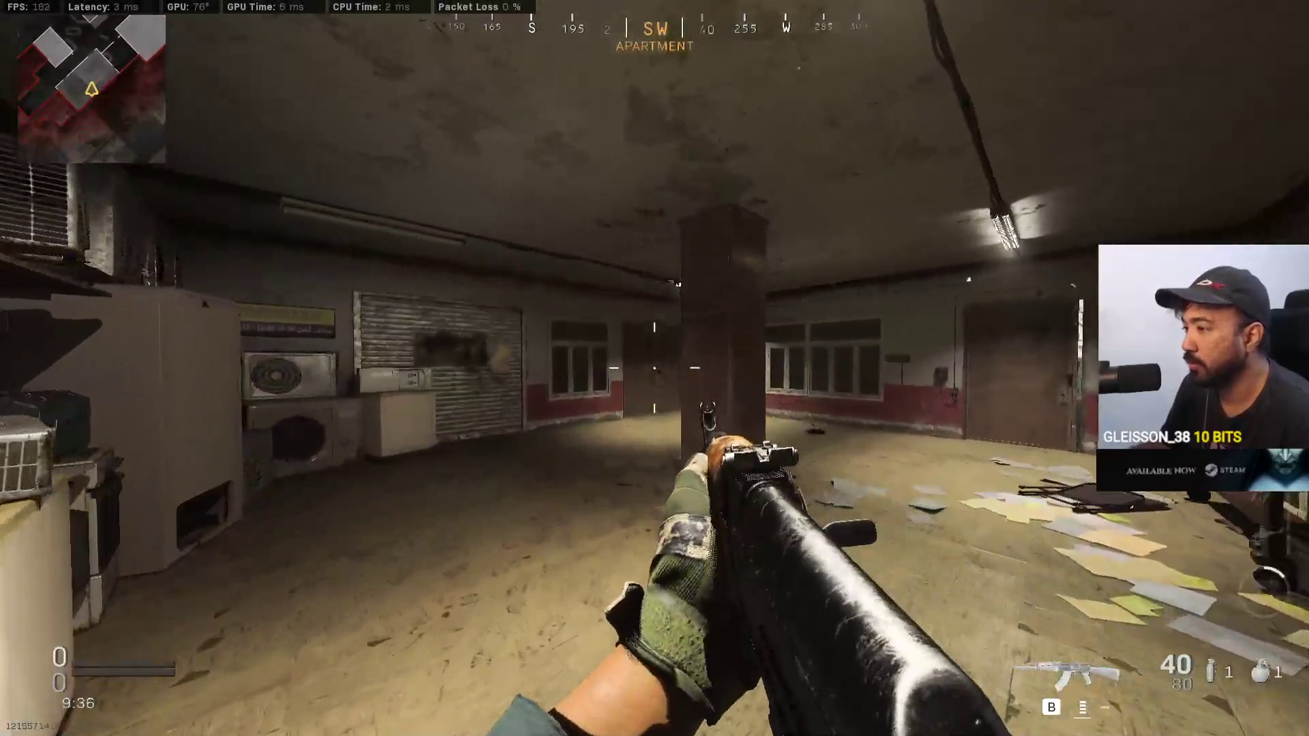
key(w)
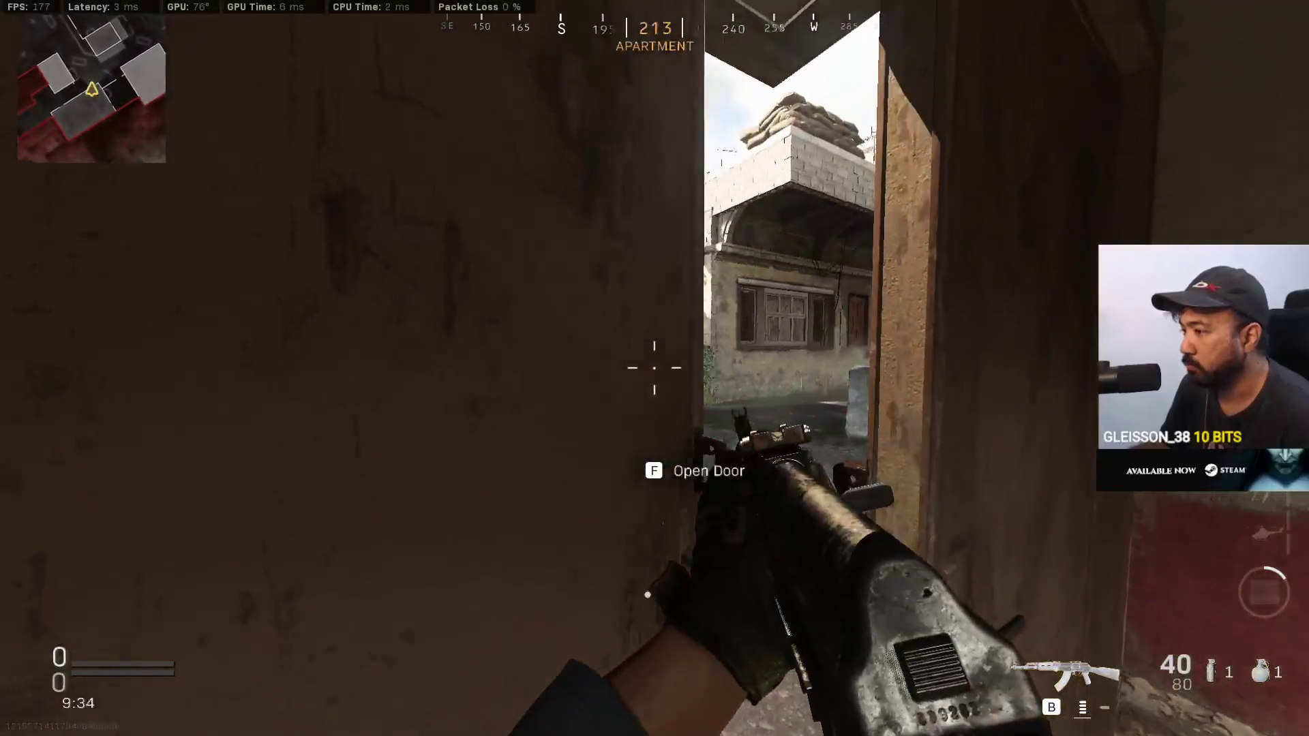
key(w)
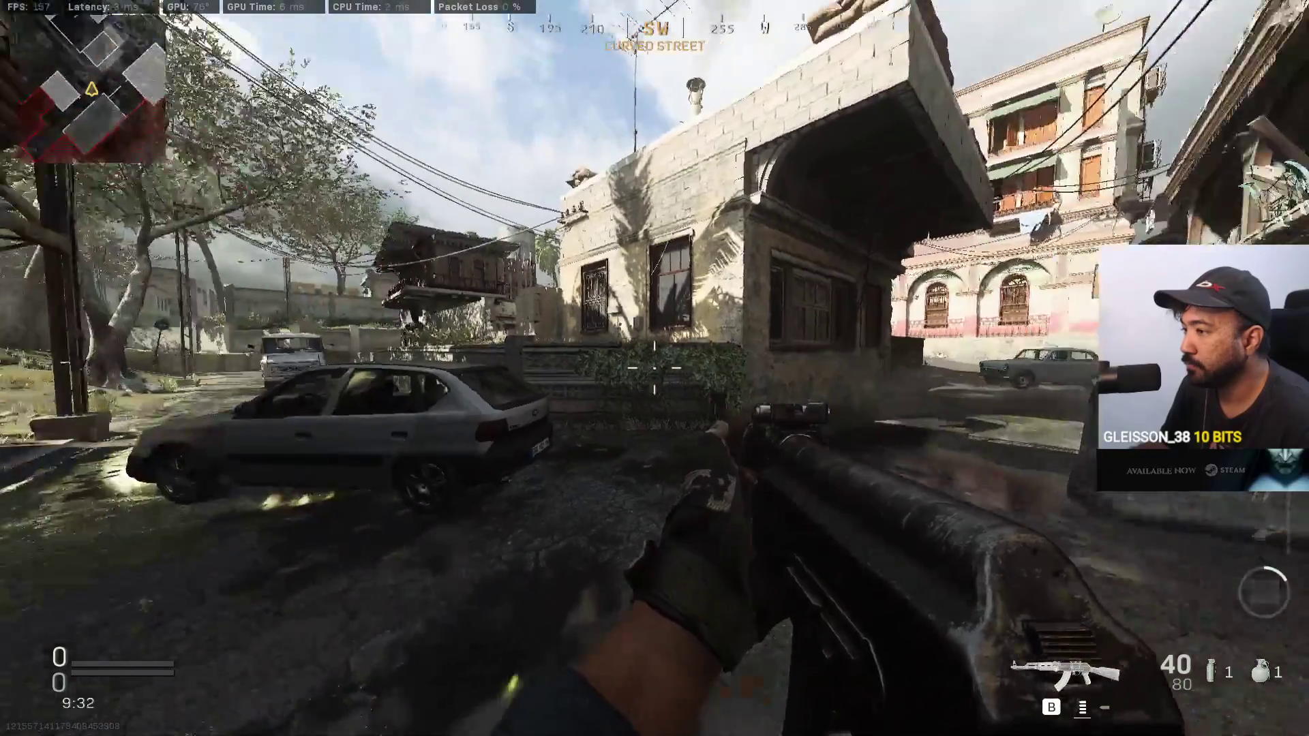
Turn into the alley, look around near the truck, then bring up the Start menu
key(w)
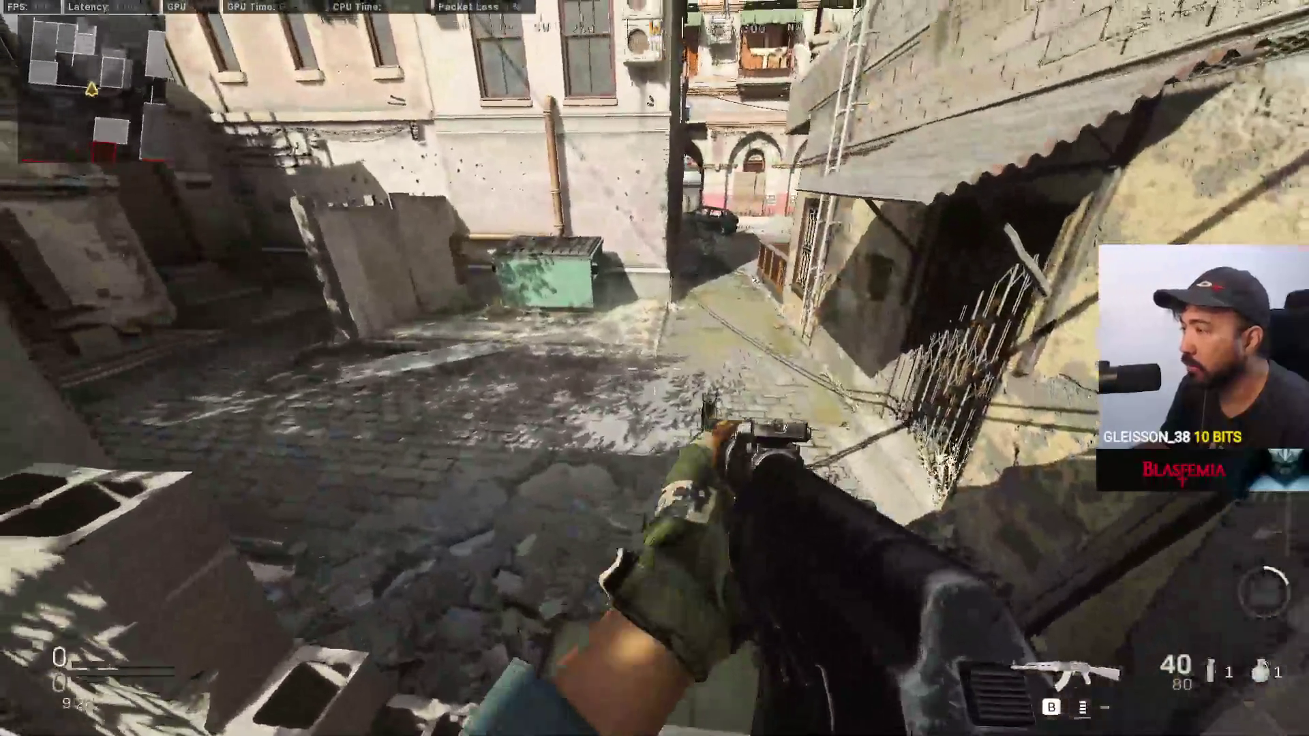
key(w)
key(s)
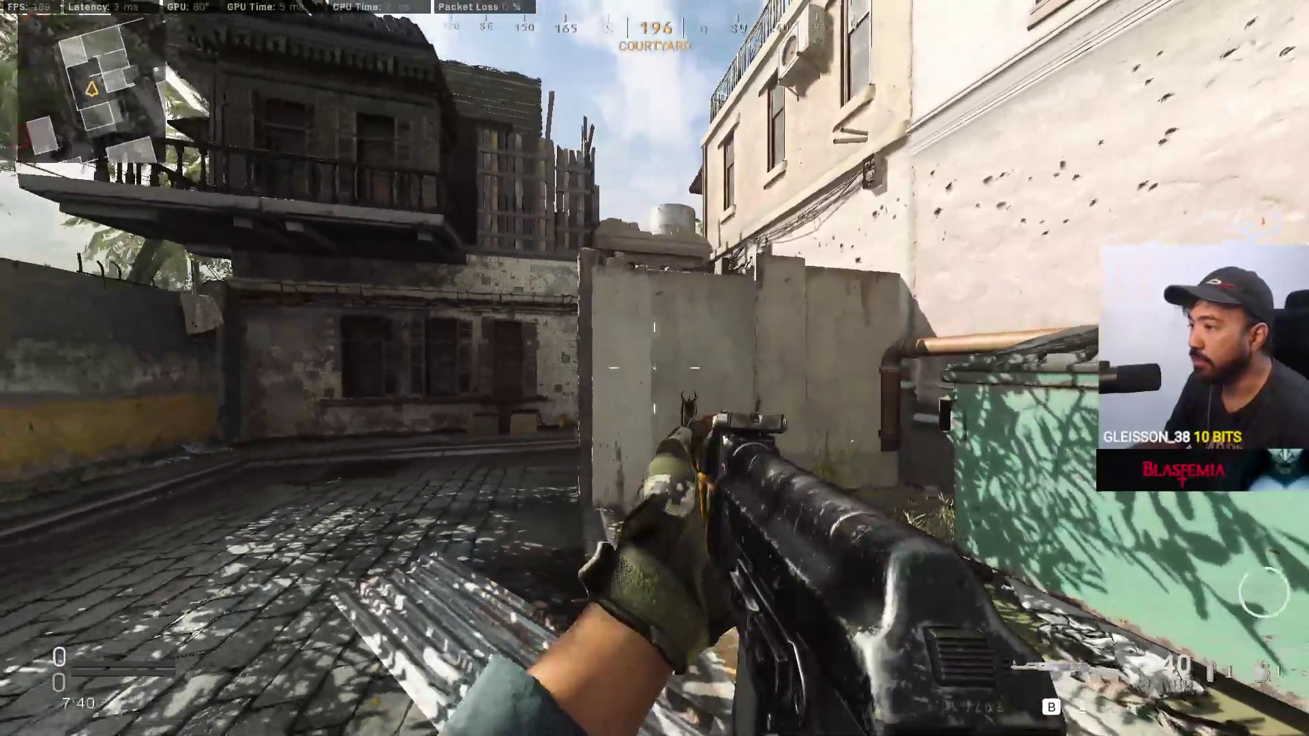
key(w)
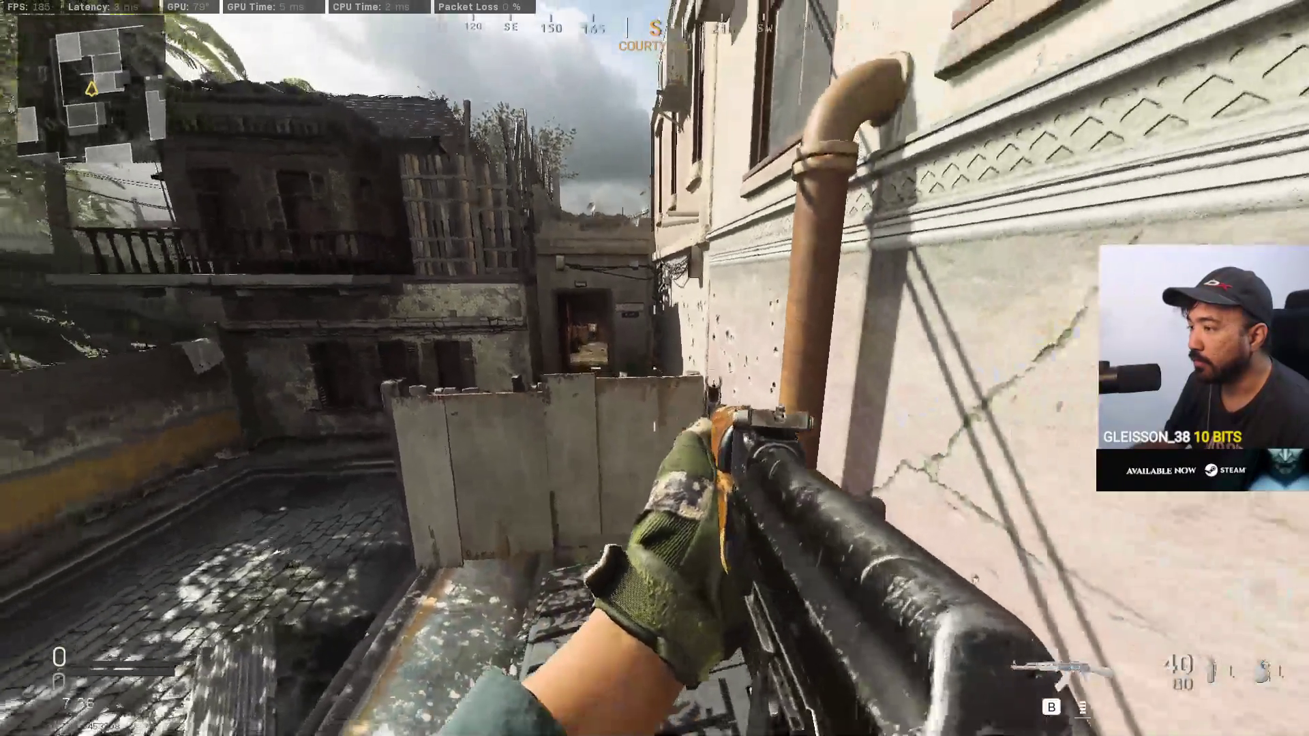
key(super)
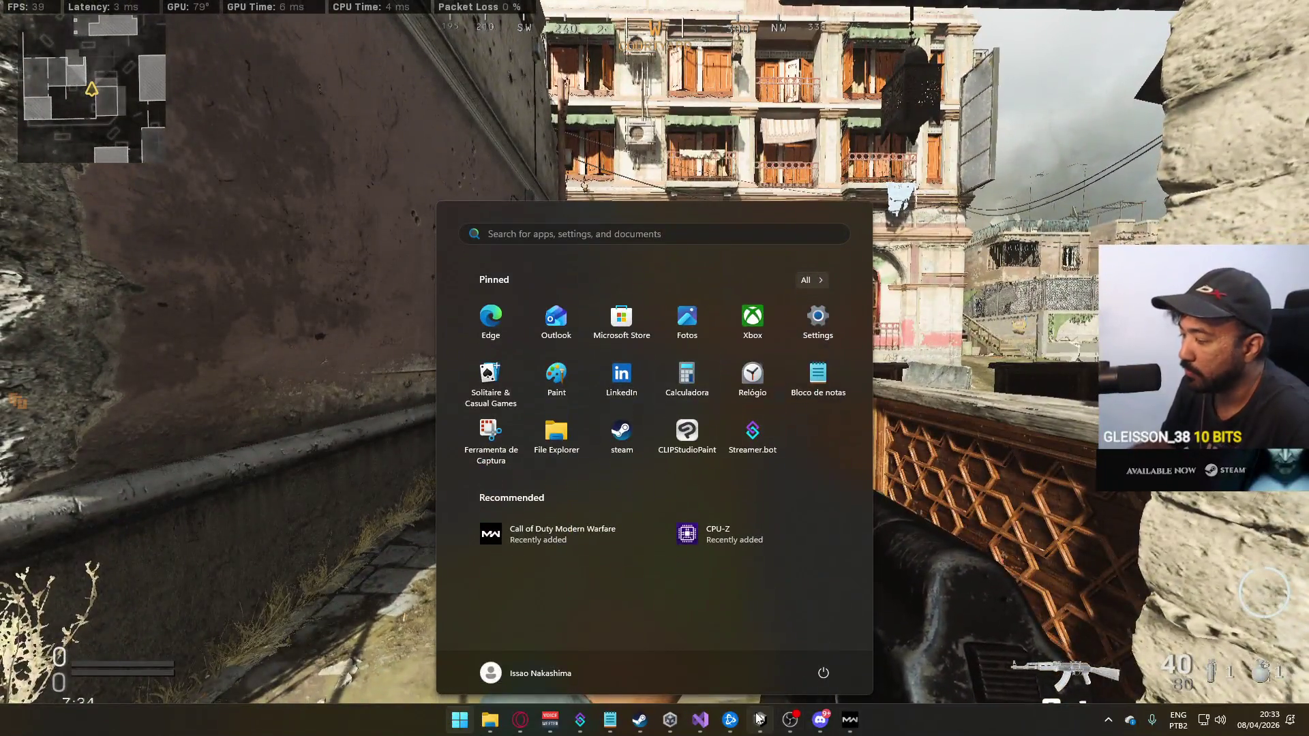
Switch back to Unity and fly the scene camera around the blockout's grey walls, selecting a wall block
click(760, 719)
scroll(832, 204, down, 1)
key(w)
drag(896, 172, 953, 198)
mouse_move(690, 306)
mouse_down()
mouse_move(687, 280)
mouse_move(649, 310)
mouse_move(380, 319)
mouse_move(663, 270)
mouse_up()
click(688, 281)
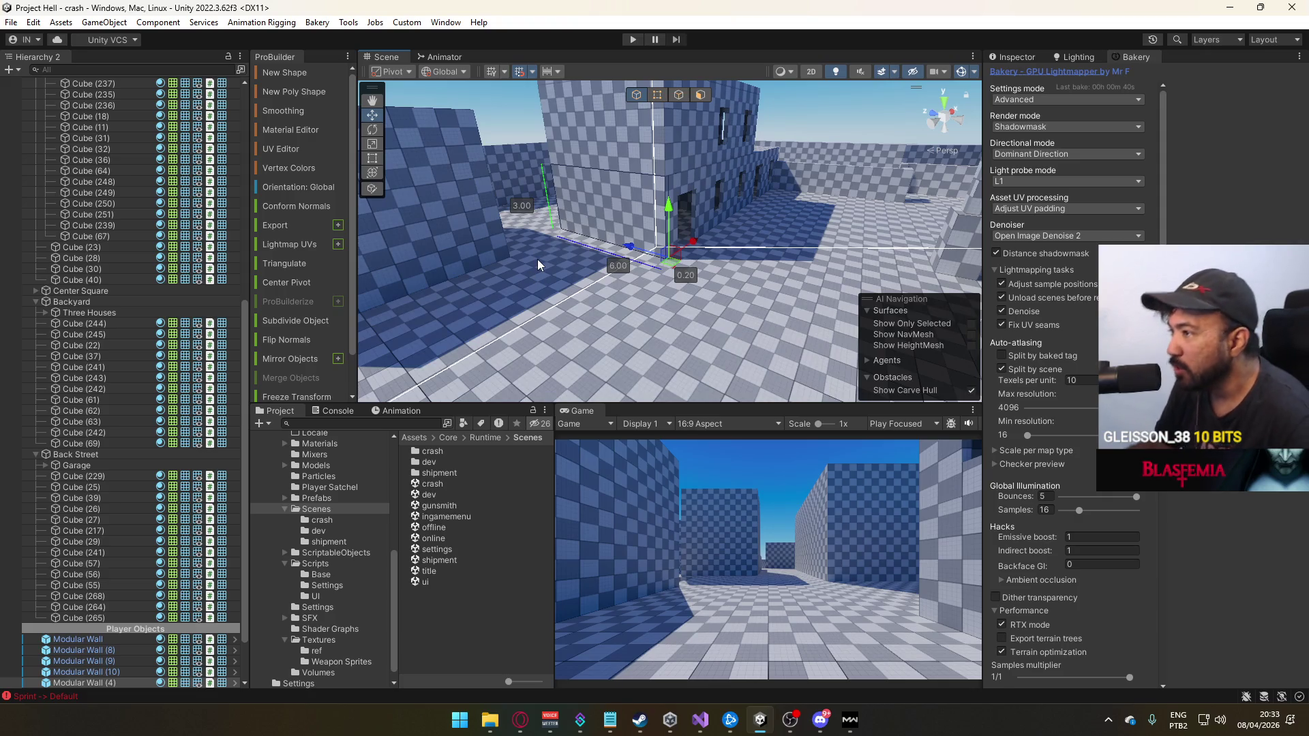
drag(538, 265, 414, 242)
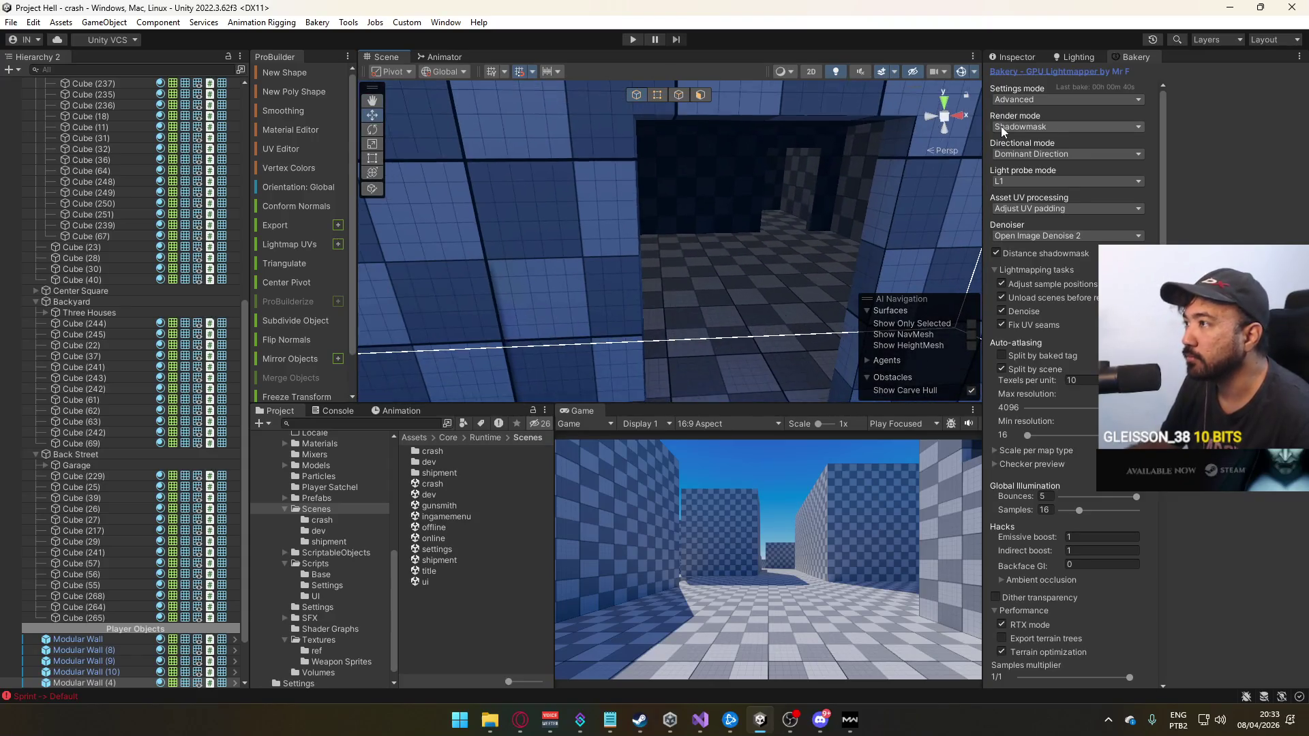
mouse_move(859, 86)
mouse_down()
mouse_move(356, 252)
mouse_move(391, 316)
mouse_move(377, 316)
mouse_up()
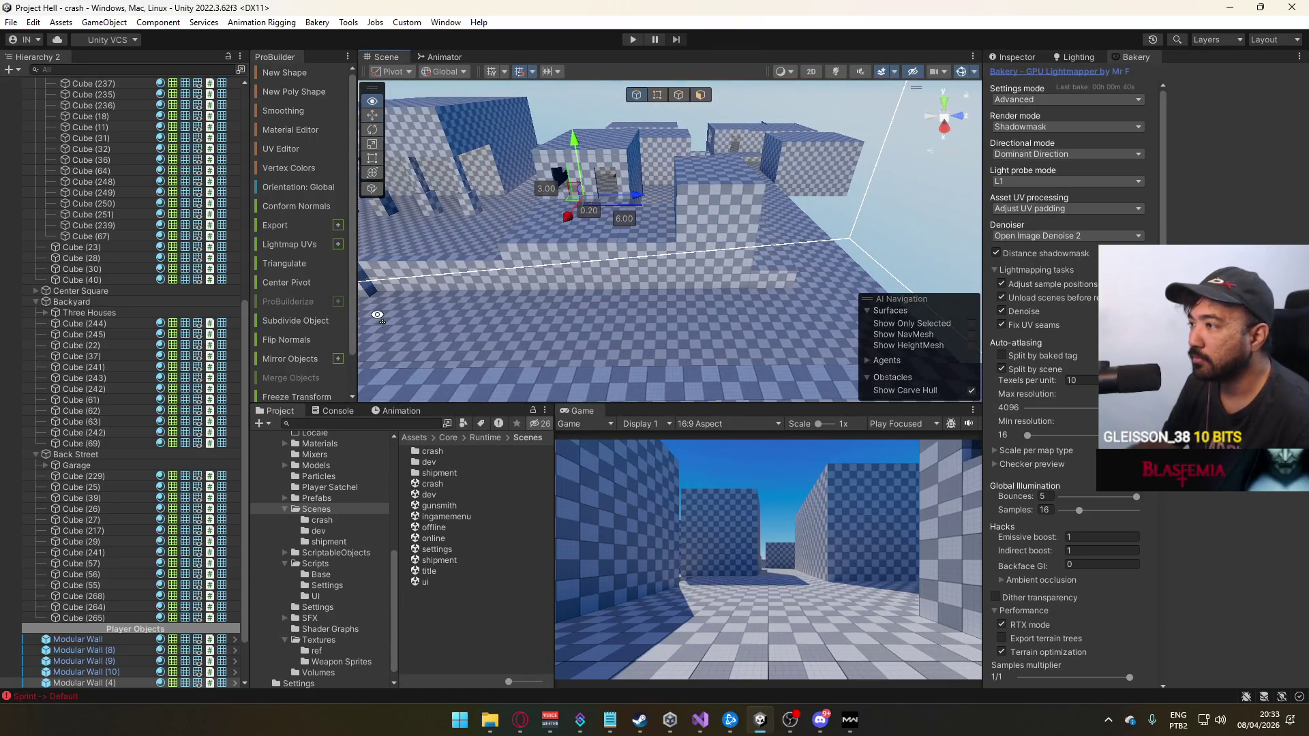
mouse_move(722, 334)
mouse_down()
mouse_move(746, 285)
mouse_move(707, 220)
mouse_move(642, 227)
mouse_move(660, 223)
mouse_move(641, 263)
mouse_move(656, 280)
mouse_move(487, 314)
mouse_move(555, 324)
mouse_move(675, 247)
mouse_move(497, 179)
mouse_move(740, 316)
mouse_move(409, 313)
mouse_move(946, 331)
mouse_move(722, 290)
mouse_move(629, 213)
mouse_move(646, 214)
mouse_move(1001, 363)
mouse_up()
click(1001, 369)
mouse_move(853, 307)
mouse_down()
mouse_move(750, 273)
mouse_move(803, 284)
mouse_up()
mouse_move(685, 234)
mouse_down()
mouse_move(669, 225)
mouse_move(395, 304)
mouse_move(693, 277)
mouse_move(747, 157)
mouse_move(687, 250)
mouse_move(614, 265)
mouse_move(703, 304)
mouse_move(709, 273)
mouse_up()
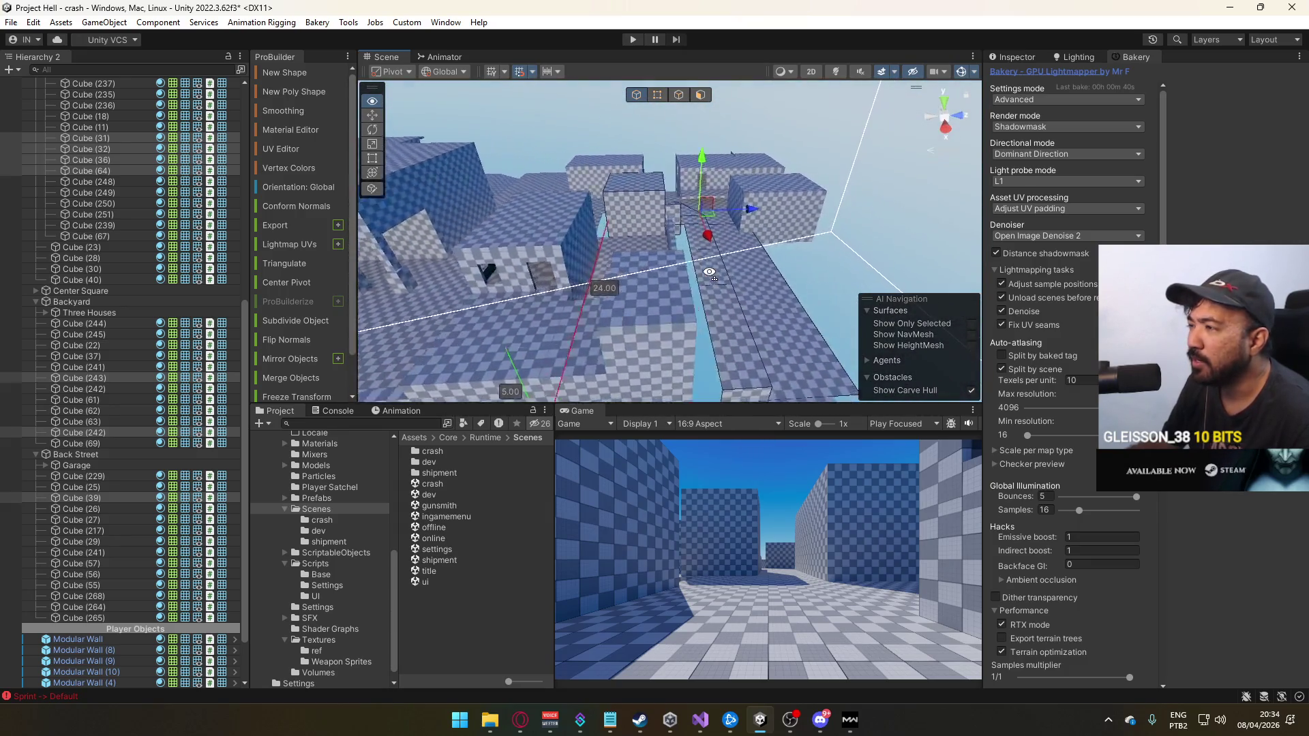
mouse_move(388, 284)
mouse_down()
mouse_move(439, 269)
mouse_move(425, 291)
mouse_move(667, 289)
mouse_move(655, 300)
mouse_move(682, 270)
mouse_move(665, 247)
mouse_move(667, 263)
mouse_move(721, 261)
mouse_move(748, 312)
mouse_move(704, 289)
mouse_move(672, 202)
mouse_move(673, 227)
mouse_move(599, 236)
mouse_move(750, 243)
mouse_move(733, 222)
mouse_move(732, 240)
mouse_move(723, 232)
mouse_move(1014, 225)
mouse_up()
click(682, 218)
In ProBuilder face mode, drag the wall's top face down to shorten it
drag(784, 225, 702, 116)
click(700, 95)
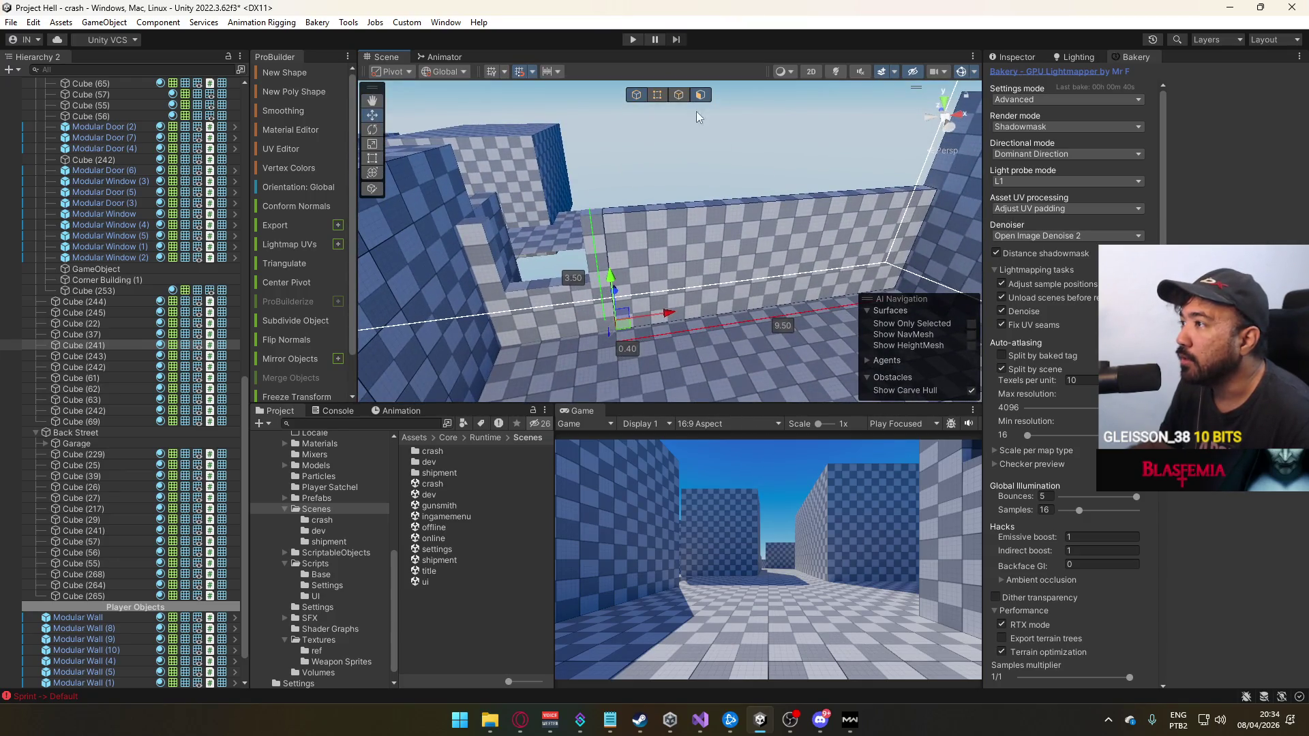
click(694, 205)
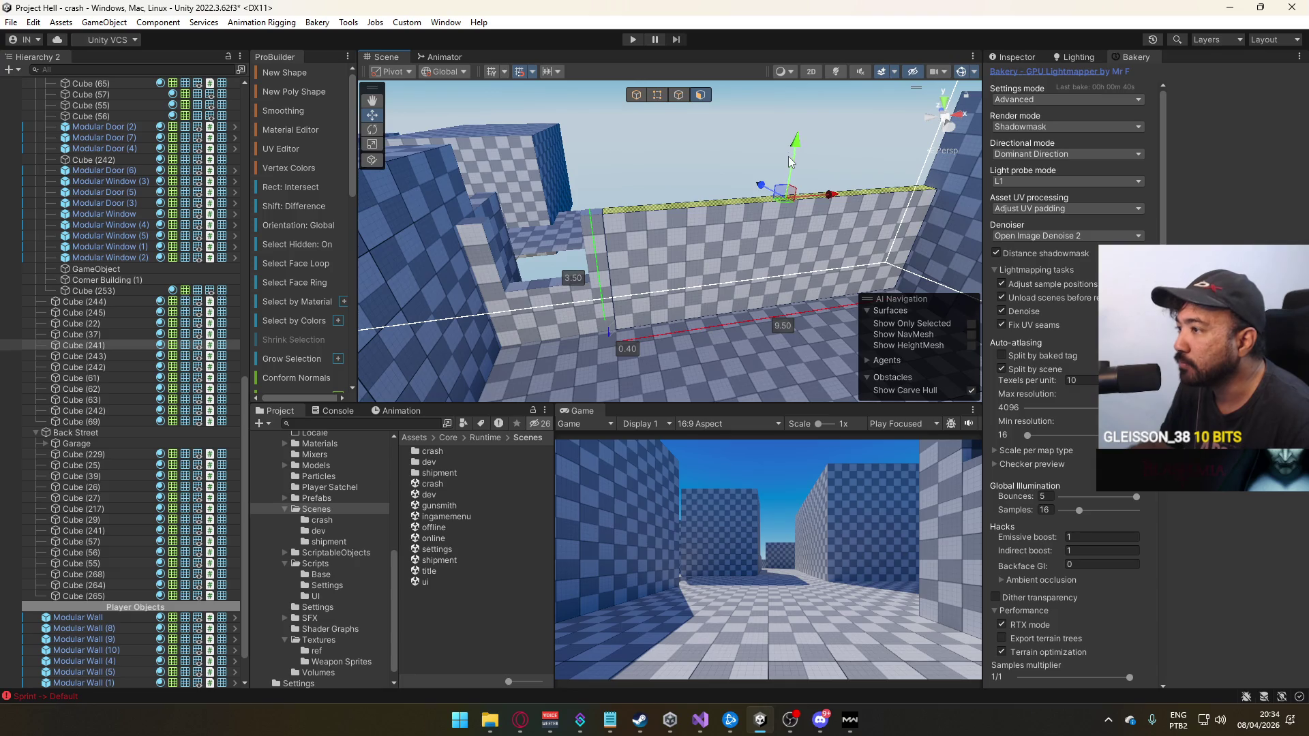
click(759, 202)
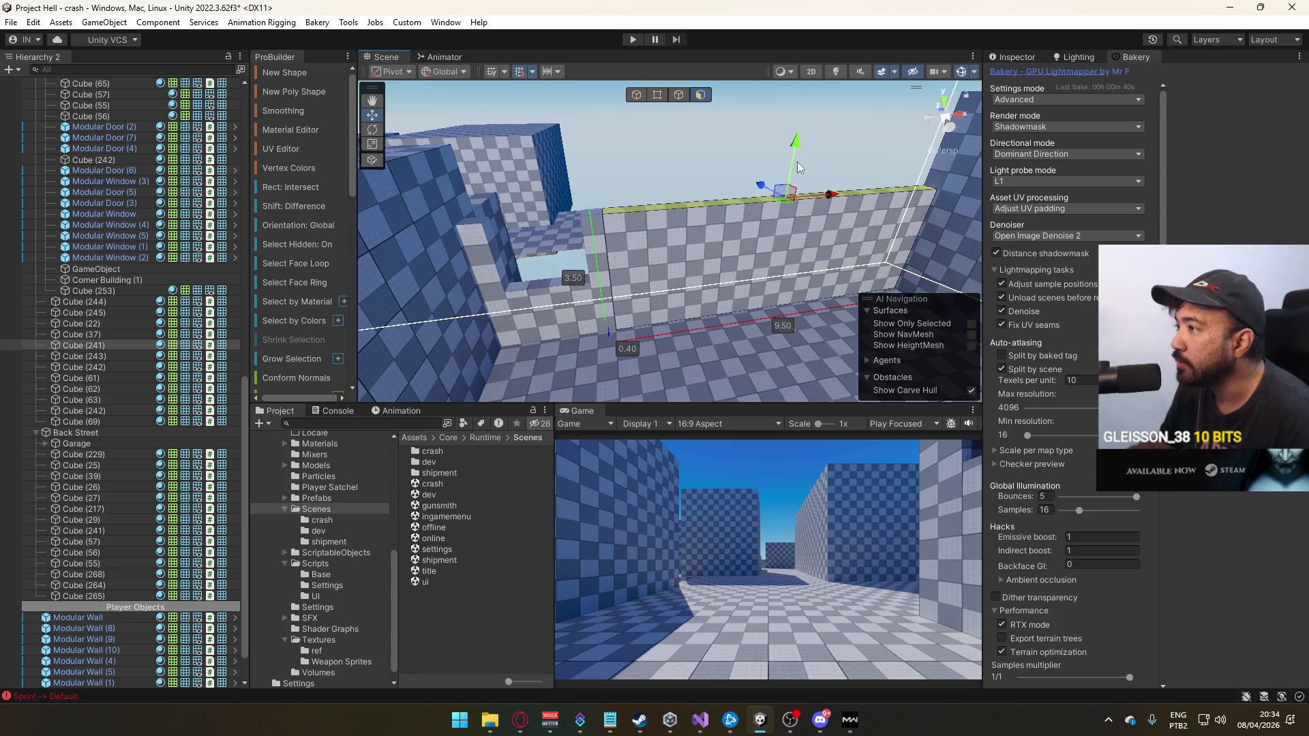
mouse_move(796, 176)
mouse_down()
mouse_move(792, 192)
mouse_move(657, 146)
mouse_up()
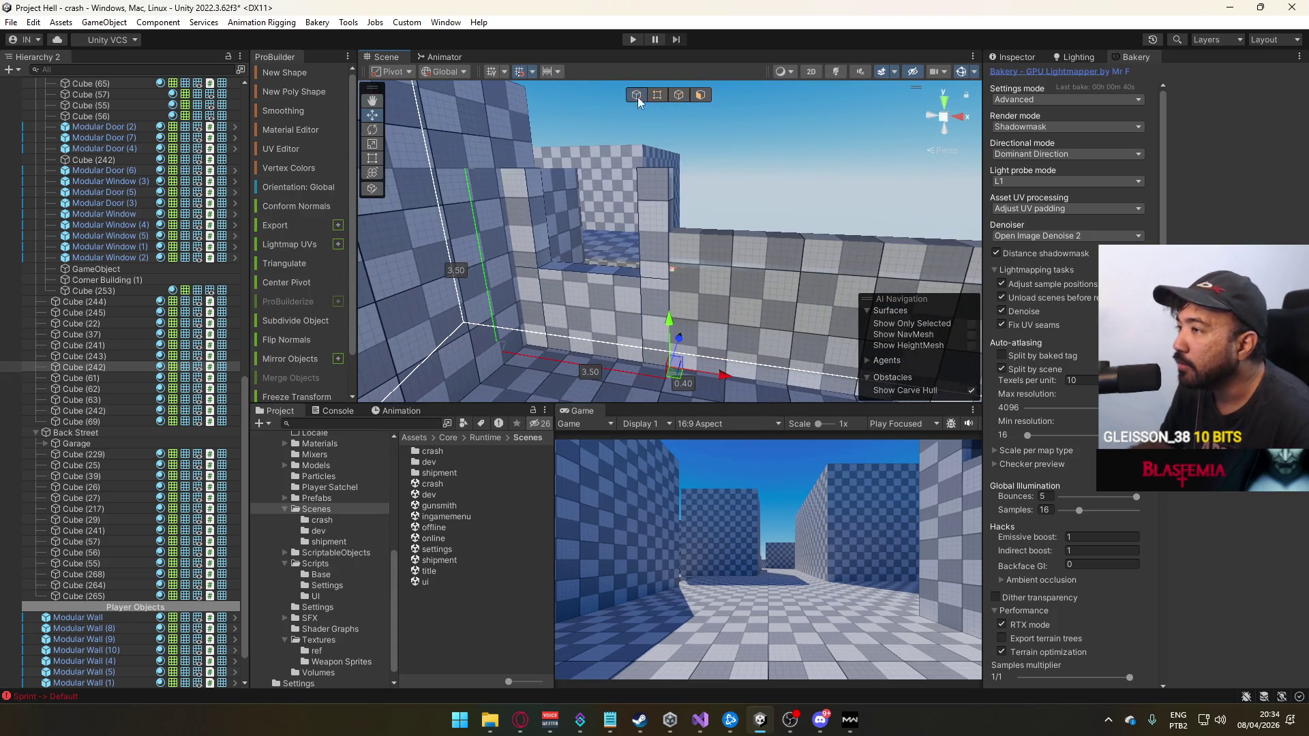
In vertex mode, lower the wall's upper corner vertices to 2.50 height
click(657, 96)
drag(477, 135, 798, 286)
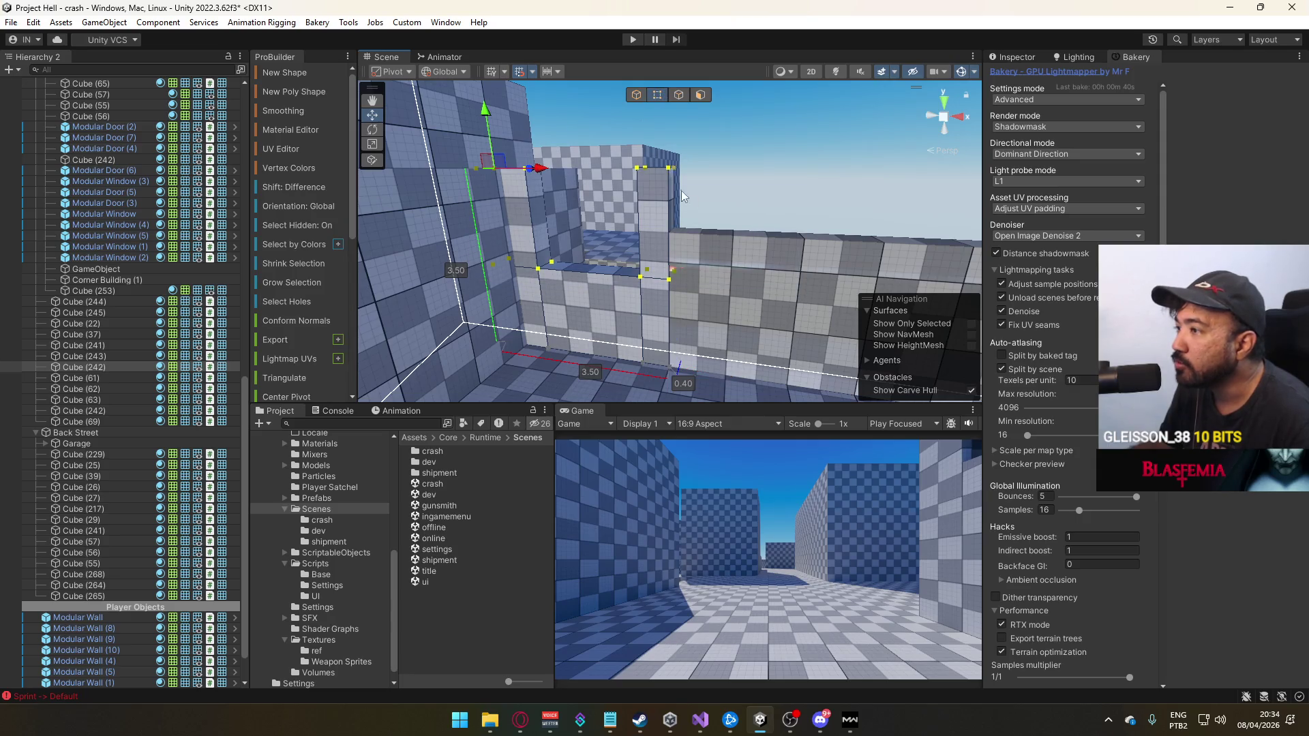
click(504, 169)
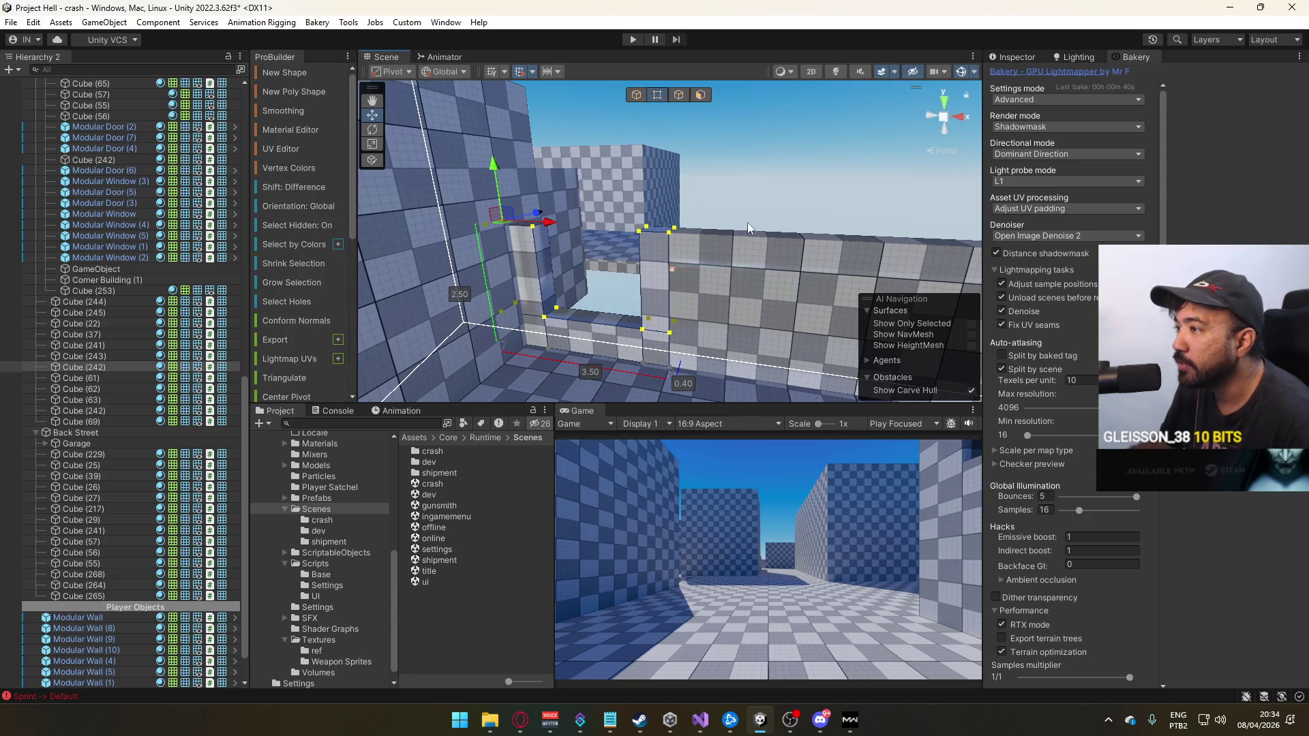
key(f)
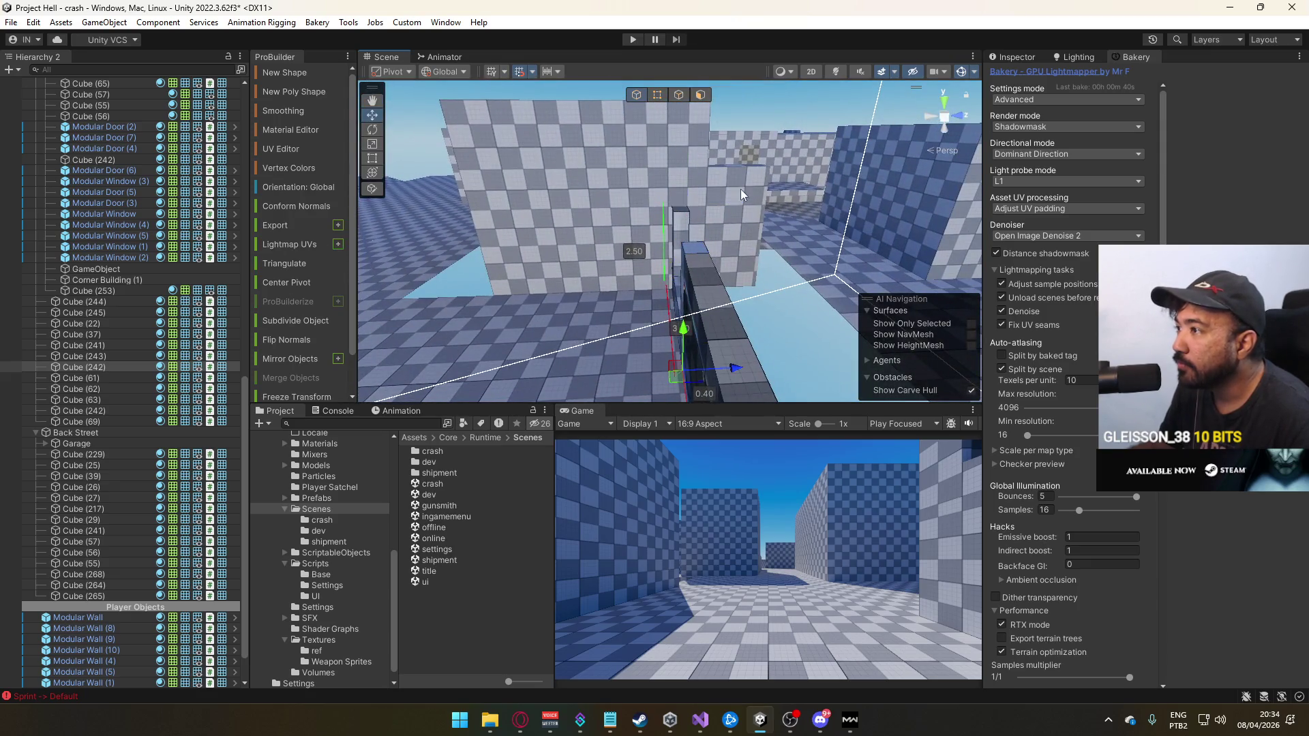
mouse_move(763, 186)
mouse_down()
mouse_move(651, 226)
mouse_move(652, 124)
mouse_up()
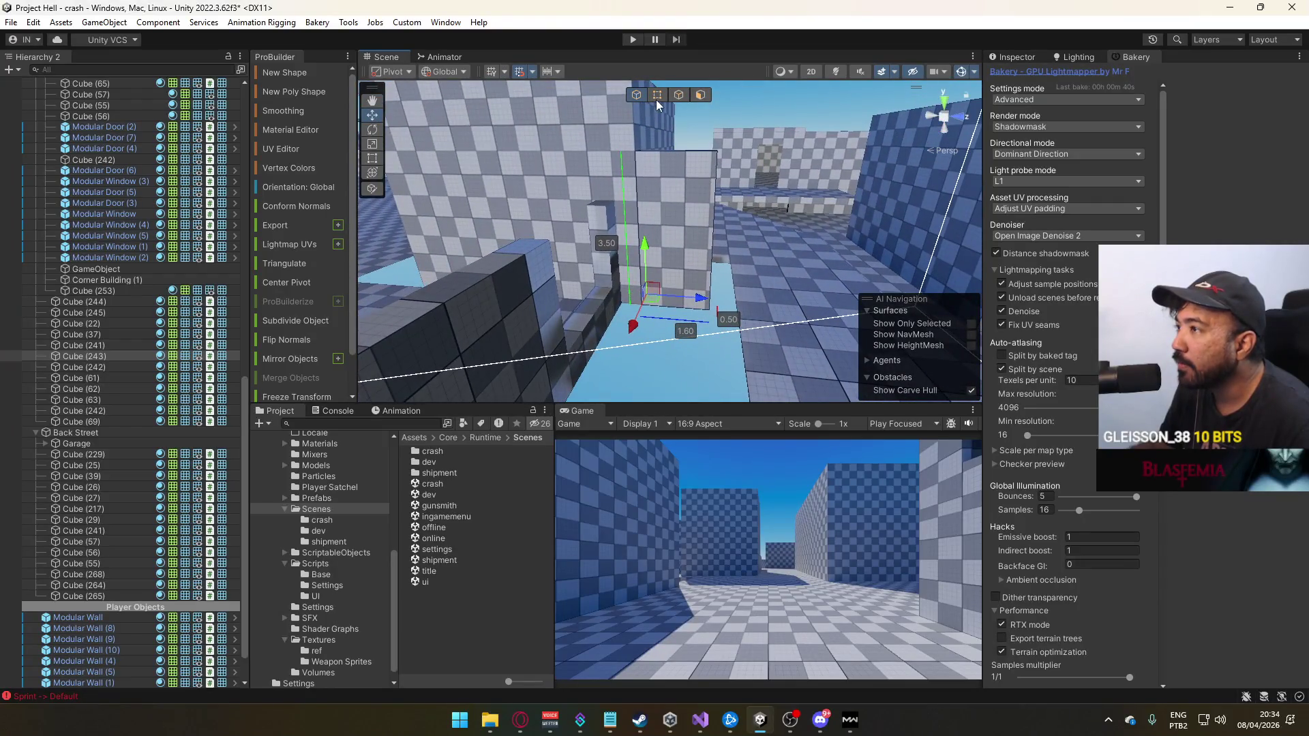
drag(722, 133, 720, 152)
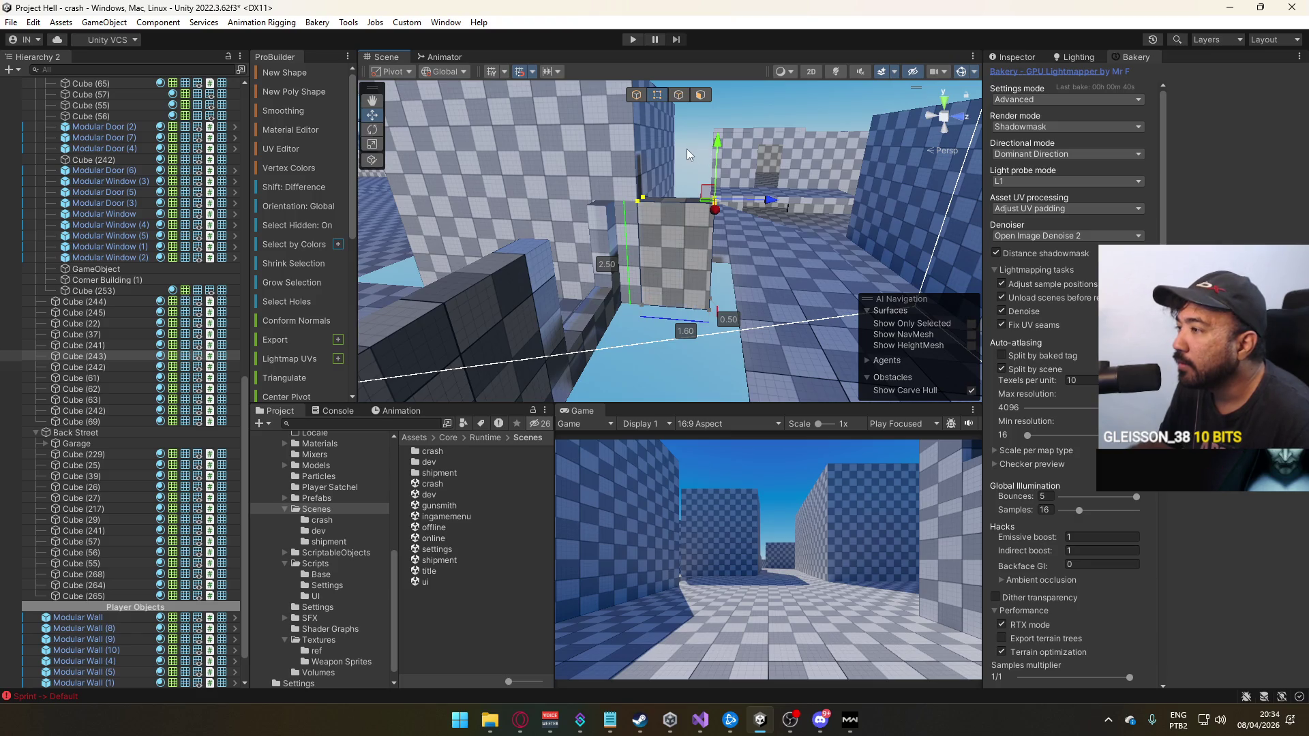
mouse_move(663, 120)
mouse_down()
mouse_move(587, 260)
mouse_move(616, 257)
mouse_move(581, 271)
mouse_up()
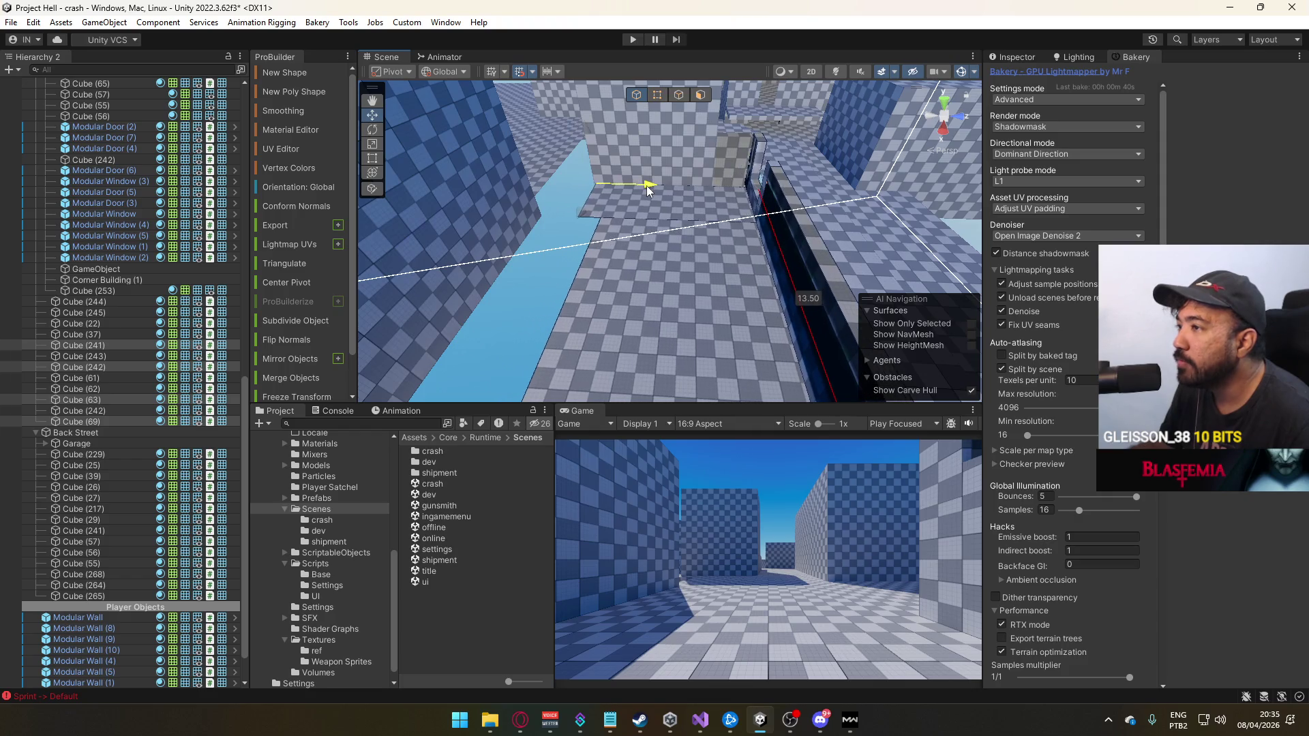
mouse_move(645, 184)
mouse_down()
mouse_move(475, 167)
mouse_move(721, 212)
mouse_move(572, 195)
mouse_move(870, 196)
mouse_up()
click(725, 210)
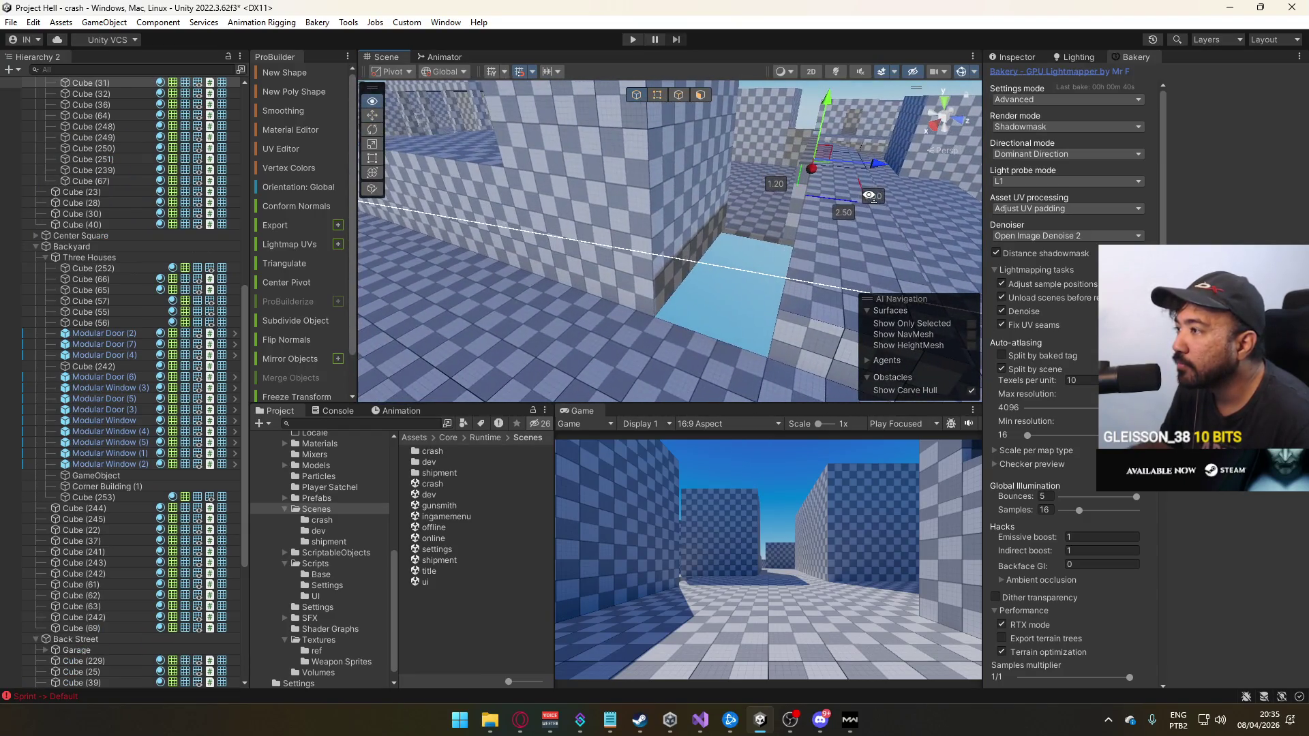
click(697, 228)
key(f)
shift+click(675, 212)
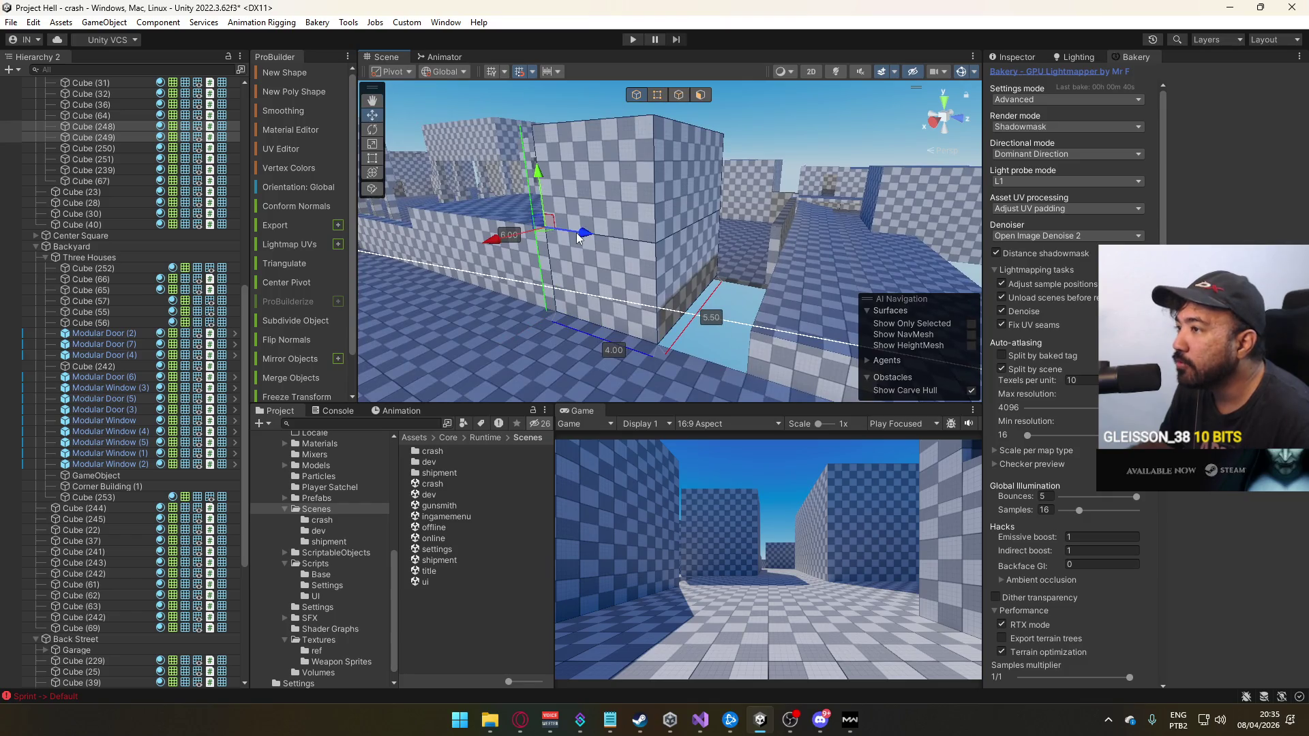
mouse_move(648, 231)
mouse_down()
mouse_move(701, 231)
mouse_move(738, 260)
mouse_move(914, 301)
mouse_move(759, 217)
mouse_move(718, 244)
mouse_move(429, 335)
mouse_move(611, 265)
mouse_up()
drag(663, 223, 652, 249)
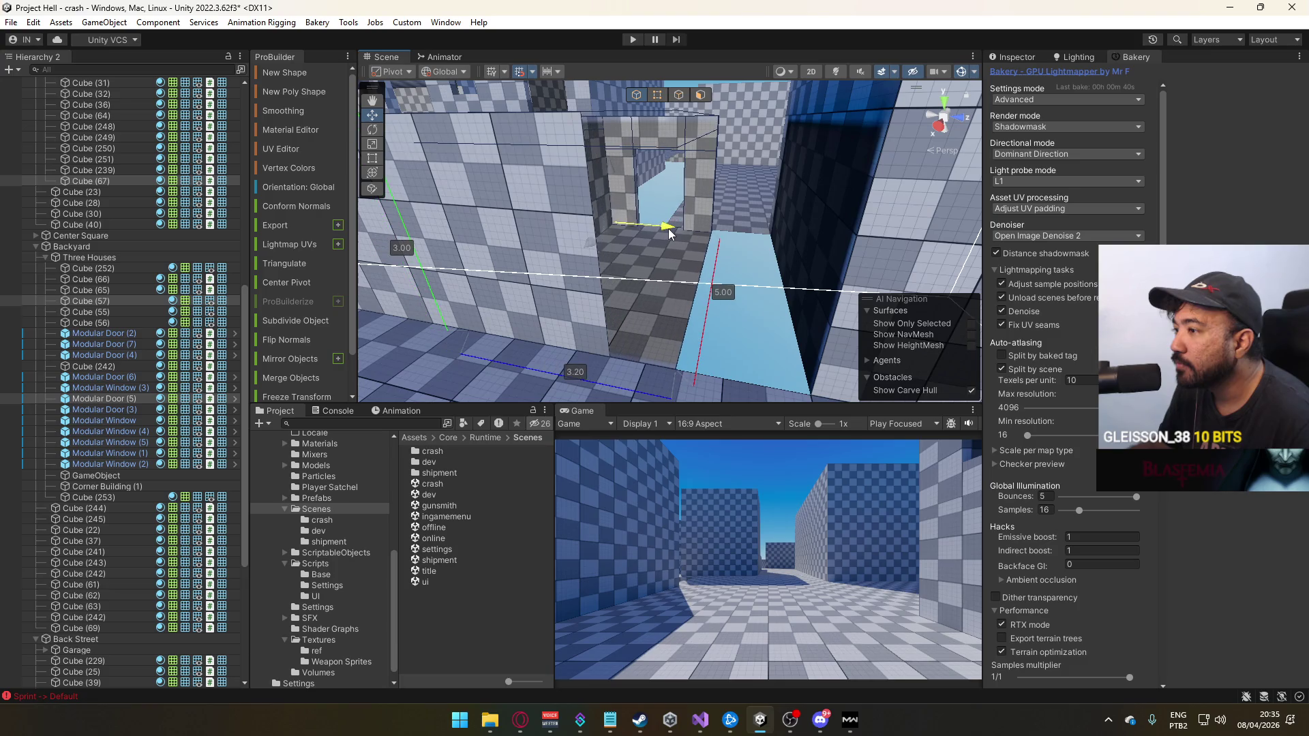
mouse_move(669, 228)
mouse_down()
mouse_move(709, 238)
mouse_move(774, 215)
mouse_move(629, 229)
mouse_up()
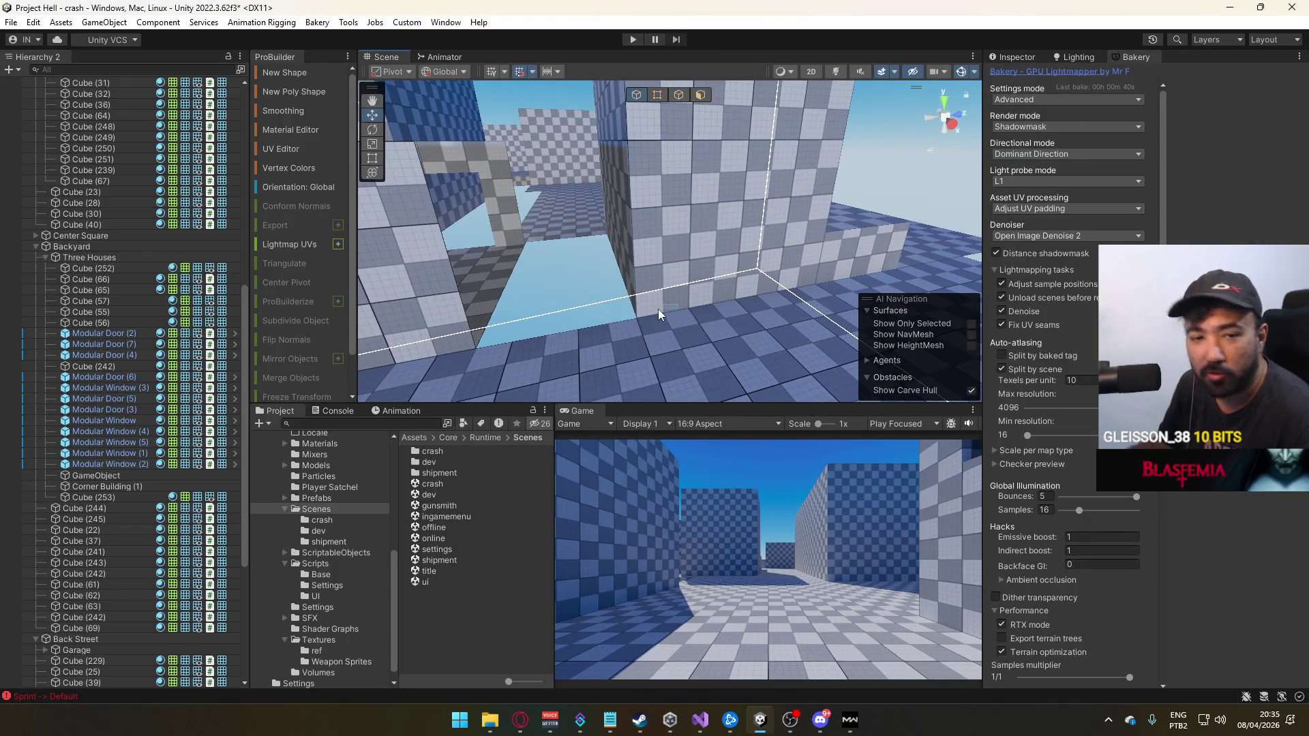
mouse_move(644, 307)
mouse_down()
mouse_move(724, 267)
mouse_move(669, 296)
mouse_move(570, 267)
mouse_up()
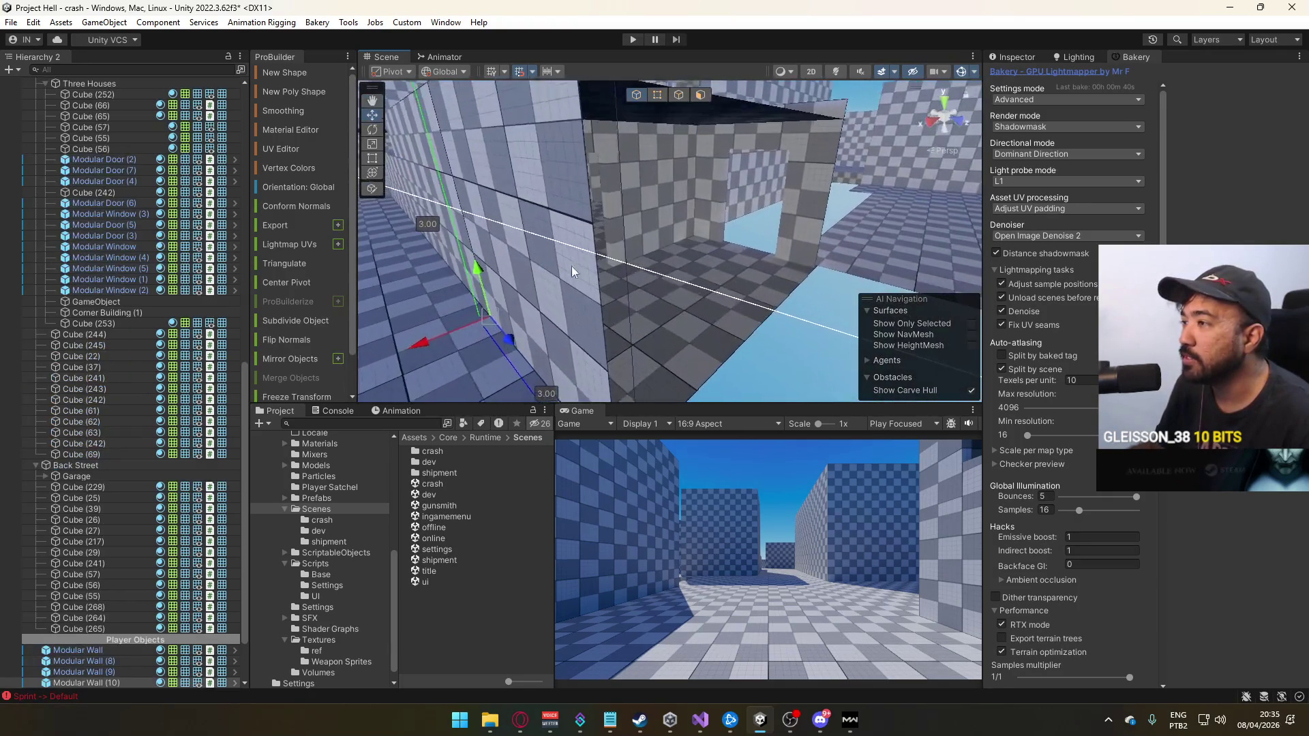
drag(692, 286, 637, 302)
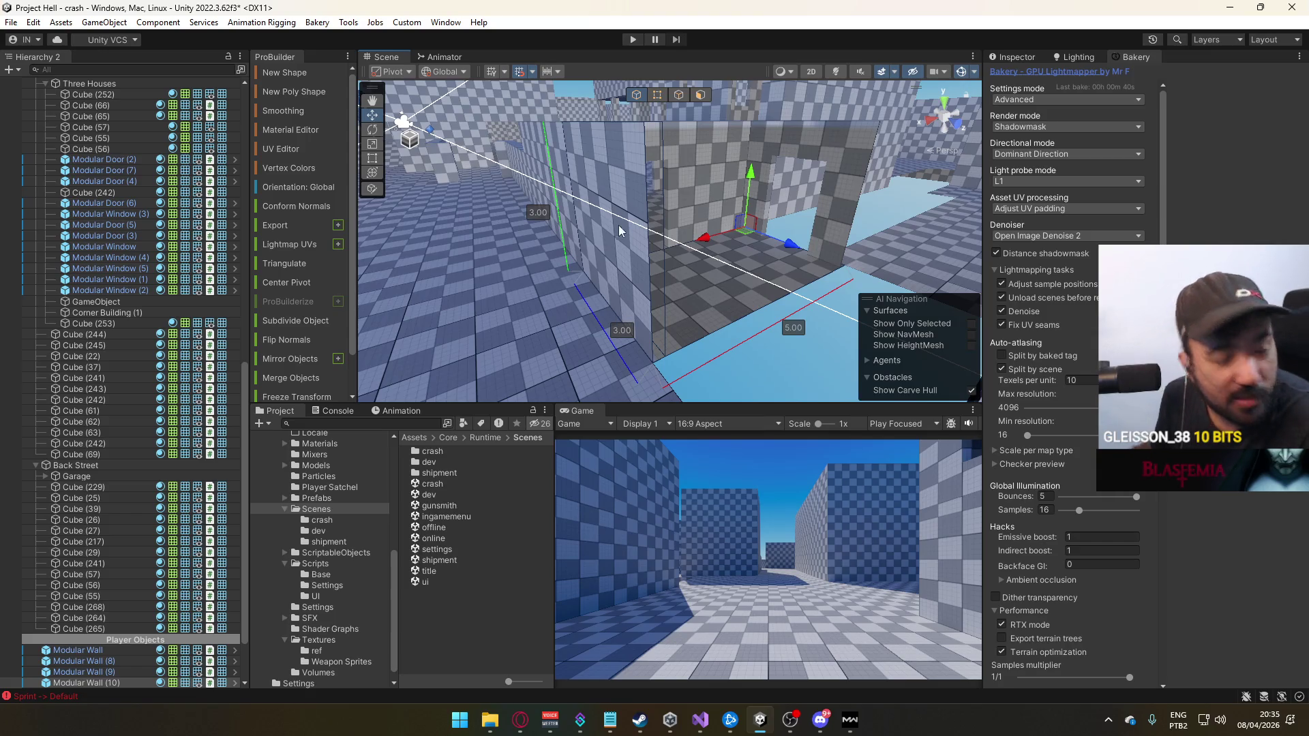
mouse_move(757, 280)
mouse_down()
mouse_move(803, 218)
mouse_move(766, 271)
mouse_up()
mouse_move(652, 304)
mouse_down()
mouse_move(821, 362)
mouse_move(716, 292)
mouse_move(702, 325)
mouse_move(328, 325)
mouse_move(261, 375)
mouse_move(23, 369)
mouse_move(602, 247)
mouse_move(632, 191)
mouse_move(730, 239)
mouse_move(772, 232)
mouse_move(810, 254)
mouse_move(1008, 253)
mouse_move(768, 251)
mouse_move(838, 212)
mouse_up()
drag(680, 285, 769, 288)
mouse_move(623, 297)
mouse_down()
mouse_move(749, 286)
mouse_move(695, 322)
mouse_move(474, 315)
mouse_up()
drag(669, 285, 654, 319)
Select the checkered block and shift it to the left
click(694, 304)
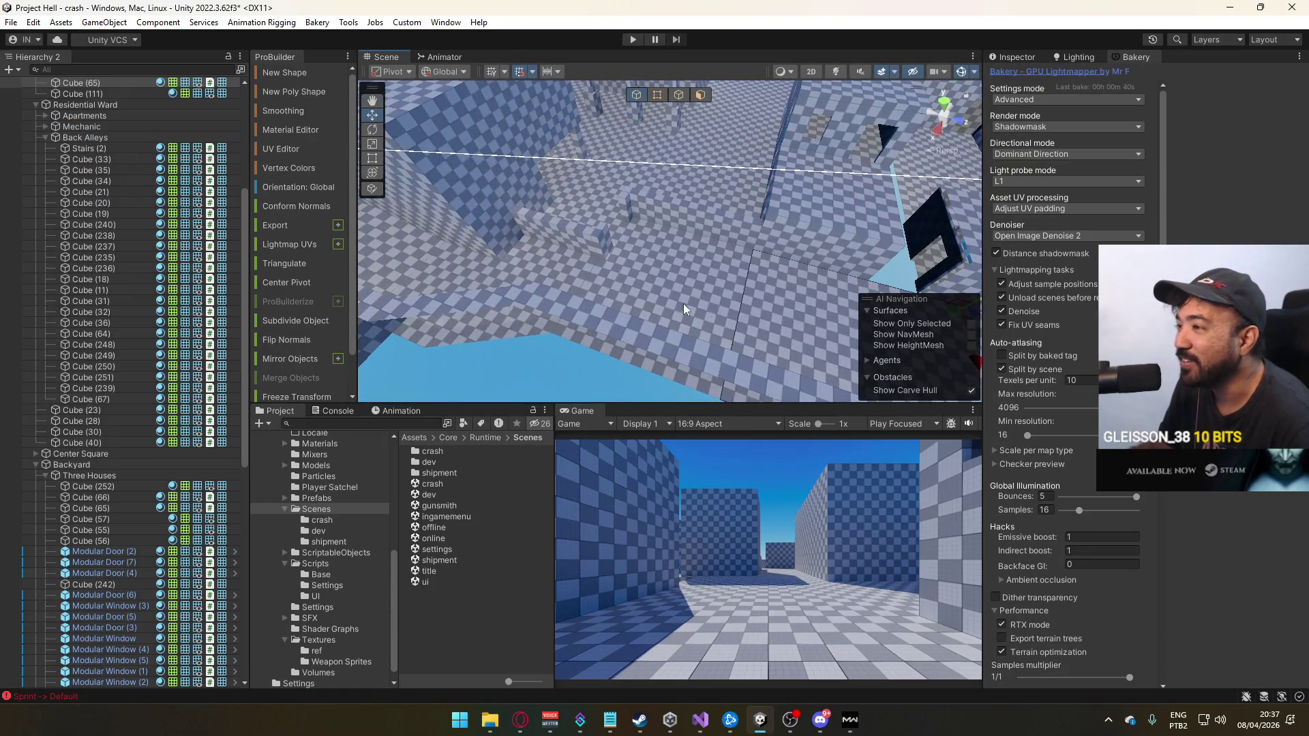
key(f)
mouse_move(697, 251)
mouse_down()
mouse_move(750, 259)
mouse_move(757, 245)
mouse_move(697, 253)
mouse_up()
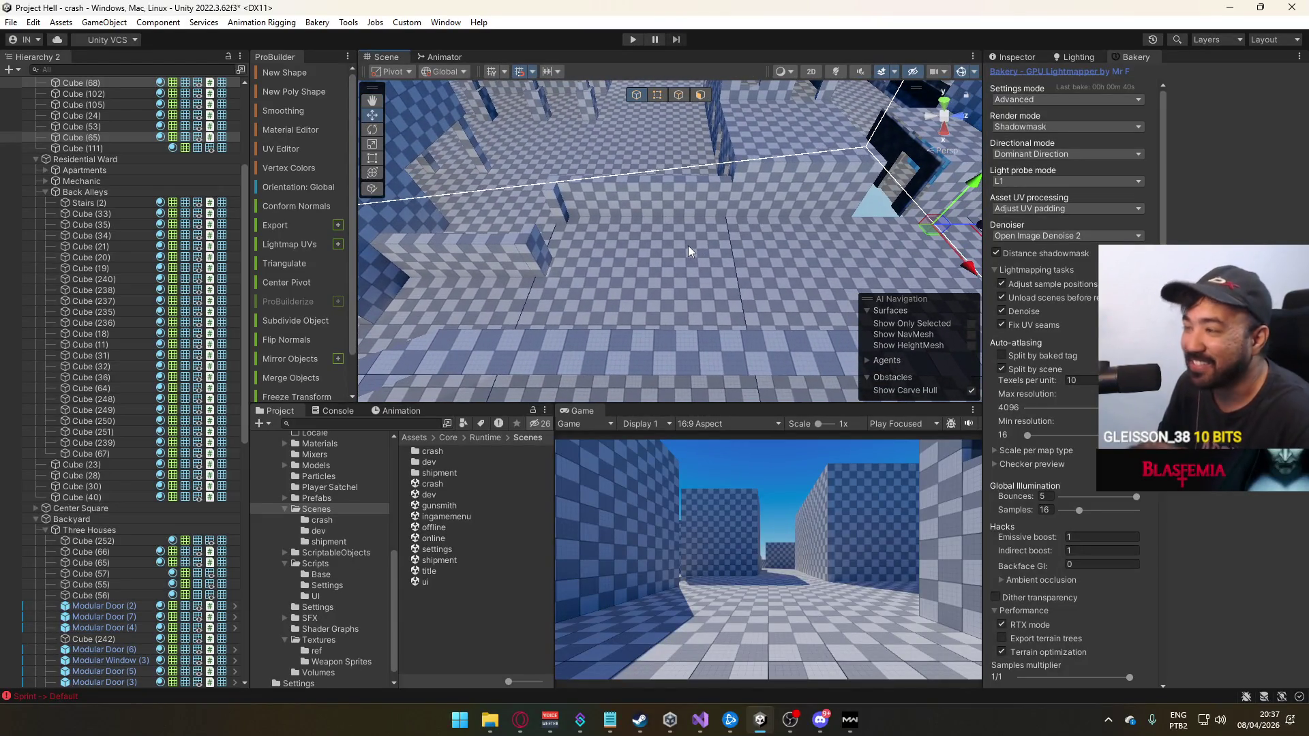
click(731, 210)
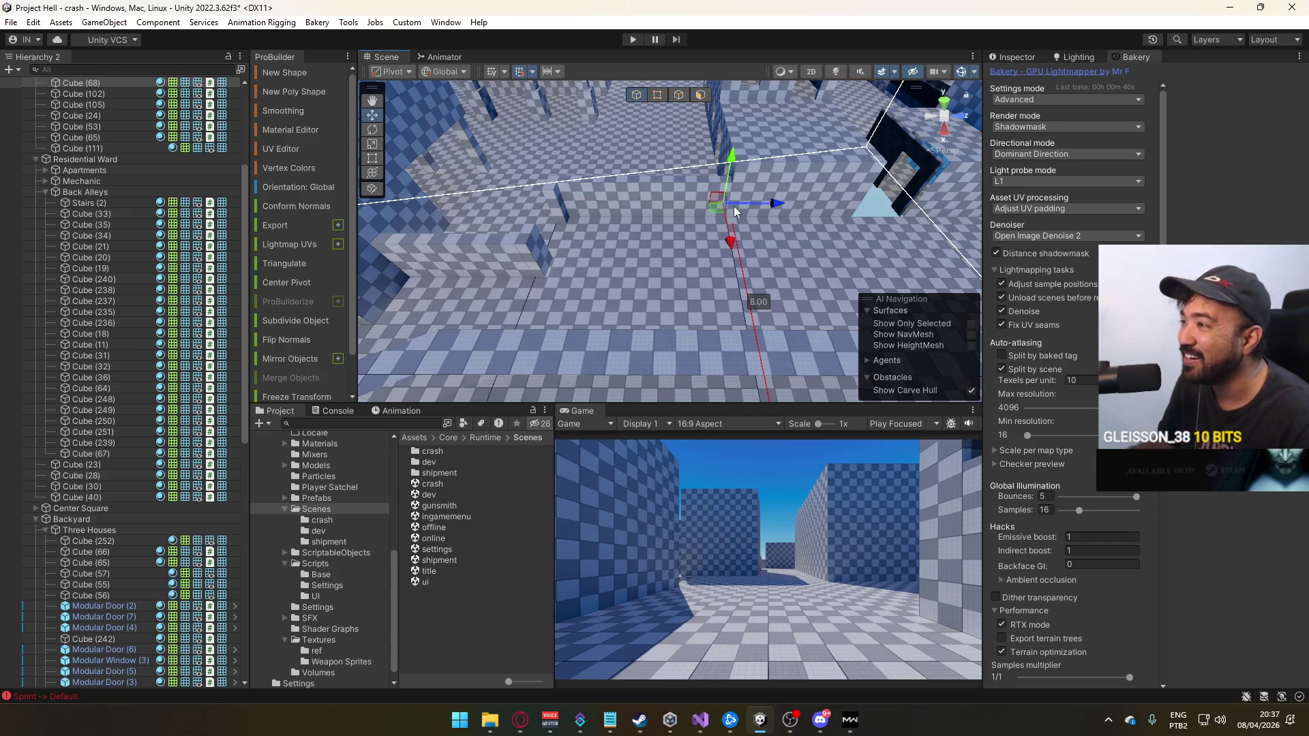
mouse_move(779, 233)
mouse_down()
mouse_move(805, 243)
mouse_move(802, 200)
mouse_up()
key(f)
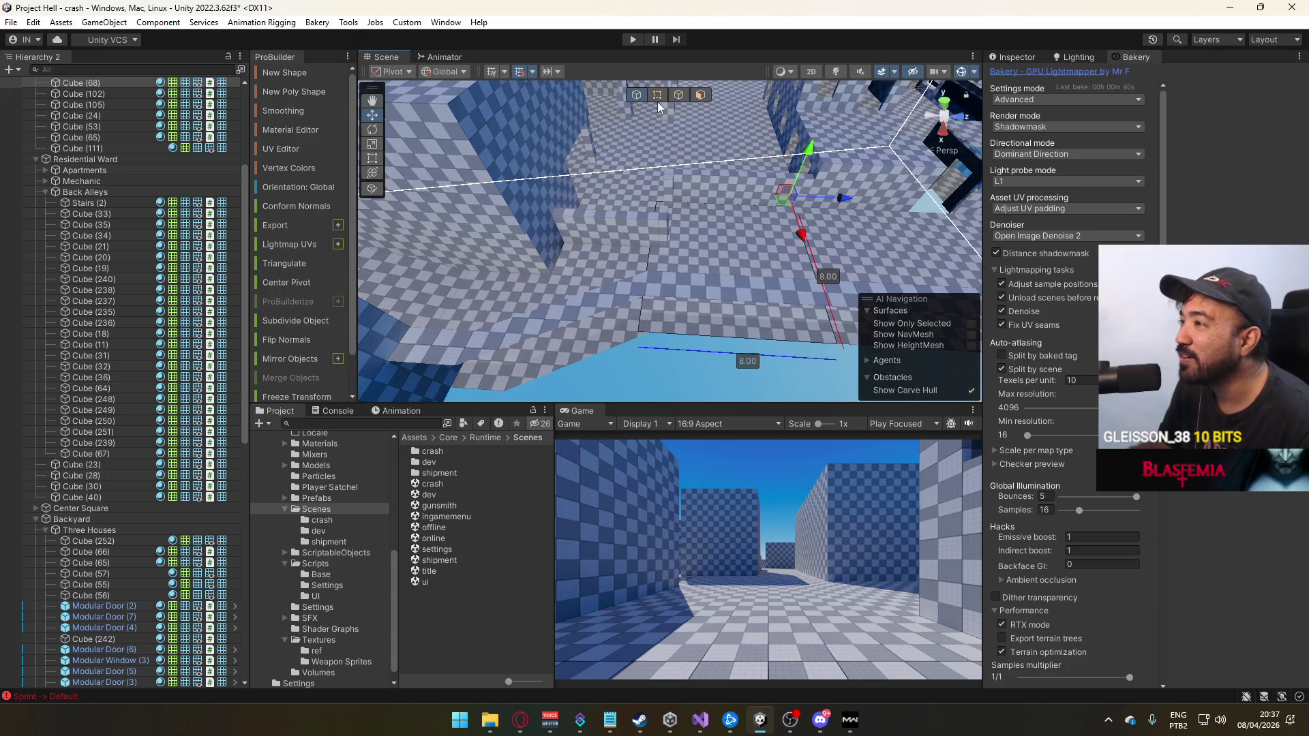
In vertex mode, pull the block's vertices so its 8.00 side becomes 7.60, then bring up Steam
click(657, 96)
drag(709, 207, 716, 207)
click(635, 97)
mouse_move(740, 361)
mouse_down()
mouse_move(787, 342)
mouse_move(690, 248)
mouse_move(709, 640)
mouse_up()
click(640, 719)
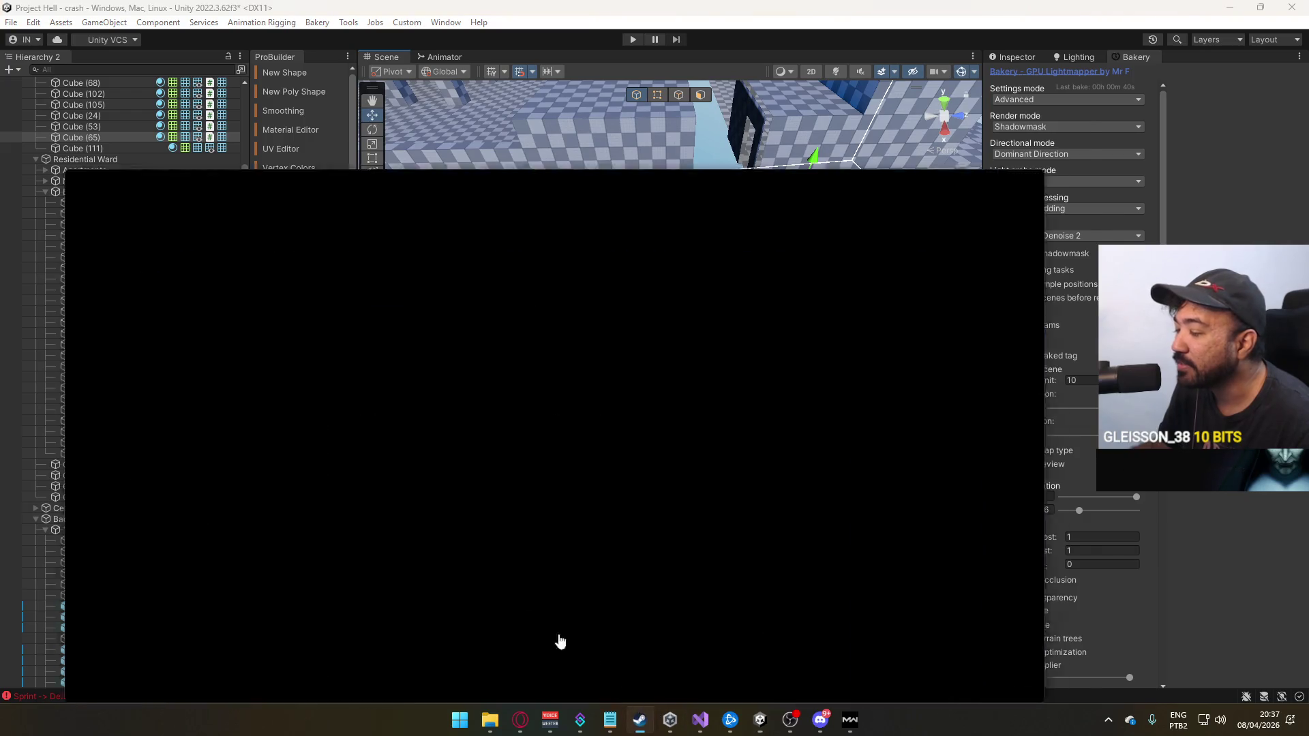
Show all library games and search the library for 'night ship'
click(178, 208)
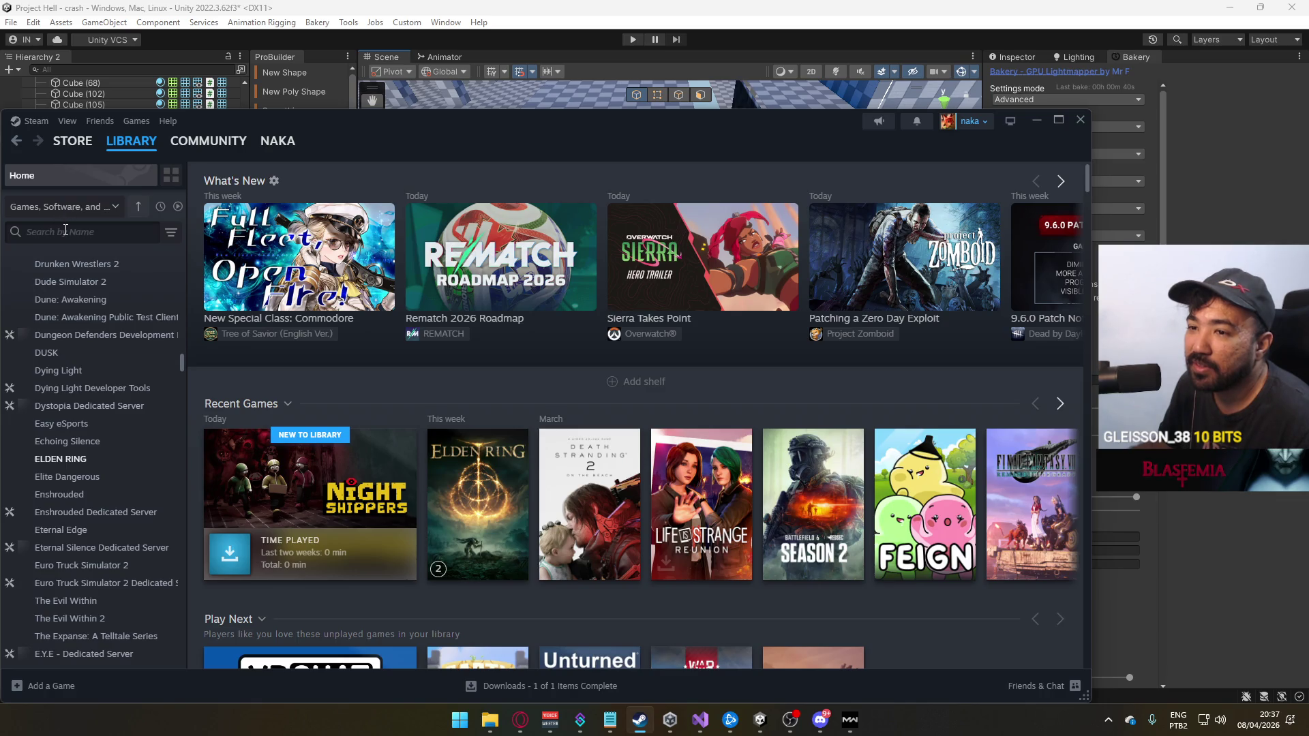
drag(216, 157, 284, 123)
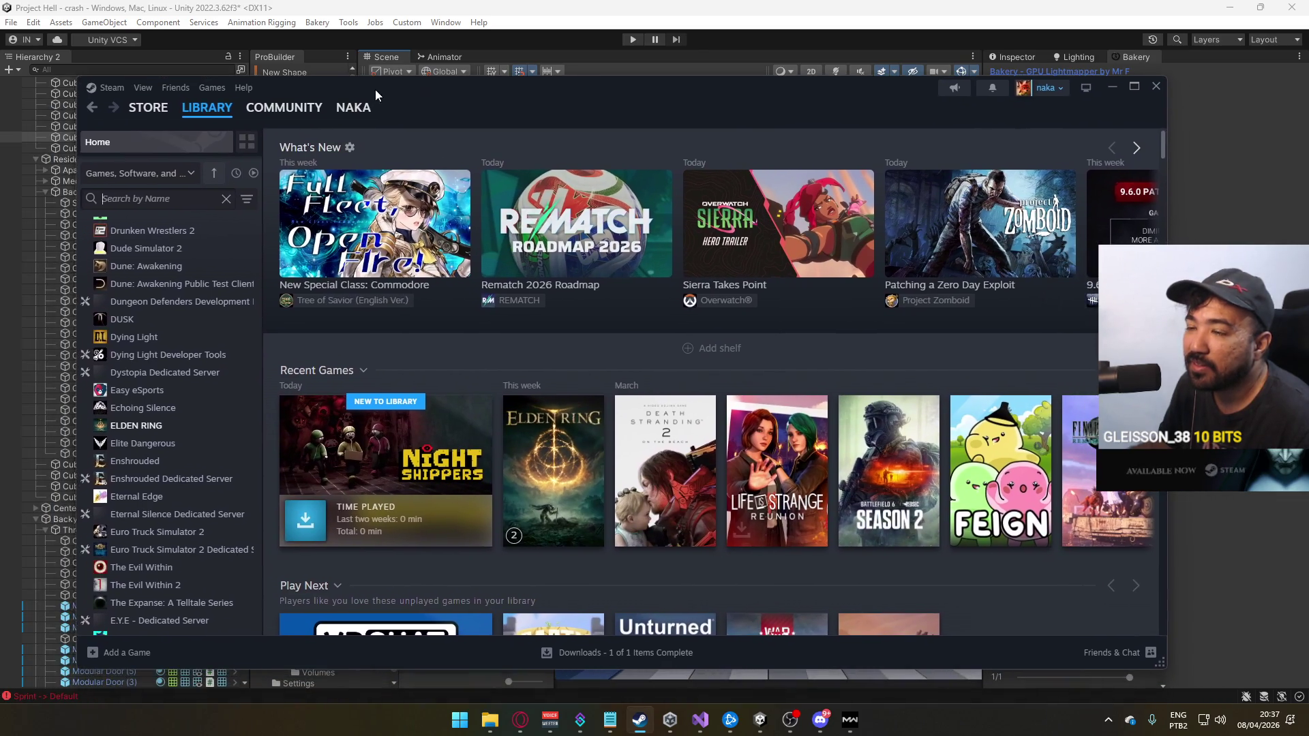
scroll(175, 277, up, 4)
scroll(184, 276, up, 10)
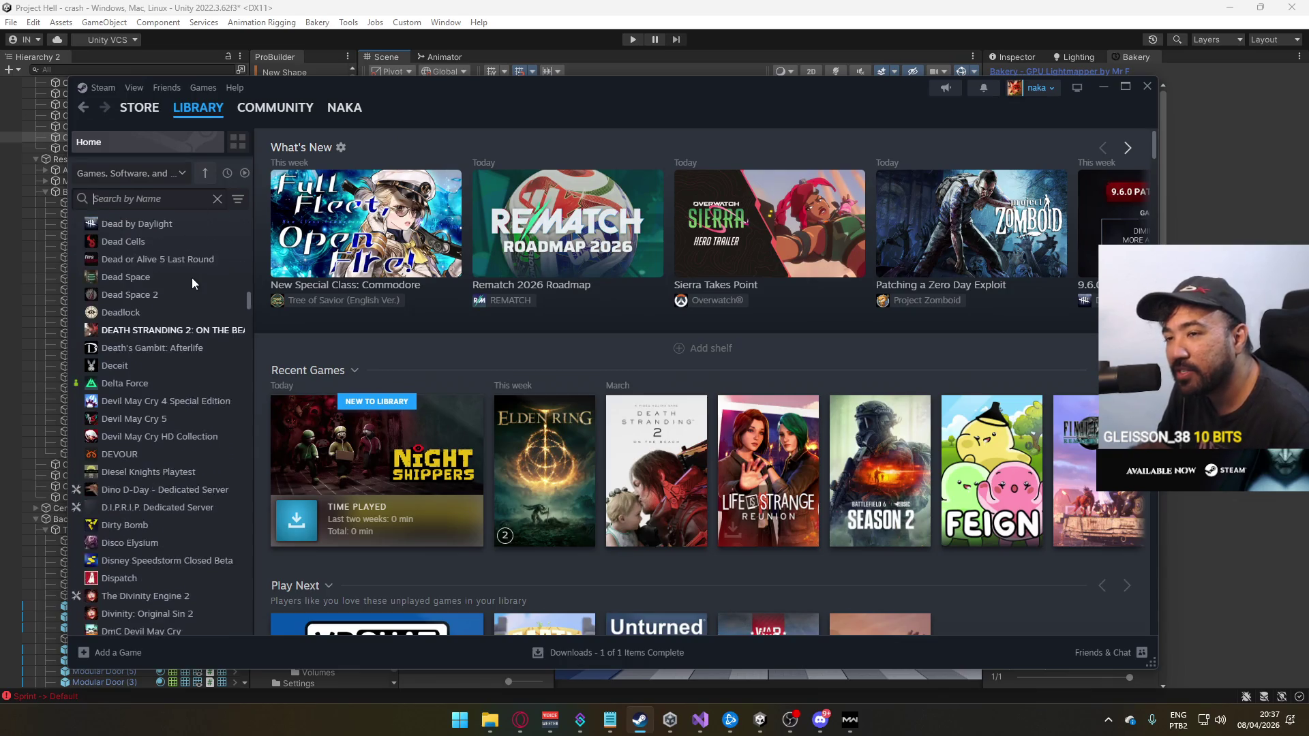
scroll(194, 277, up, 12)
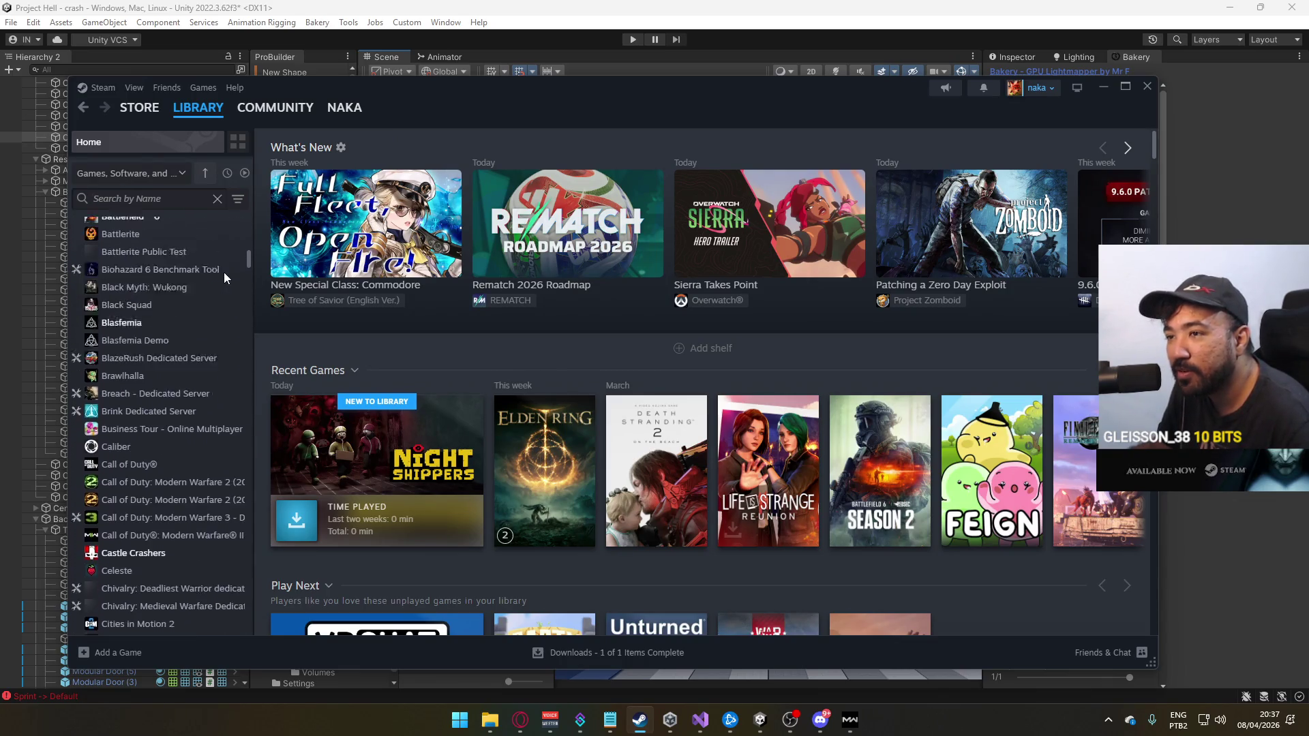
drag(247, 255, 241, 230)
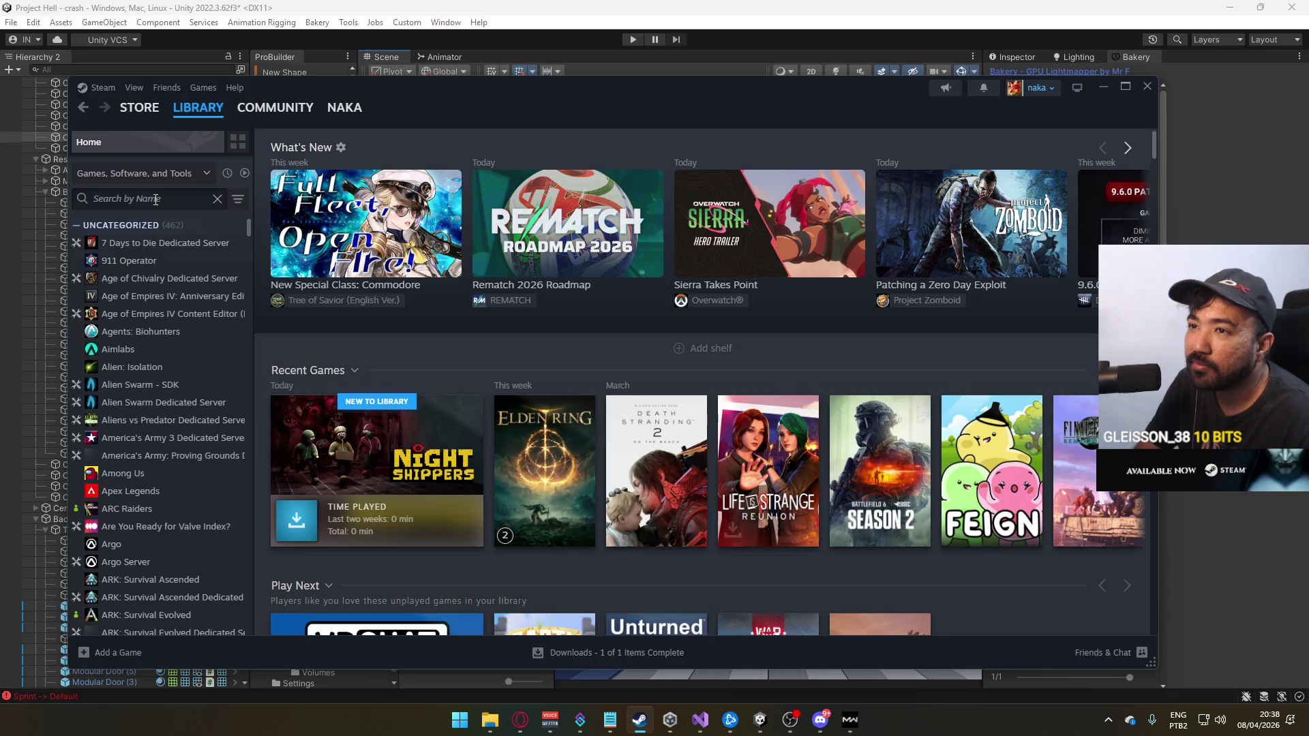
text(modern)
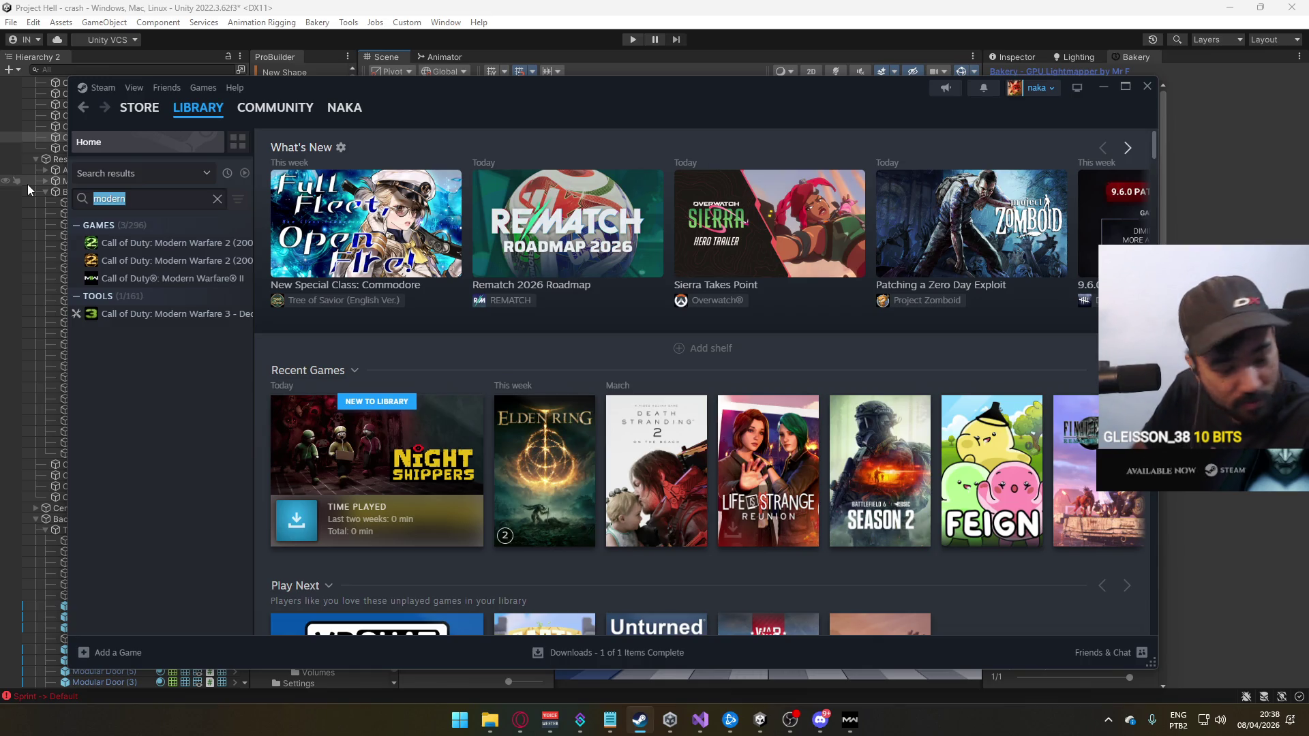
text(nig)
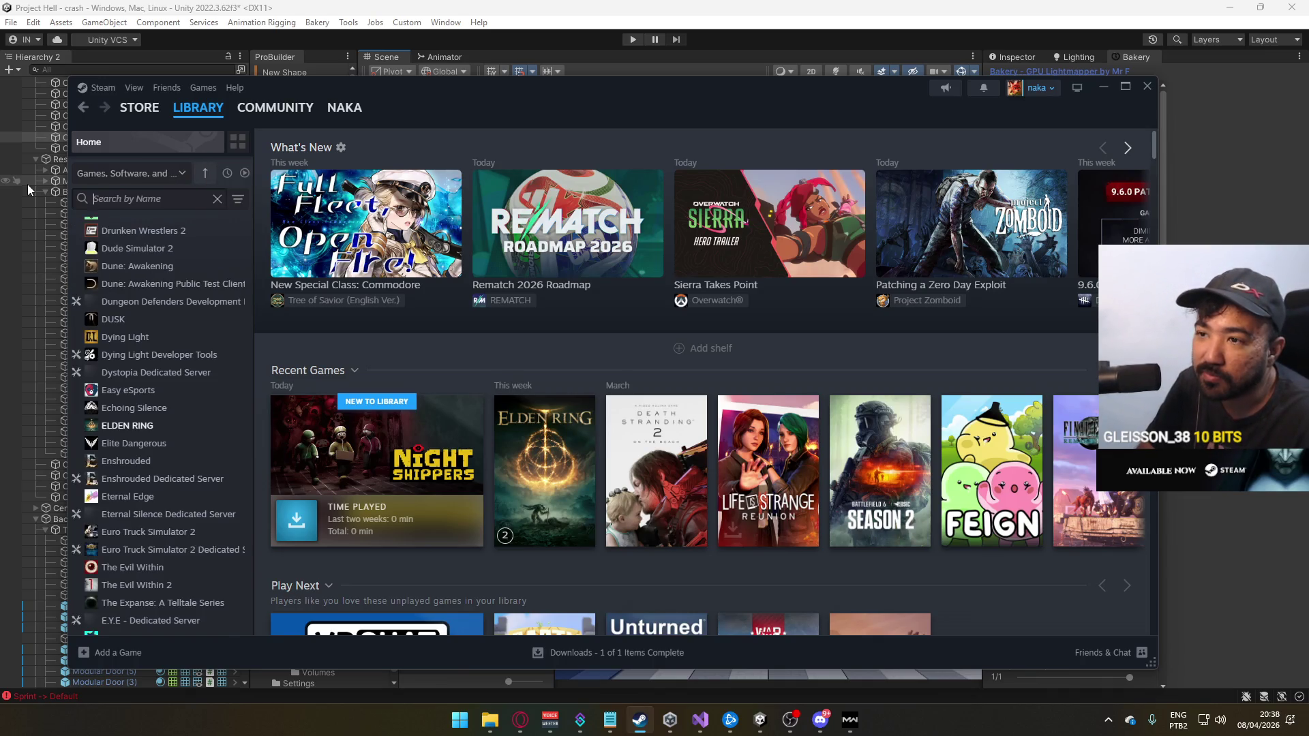
text(ht ship)
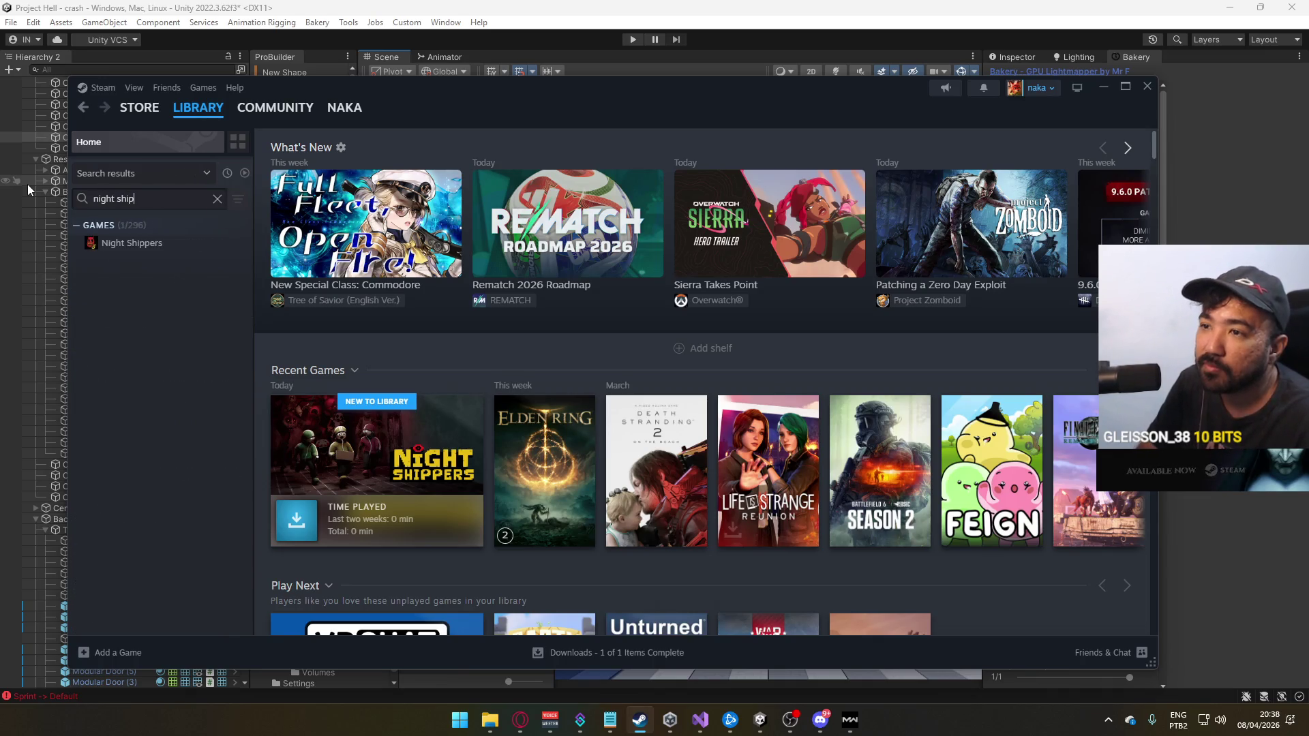
Install Night Shippers onto New SSD (F:) and minimise Steam back to Unity
click(155, 247)
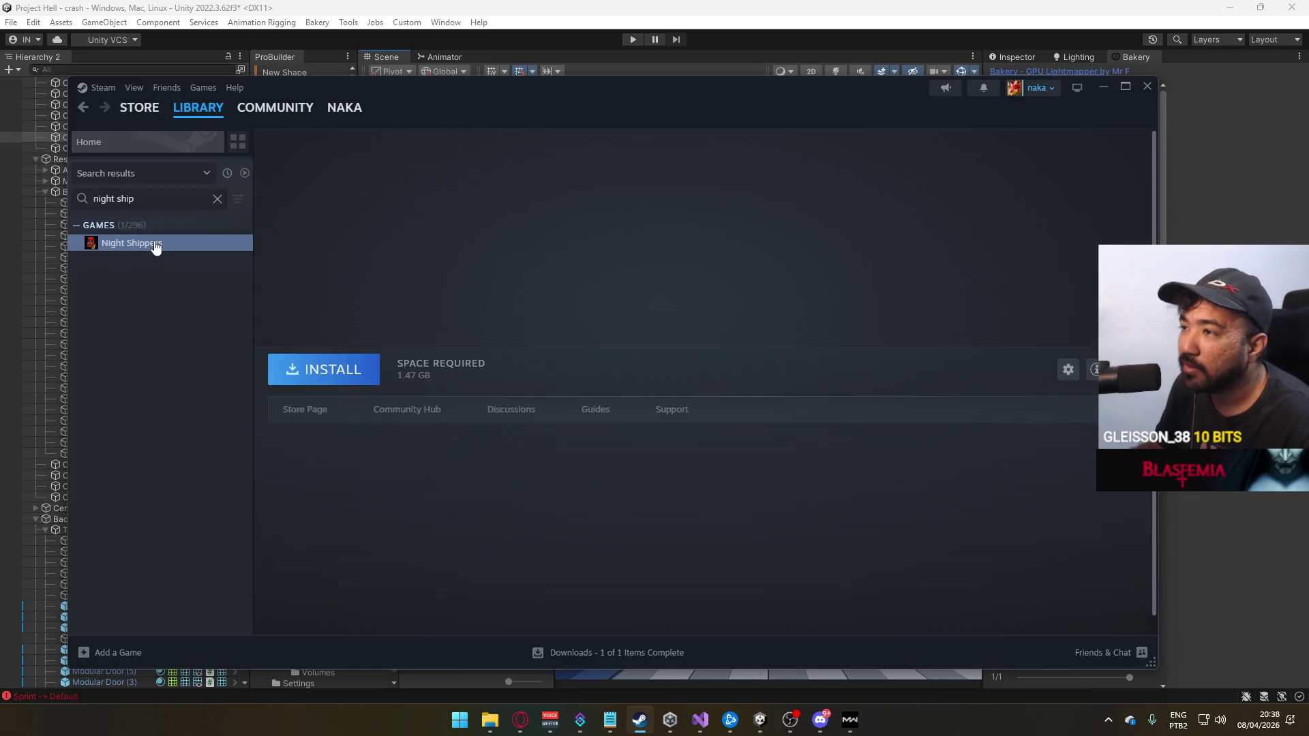
click(339, 375)
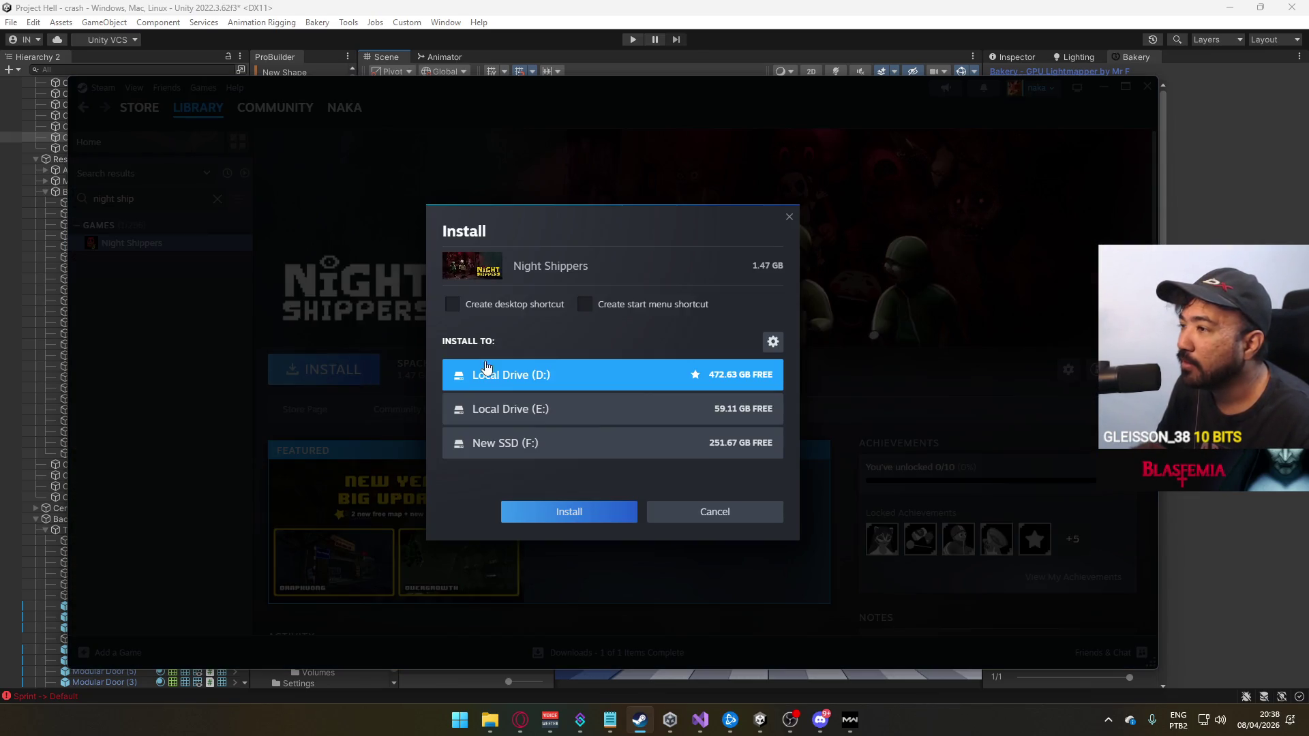
click(468, 443)
click(592, 513)
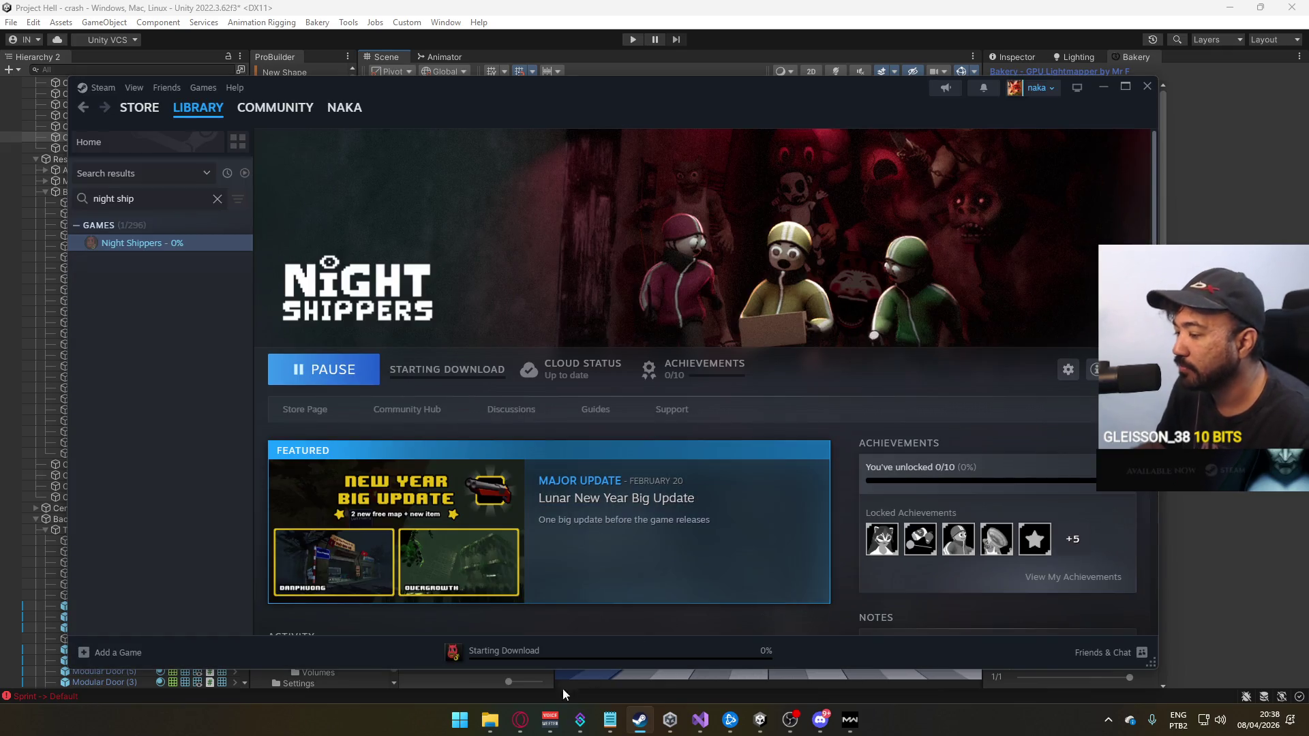
click(638, 721)
mouse_move(675, 293)
mouse_down()
mouse_move(691, 275)
mouse_move(807, 260)
mouse_move(783, 203)
mouse_move(698, 235)
mouse_up()
Fly into the alley and inspect Cube (65), Modular Door (2) and Cube (59)
mouse_move(703, 180)
mouse_down()
mouse_move(661, 171)
mouse_move(641, 251)
mouse_move(648, 238)
mouse_move(732, 240)
mouse_up()
click(641, 251)
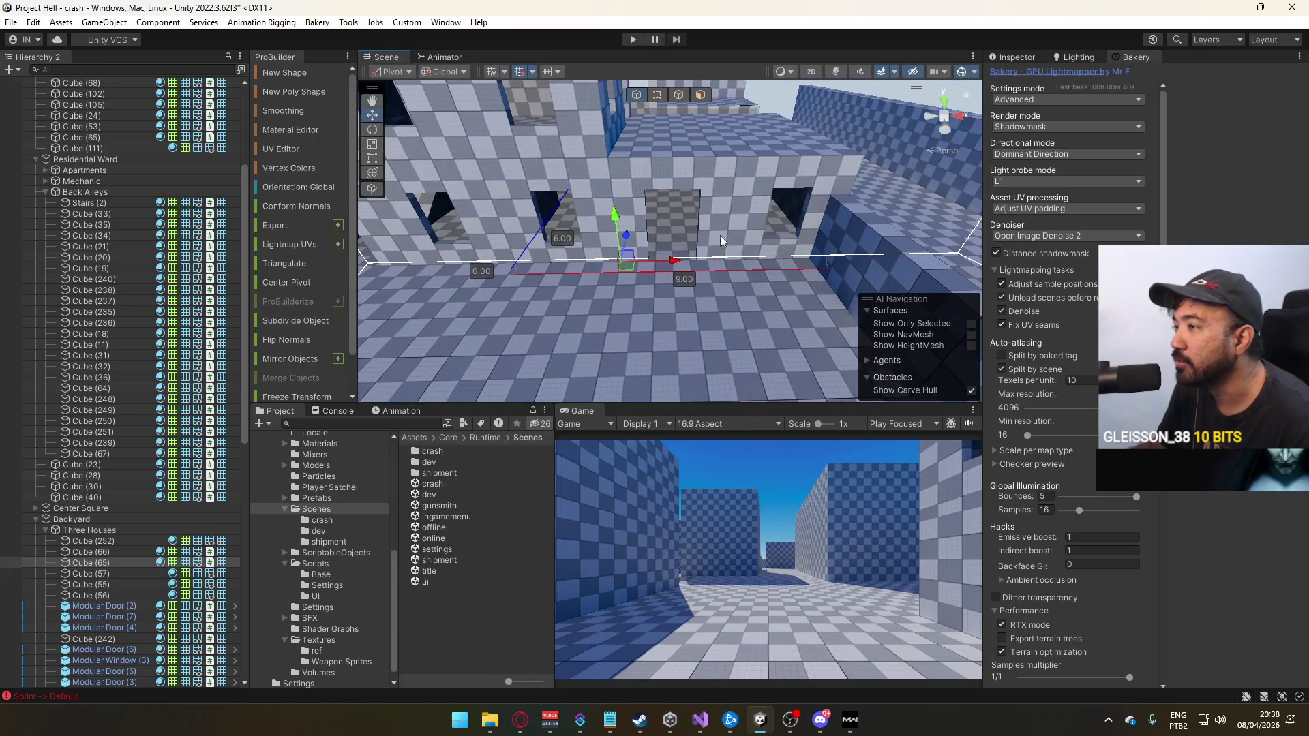
click(727, 218)
click(746, 219)
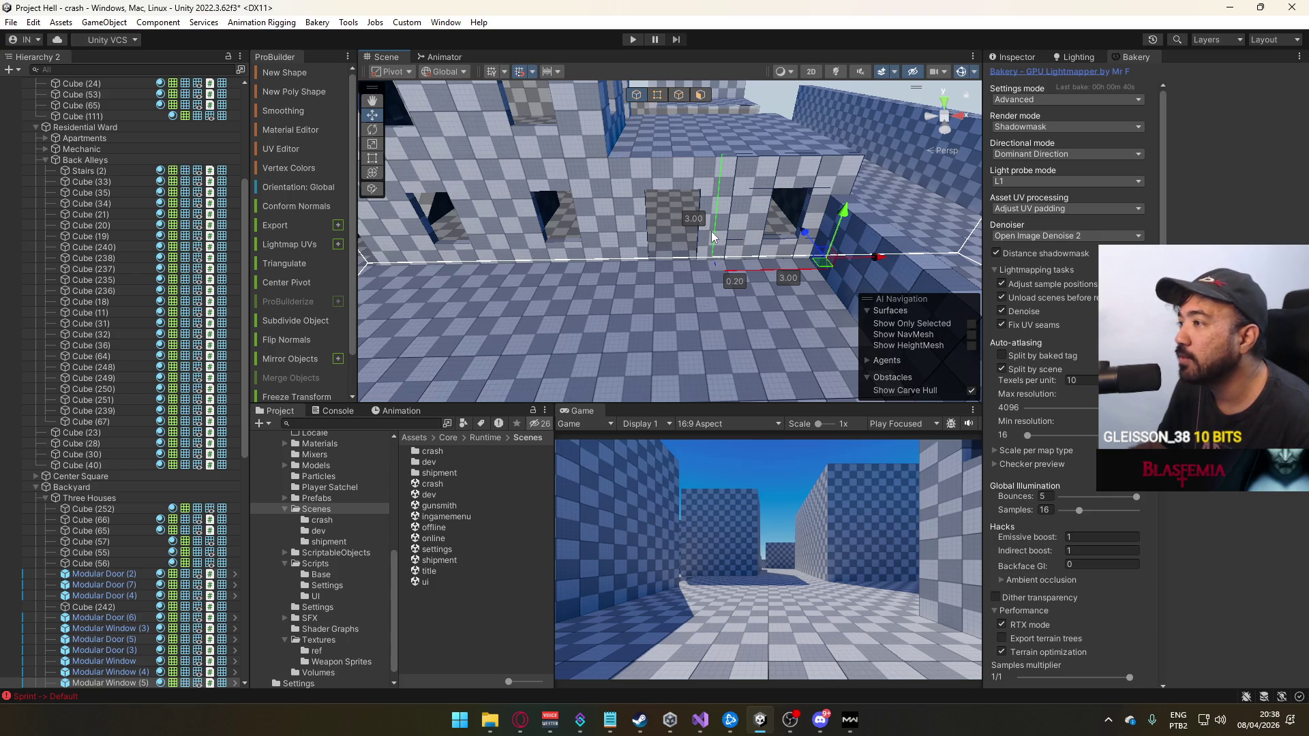
click(676, 273)
mouse_move(677, 273)
mouse_down()
mouse_move(697, 293)
mouse_move(679, 275)
mouse_up()
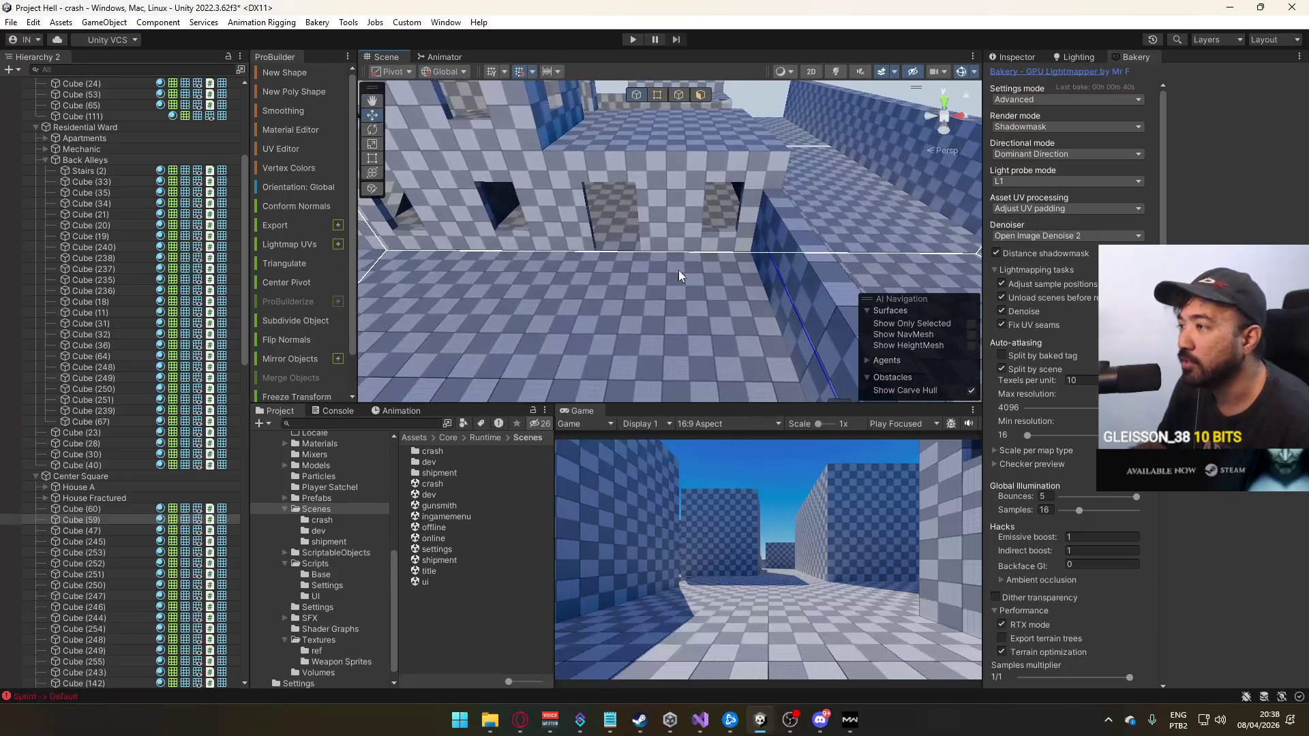
click(652, 198)
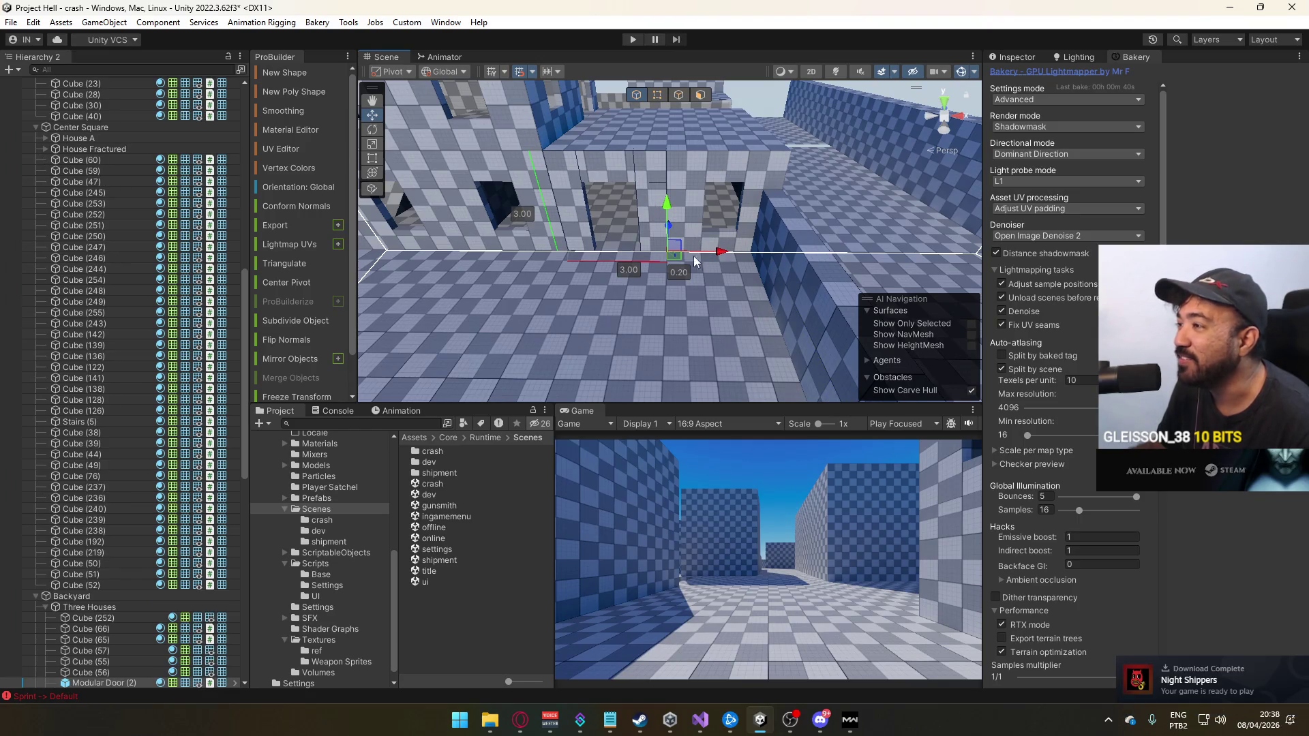
mouse_move(574, 270)
mouse_down()
mouse_move(707, 253)
mouse_move(712, 229)
mouse_move(711, 243)
mouse_up()
click(800, 233)
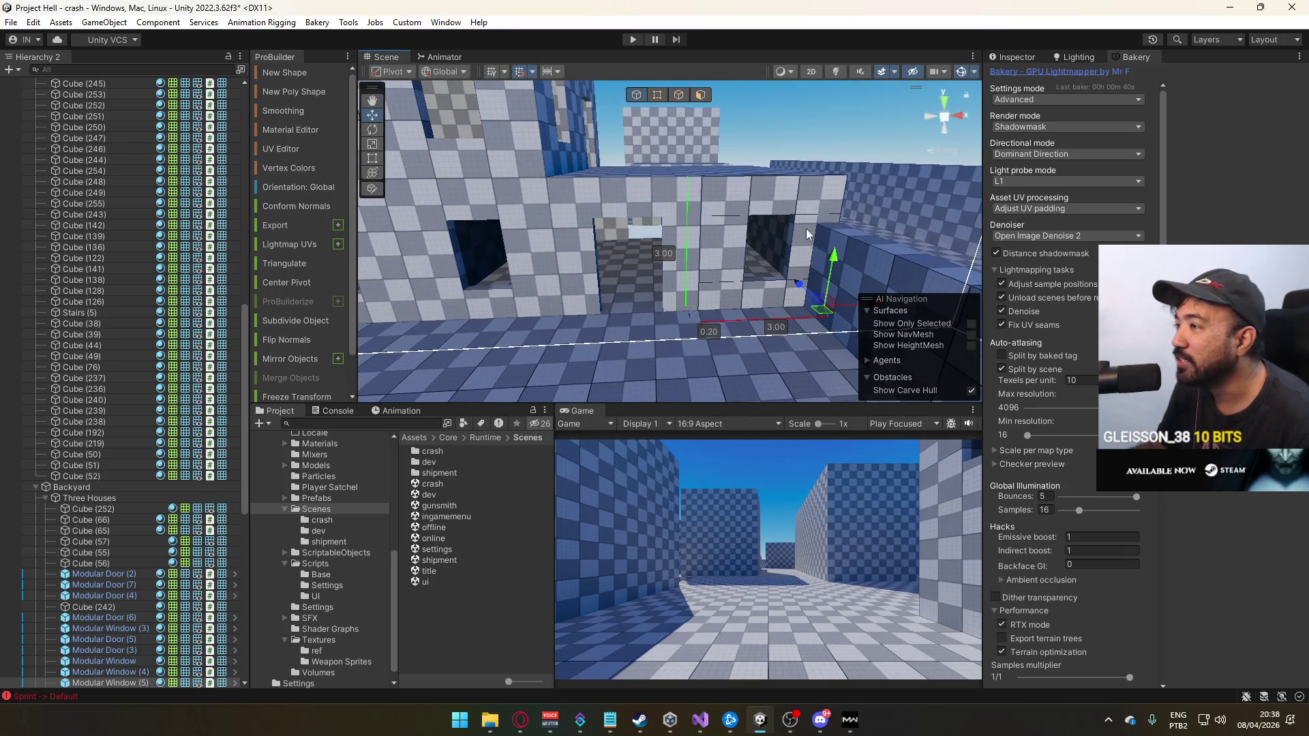
Inspect the doorway wall's Modular Window (4), Modular Door (3) and Cube (65)
mouse_move(759, 299)
mouse_down()
mouse_move(584, 236)
mouse_move(656, 254)
mouse_move(684, 257)
mouse_move(682, 246)
mouse_up()
click(685, 256)
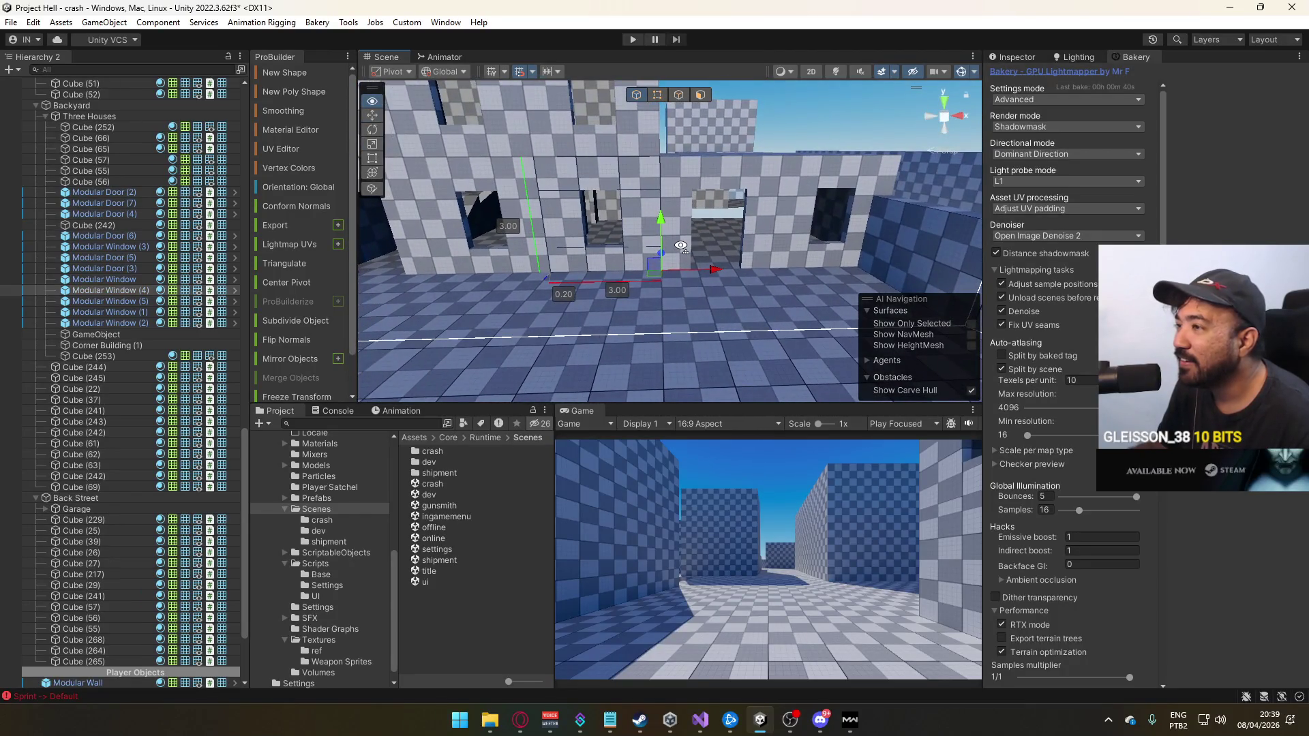
mouse_move(641, 326)
mouse_down()
mouse_move(640, 308)
mouse_move(561, 306)
mouse_move(486, 275)
mouse_move(709, 310)
mouse_move(700, 129)
mouse_up()
click(485, 275)
scroll(531, 289, up, 3)
click(709, 309)
In face mode, select a floor face and examine it from several angles
click(657, 95)
mouse_move(613, 136)
mouse_down()
mouse_move(534, 149)
mouse_move(896, 285)
mouse_up()
drag(687, 202, 574, 197)
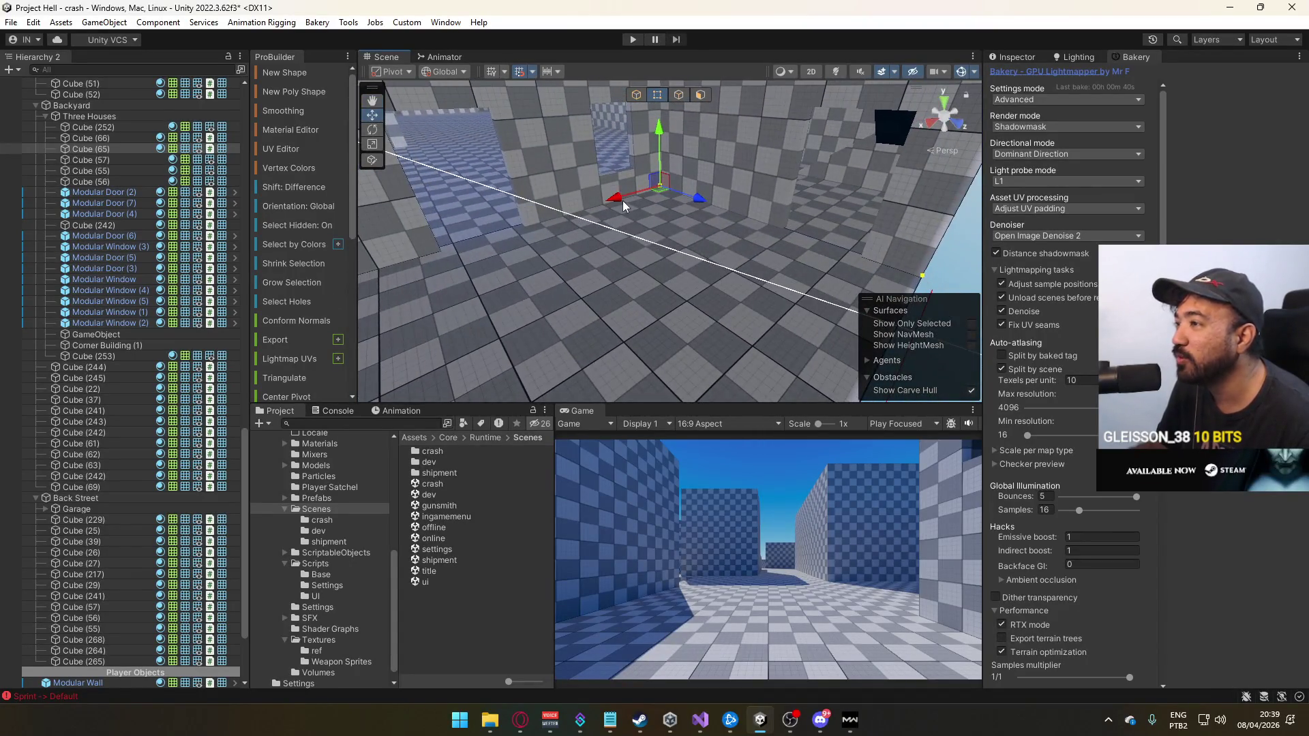
click(668, 272)
mouse_move(669, 273)
mouse_down()
mouse_move(443, 265)
mouse_move(636, 202)
mouse_up()
mouse_move(725, 174)
mouse_down()
mouse_move(1001, 281)
mouse_move(837, 234)
mouse_up()
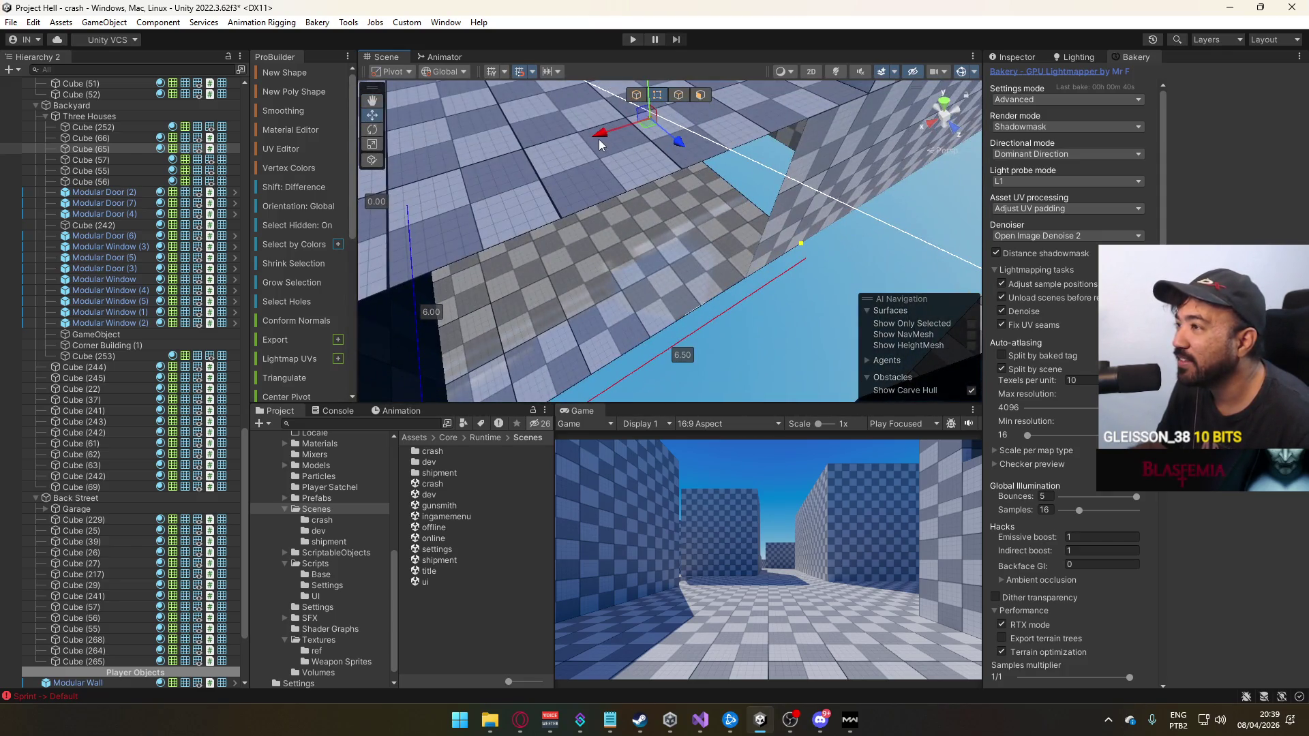
mouse_move(600, 144)
mouse_down()
mouse_move(1009, 197)
mouse_move(854, 255)
mouse_move(882, 214)
mouse_move(558, 247)
mouse_move(590, 236)
mouse_up()
mouse_move(705, 290)
mouse_down()
mouse_move(823, 290)
mouse_move(675, 273)
mouse_up()
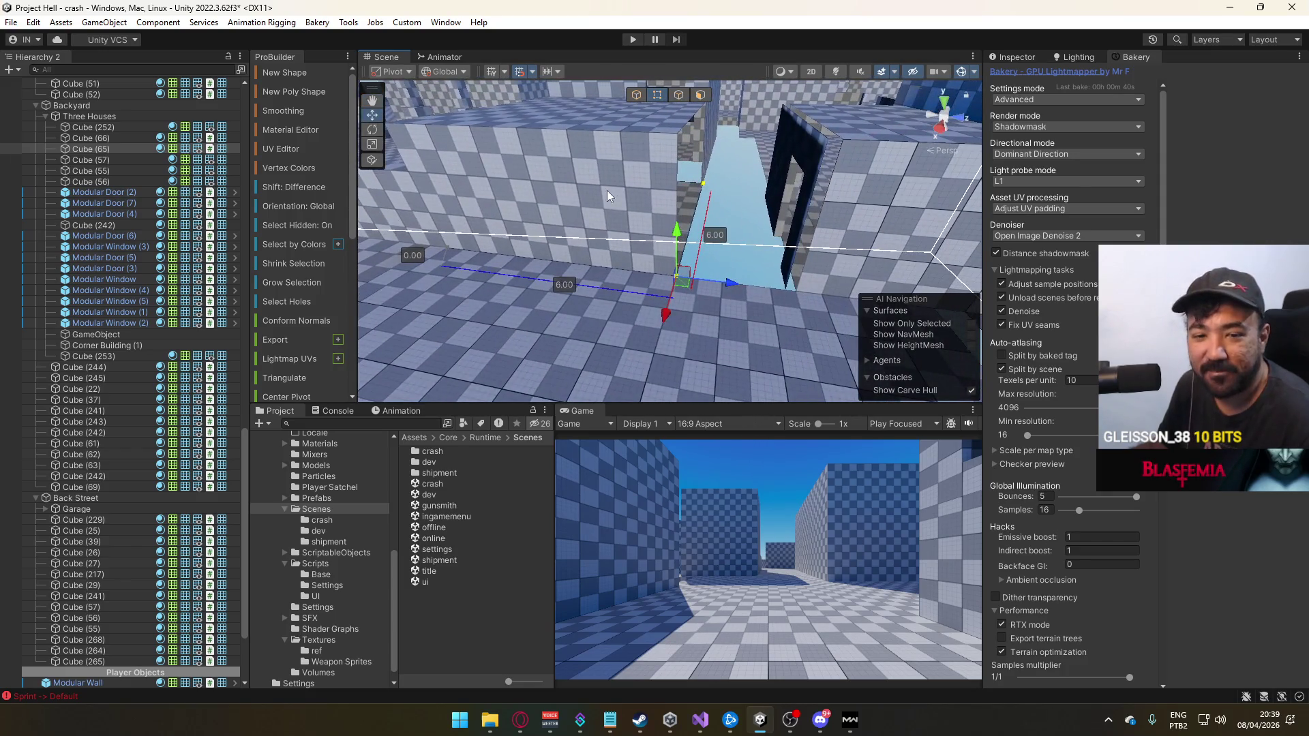
Back in object mode, frame Modular Door (4) and look around the wall and floor
click(634, 97)
click(796, 203)
key(f)
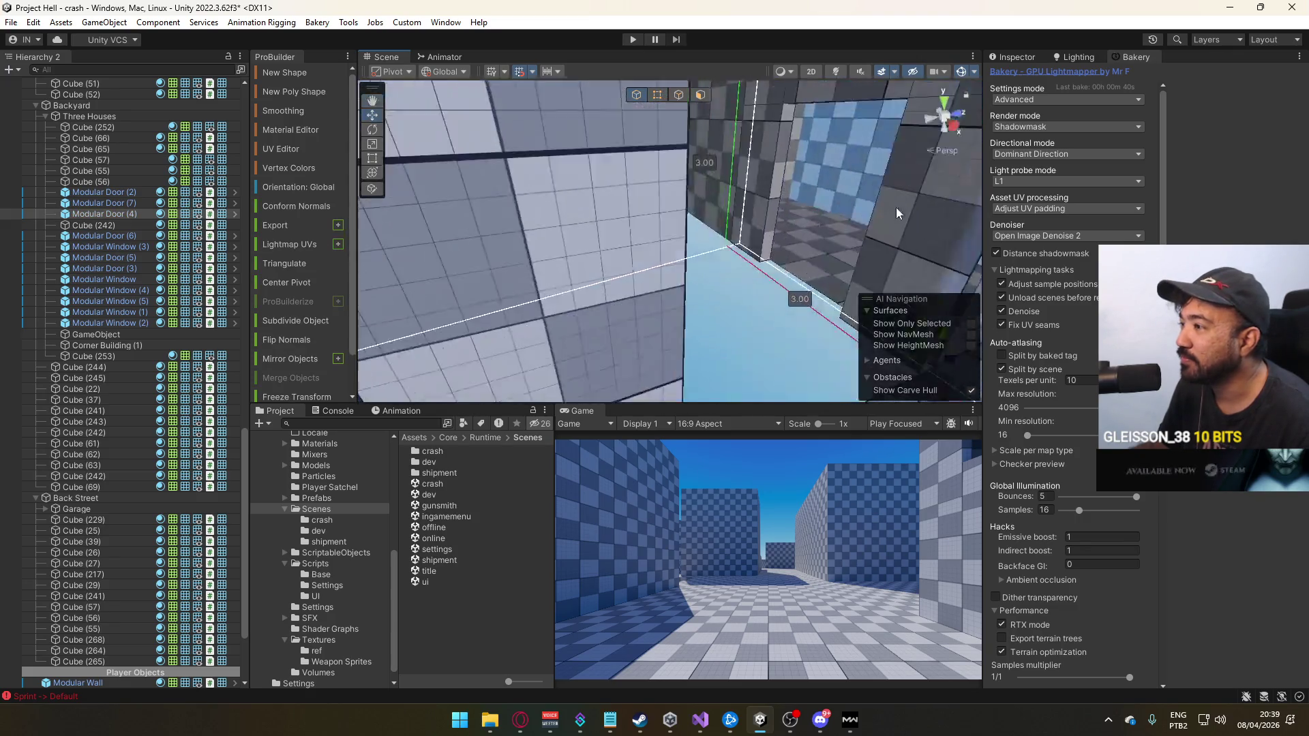
mouse_move(825, 229)
mouse_down()
mouse_move(719, 243)
mouse_move(922, 227)
mouse_move(713, 224)
mouse_move(848, 240)
mouse_move(680, 231)
mouse_move(673, 244)
mouse_move(702, 284)
mouse_move(768, 257)
mouse_move(771, 278)
mouse_move(660, 267)
mouse_move(631, 310)
mouse_up()
scroll(688, 299, down, 3)
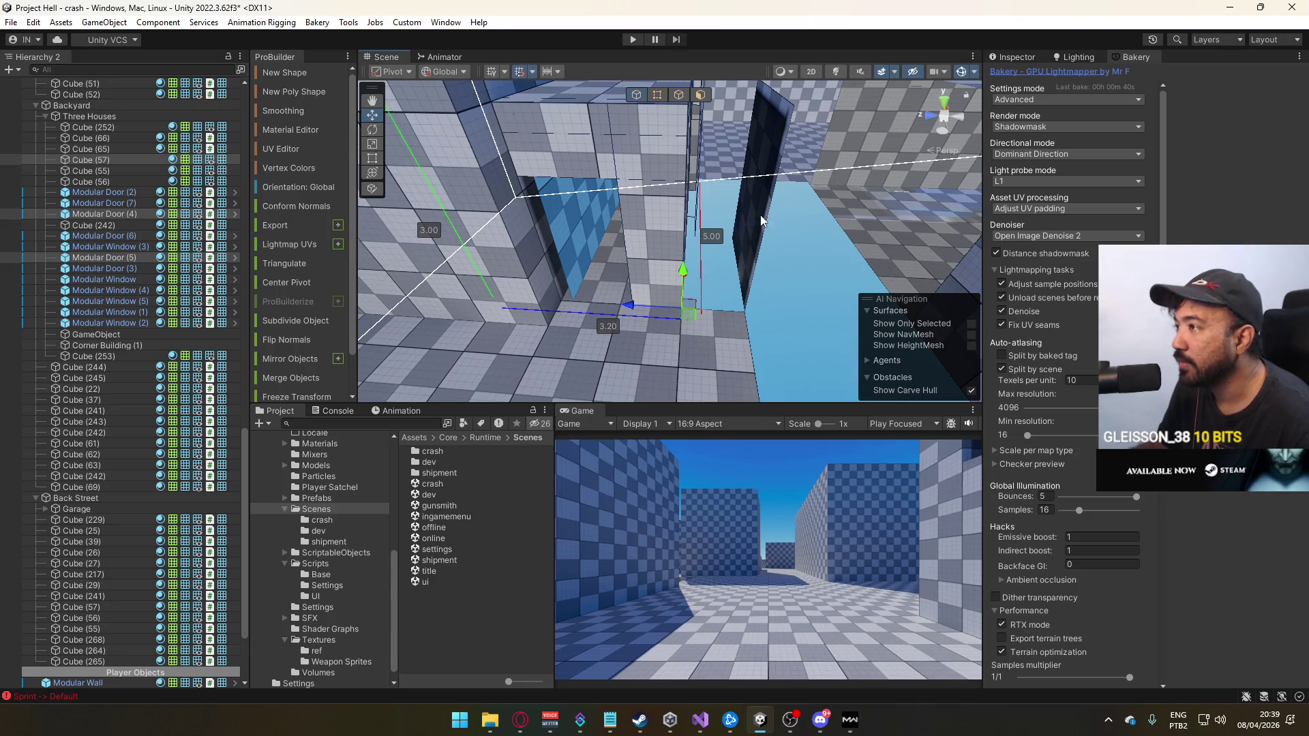
Shift the thin wall panel along its axis and select Cube (69)
click(750, 225)
mouse_move(758, 204)
mouse_down()
mouse_move(649, 221)
mouse_move(592, 196)
mouse_move(606, 194)
mouse_up()
click(623, 263)
click(623, 263)
mouse_move(623, 263)
mouse_down()
mouse_move(710, 317)
mouse_move(638, 216)
mouse_up()
Inspect the wall cubes and delete the 8.00 slab
click(638, 217)
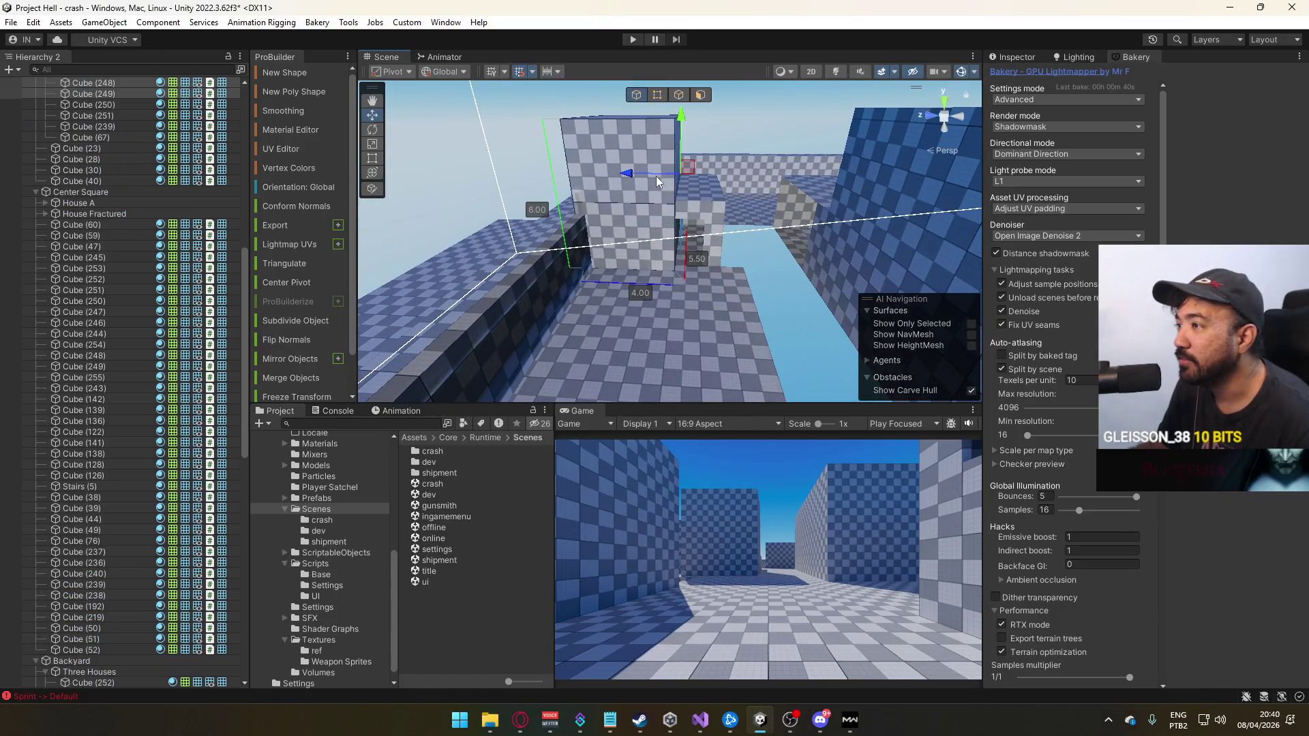
drag(611, 181, 884, 211)
mouse_move(641, 268)
mouse_down()
mouse_move(749, 286)
mouse_move(682, 271)
mouse_up()
click(623, 244)
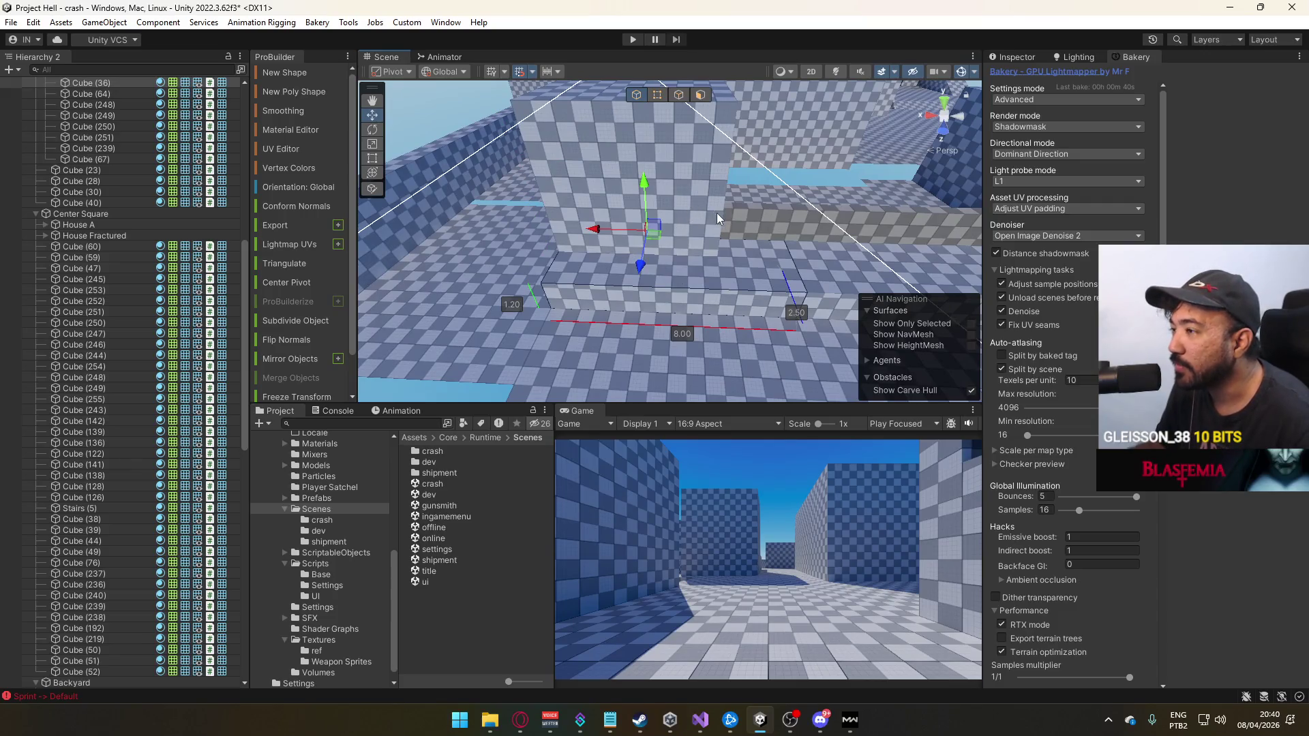
mouse_move(663, 183)
mouse_down()
mouse_move(788, 223)
mouse_move(686, 288)
mouse_up()
key(Delete)
Select Cube (32) and pull the dark wall's top edge in from 2.50 to 1.50
click(787, 276)
mouse_move(787, 276)
mouse_down()
mouse_move(742, 255)
mouse_move(671, 124)
mouse_up()
click(657, 95)
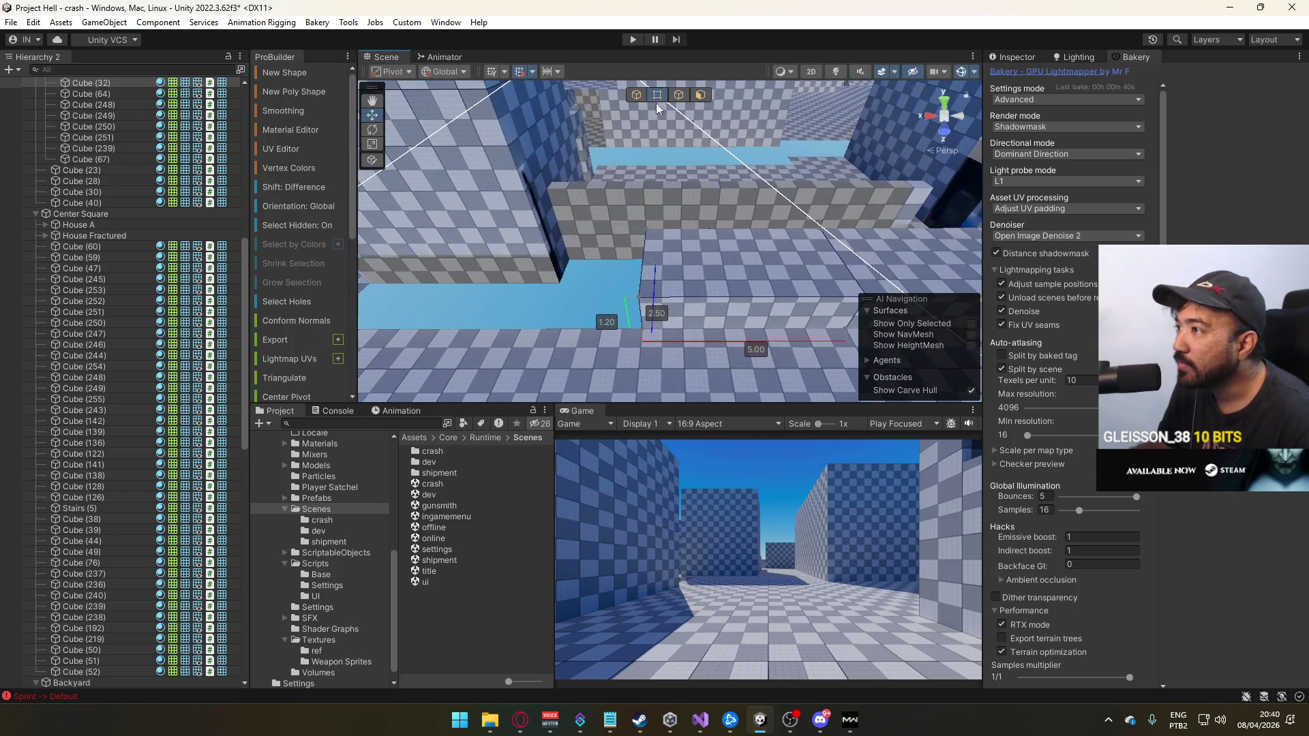
mouse_move(689, 366)
mouse_down()
mouse_move(718, 334)
mouse_move(760, 351)
mouse_up()
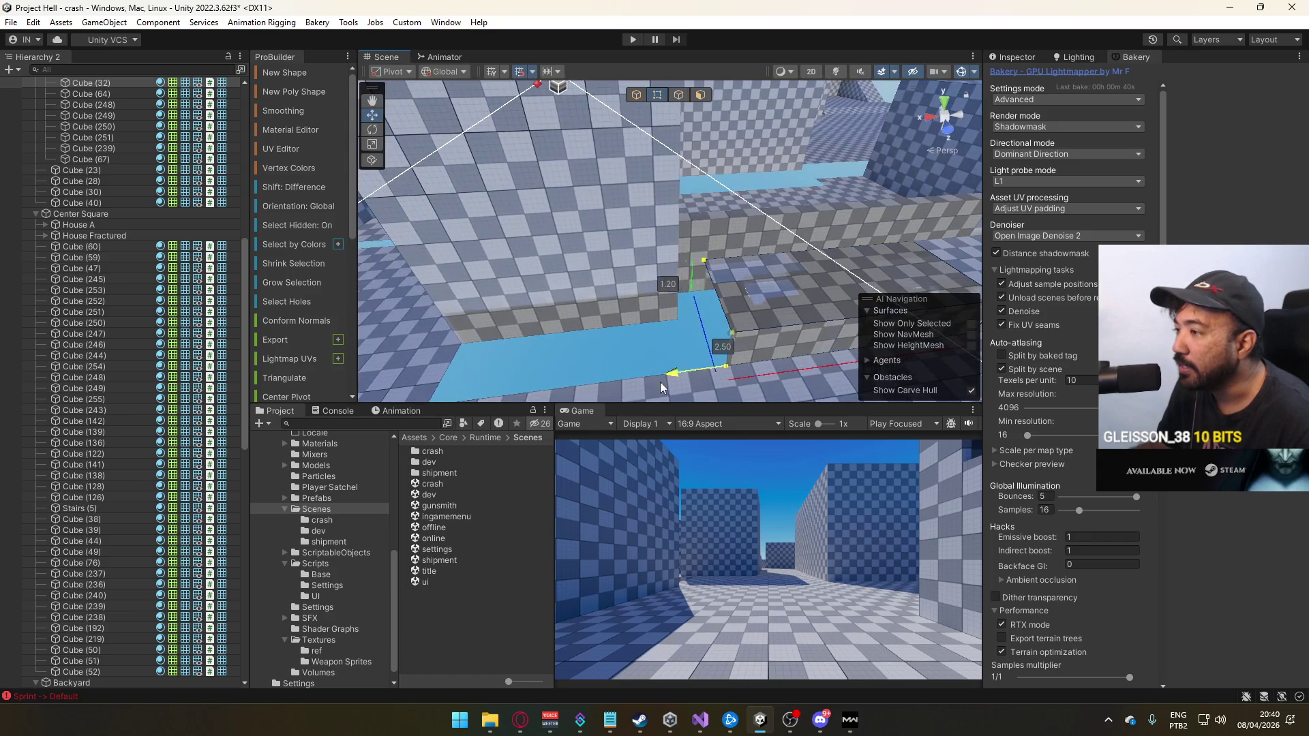
drag(629, 390, 626, 233)
mouse_move(558, 131)
mouse_down()
mouse_move(644, 58)
mouse_move(676, 153)
mouse_up()
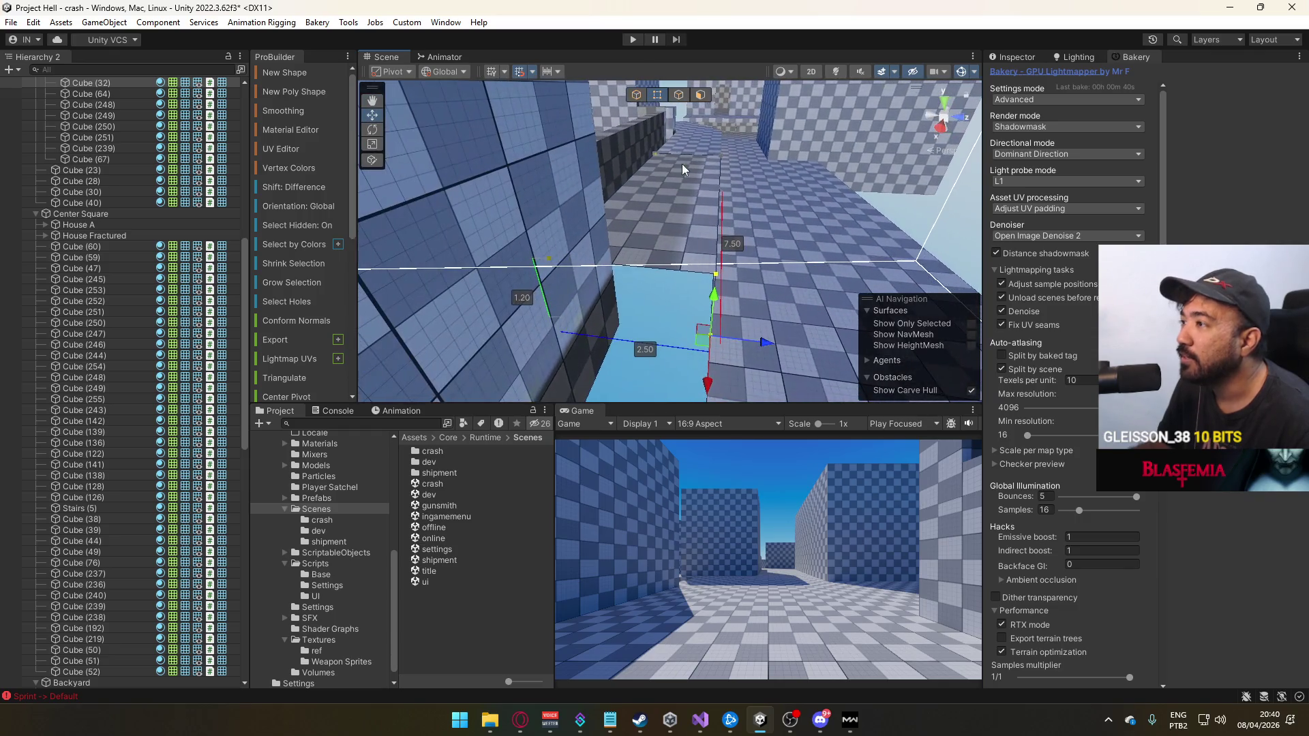
click(679, 95)
click(647, 213)
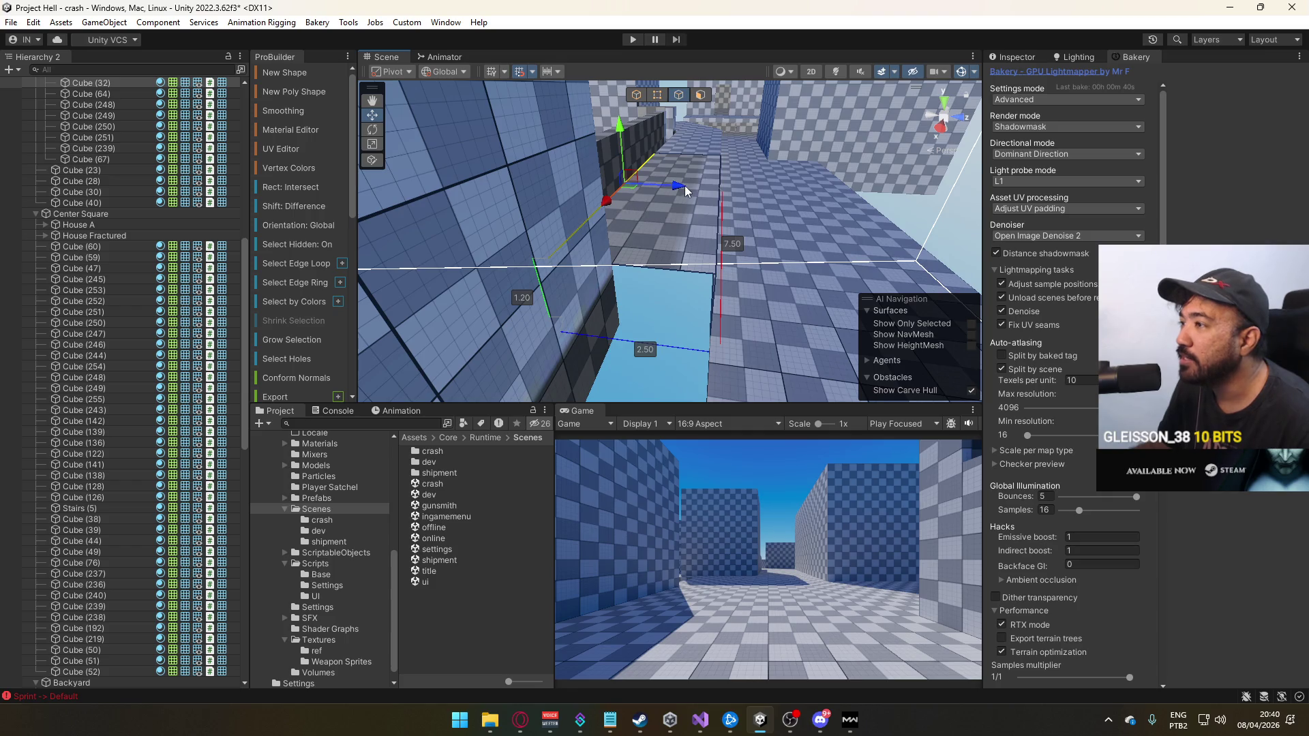
mouse_move(685, 186)
mouse_down()
mouse_move(709, 191)
mouse_move(673, 232)
mouse_move(710, 240)
mouse_move(698, 295)
mouse_move(612, 227)
mouse_move(635, 137)
mouse_up()
shift+click(708, 209)
Weld the overlapping vertex with Alt+V and return to object mode
click(657, 95)
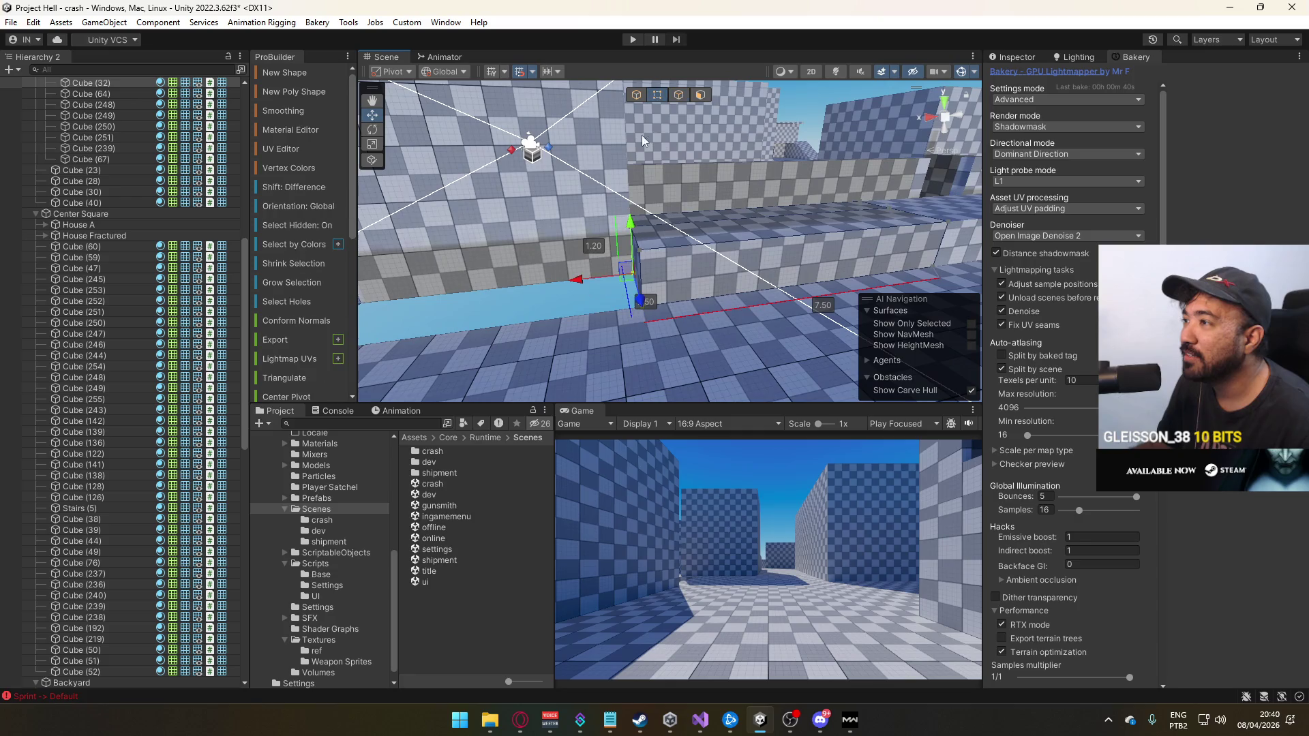
key(alt+v)
click(636, 95)
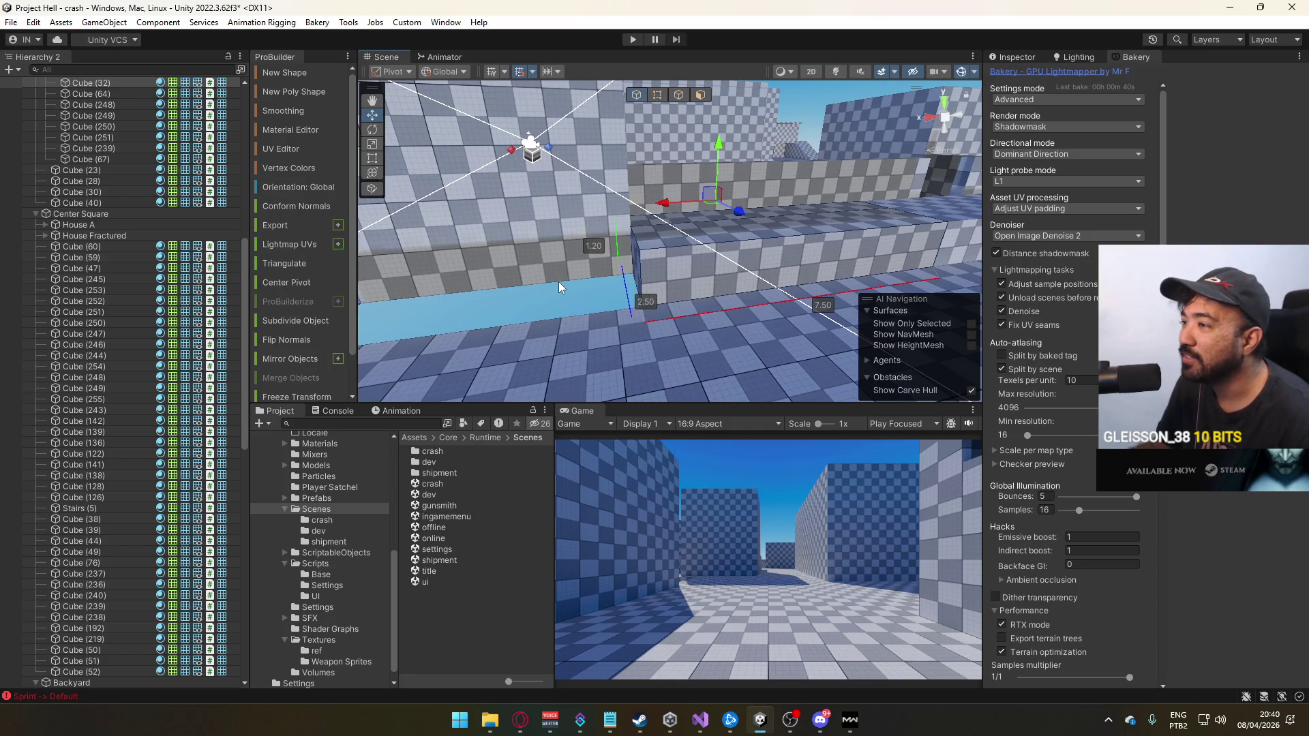
drag(562, 294, 563, 298)
mouse_move(713, 311)
mouse_down()
mouse_move(796, 249)
mouse_move(491, 331)
mouse_move(713, 165)
mouse_up()
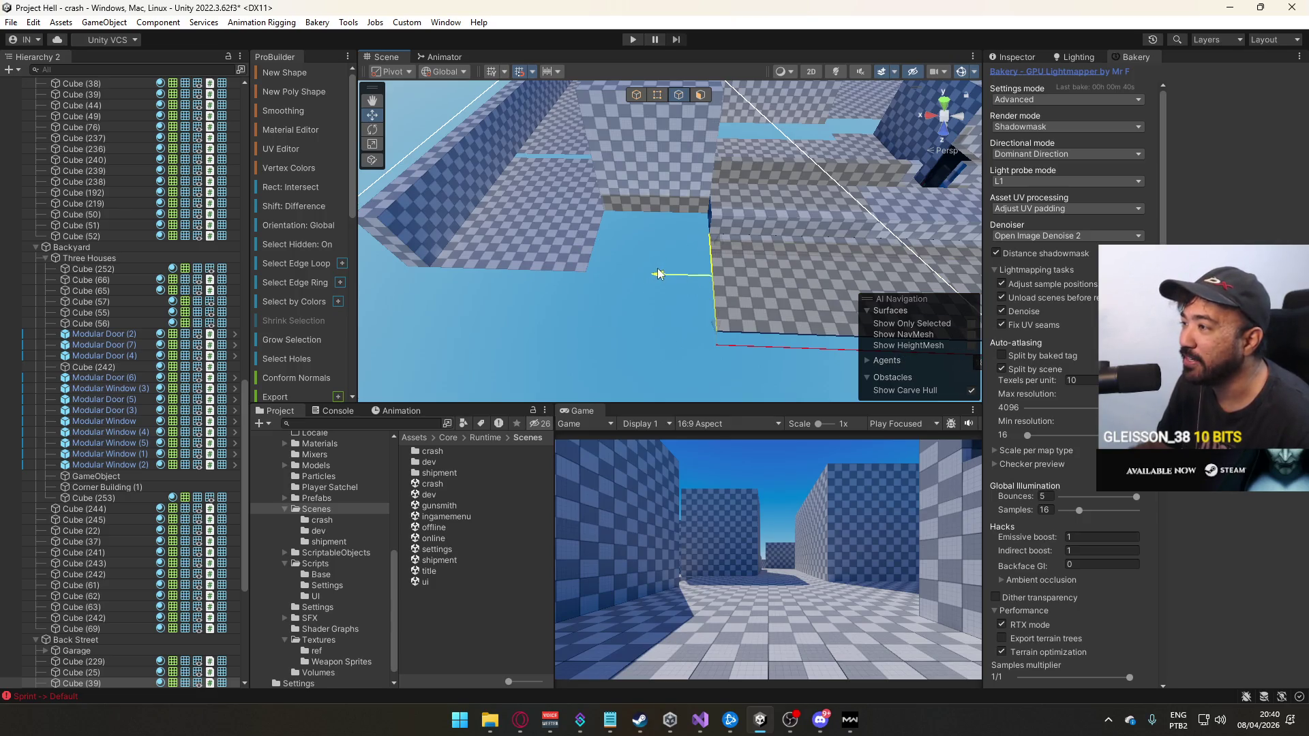
Select the left wall beside the doorway and frame it in the view
mouse_move(641, 329)
mouse_down()
mouse_move(637, 304)
mouse_move(514, 274)
mouse_move(631, 271)
mouse_move(543, 268)
mouse_move(587, 207)
mouse_move(538, 174)
mouse_move(600, 243)
mouse_move(657, 257)
mouse_move(612, 280)
mouse_move(555, 282)
mouse_up()
scroll(572, 206, down, 1)
scroll(565, 195, down, 2)
click(588, 232)
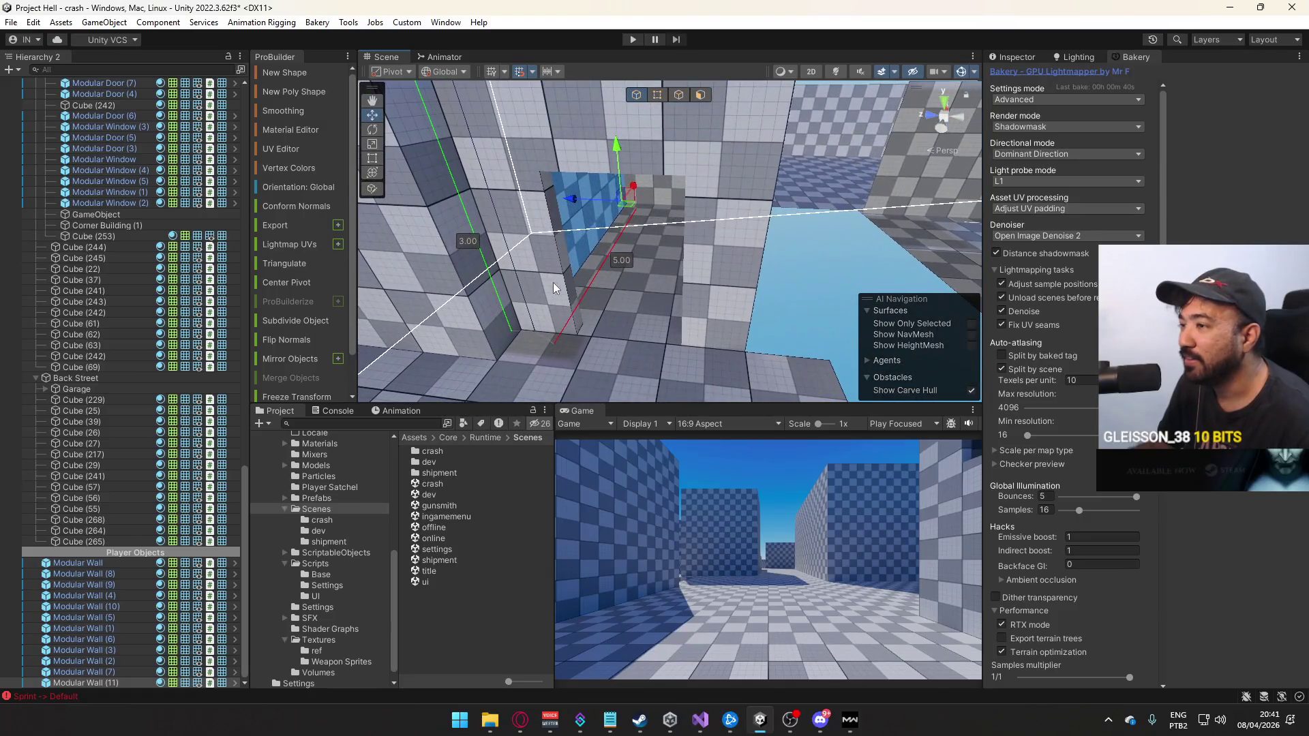
key(f)
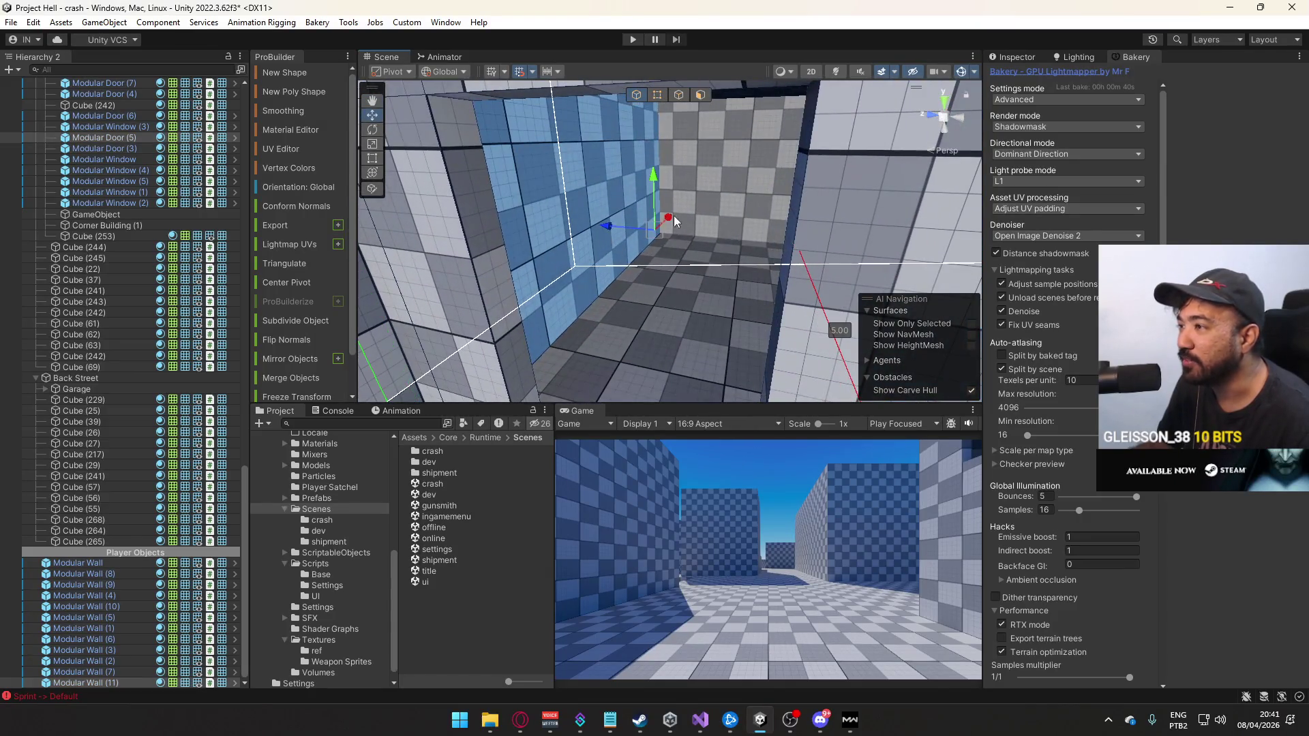
Select the checkered block above the doorway, frame it, and drag it upward
mouse_move(708, 218)
mouse_down()
mouse_move(639, 243)
mouse_move(736, 255)
mouse_up()
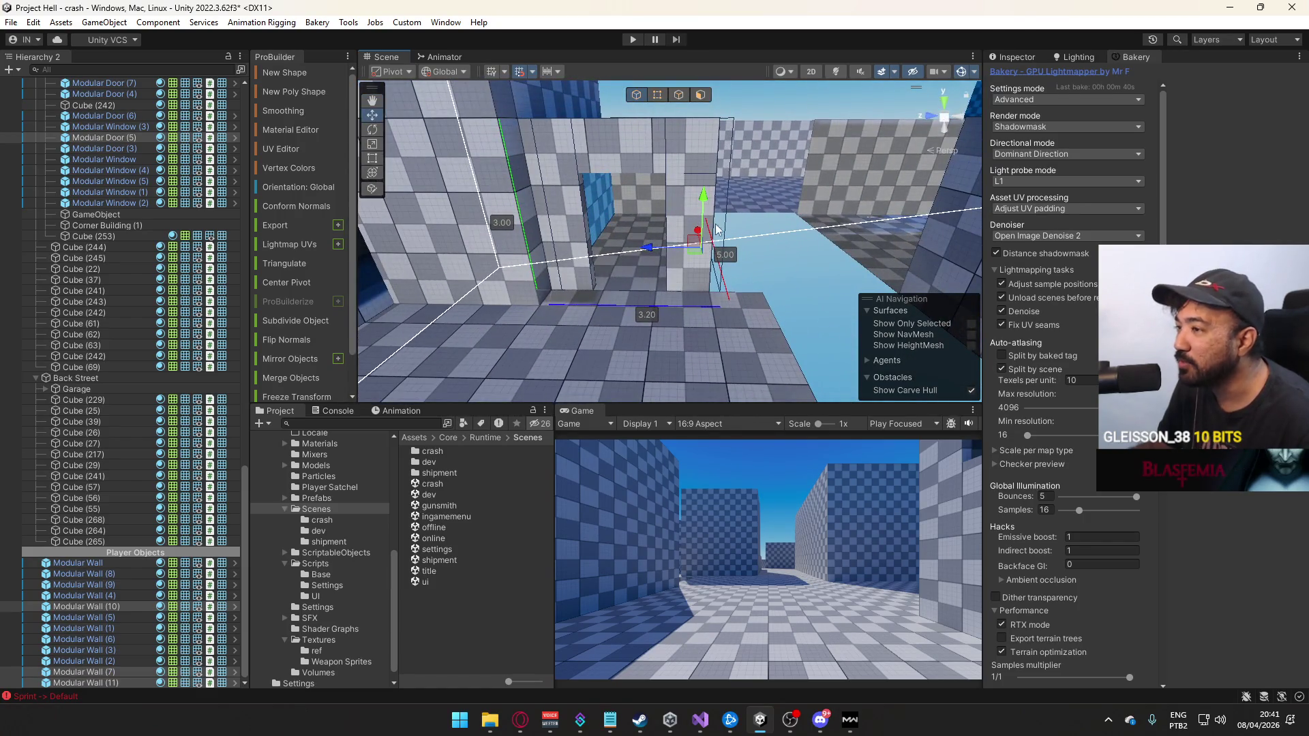
scroll(718, 203, up, 4)
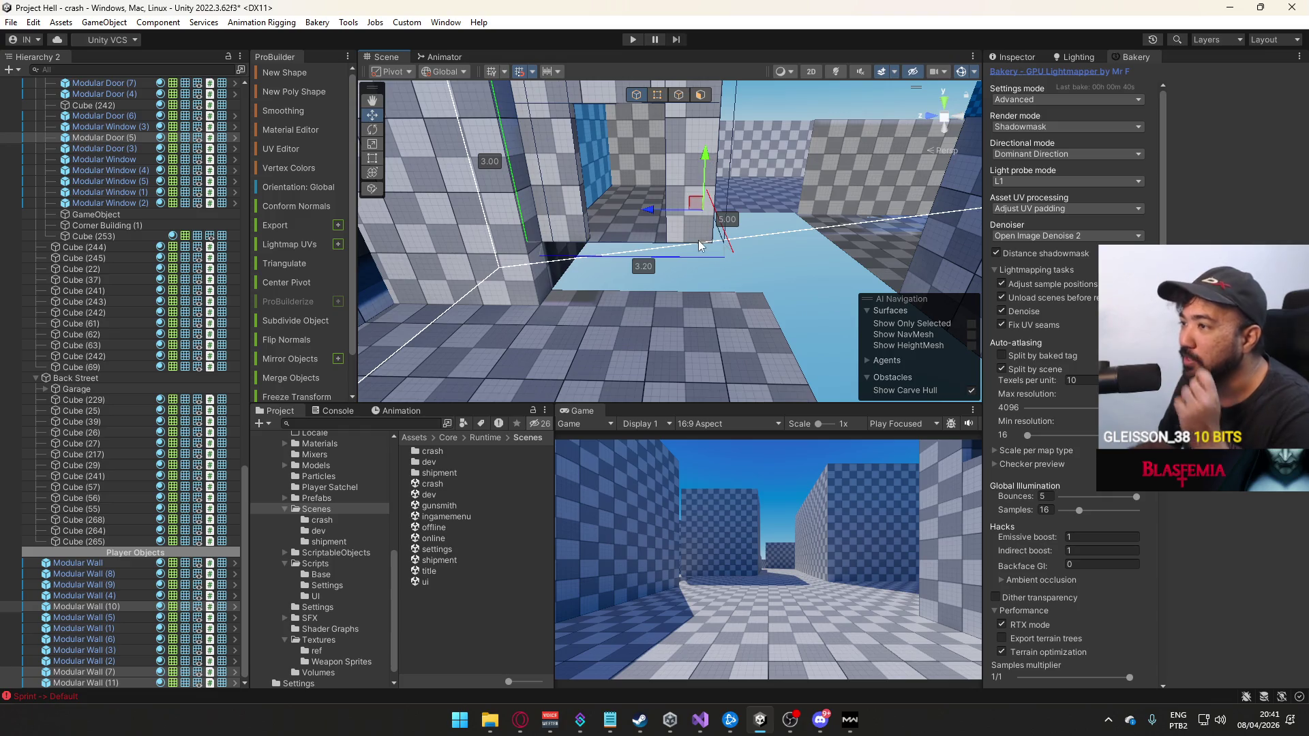
drag(701, 239, 570, 222)
click(571, 223)
key(f)
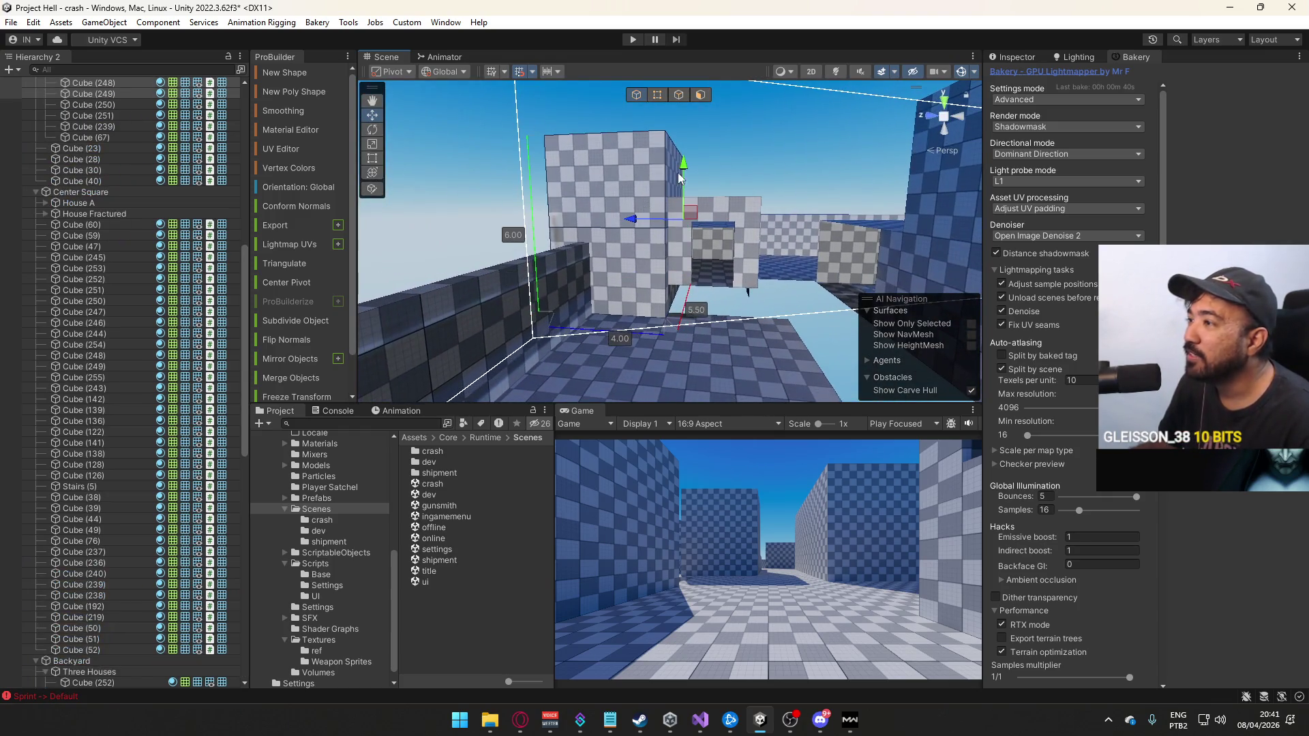
drag(686, 163, 688, 141)
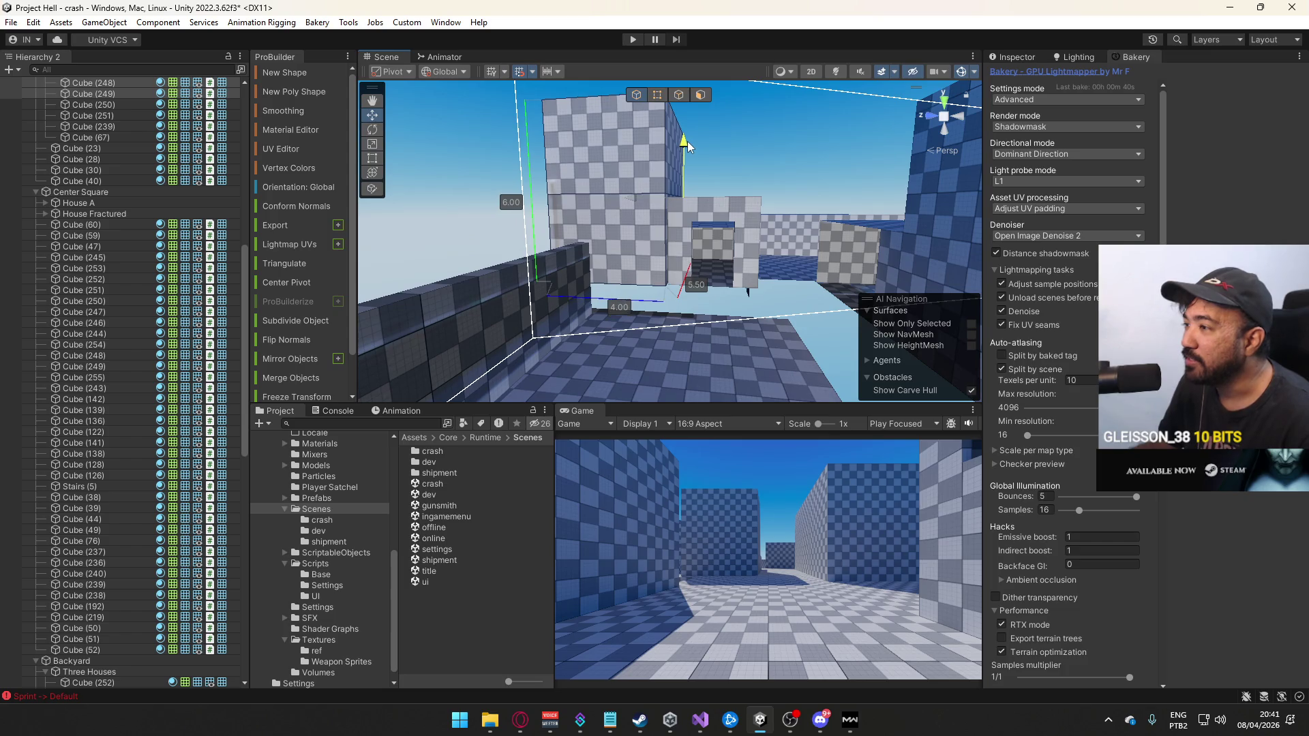
Deselect the block, then select and frame a nearby wall cube
click(771, 275)
mouse_move(771, 274)
mouse_down()
mouse_move(742, 318)
mouse_move(799, 353)
mouse_move(621, 341)
mouse_up()
click(614, 287)
key(f)
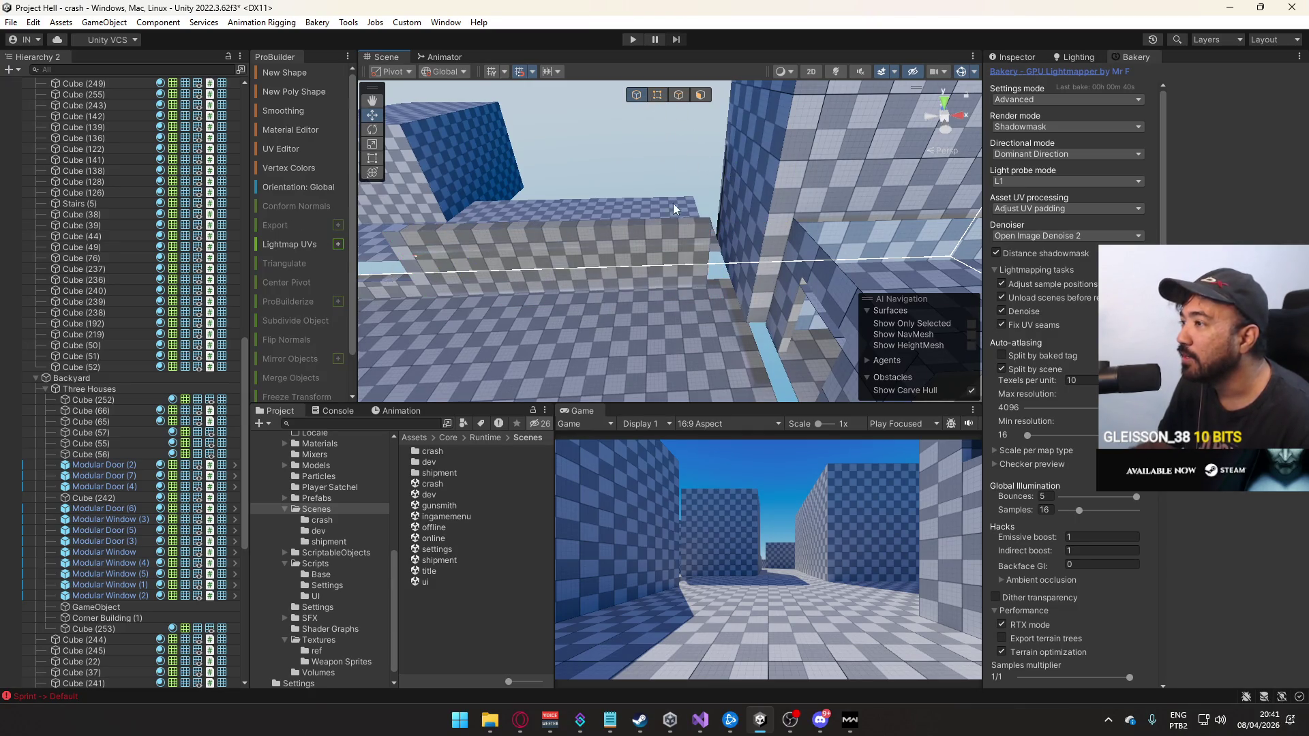
Frame another wall cube and select the 6.00-tall wall
click(628, 217)
key(f)
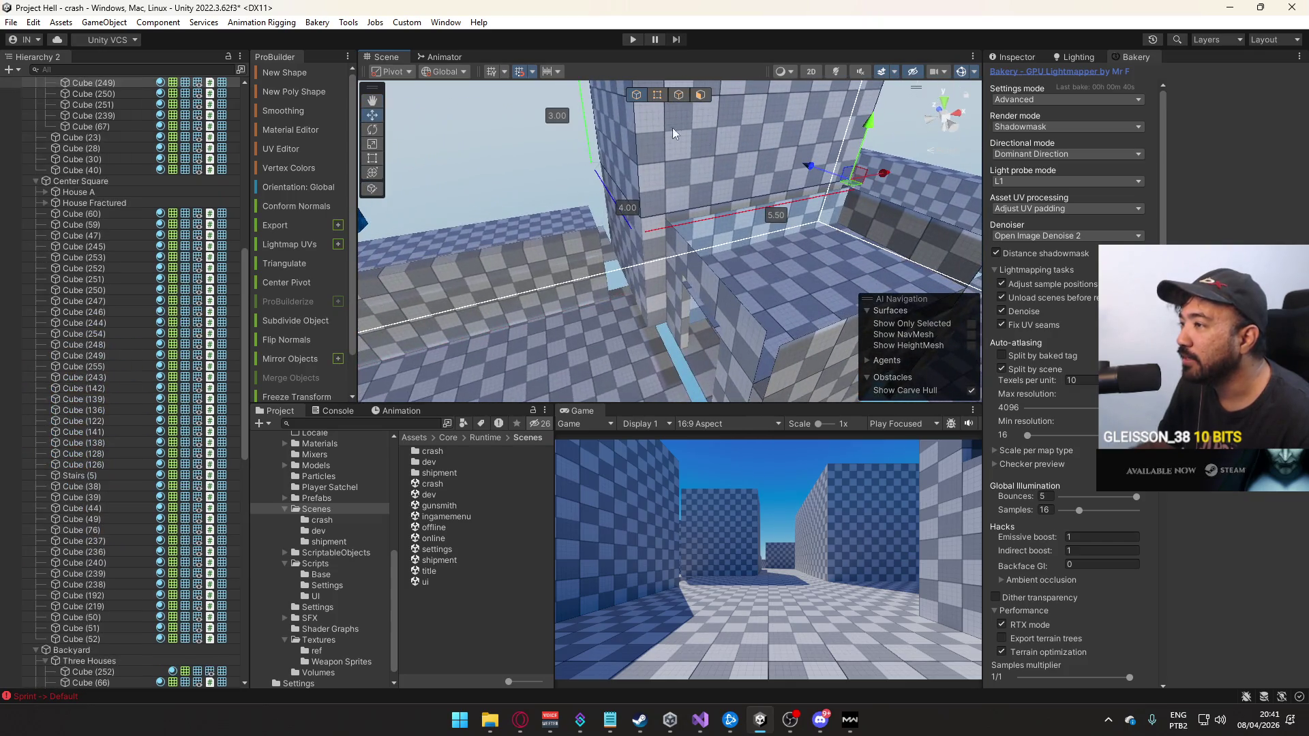
click(645, 260)
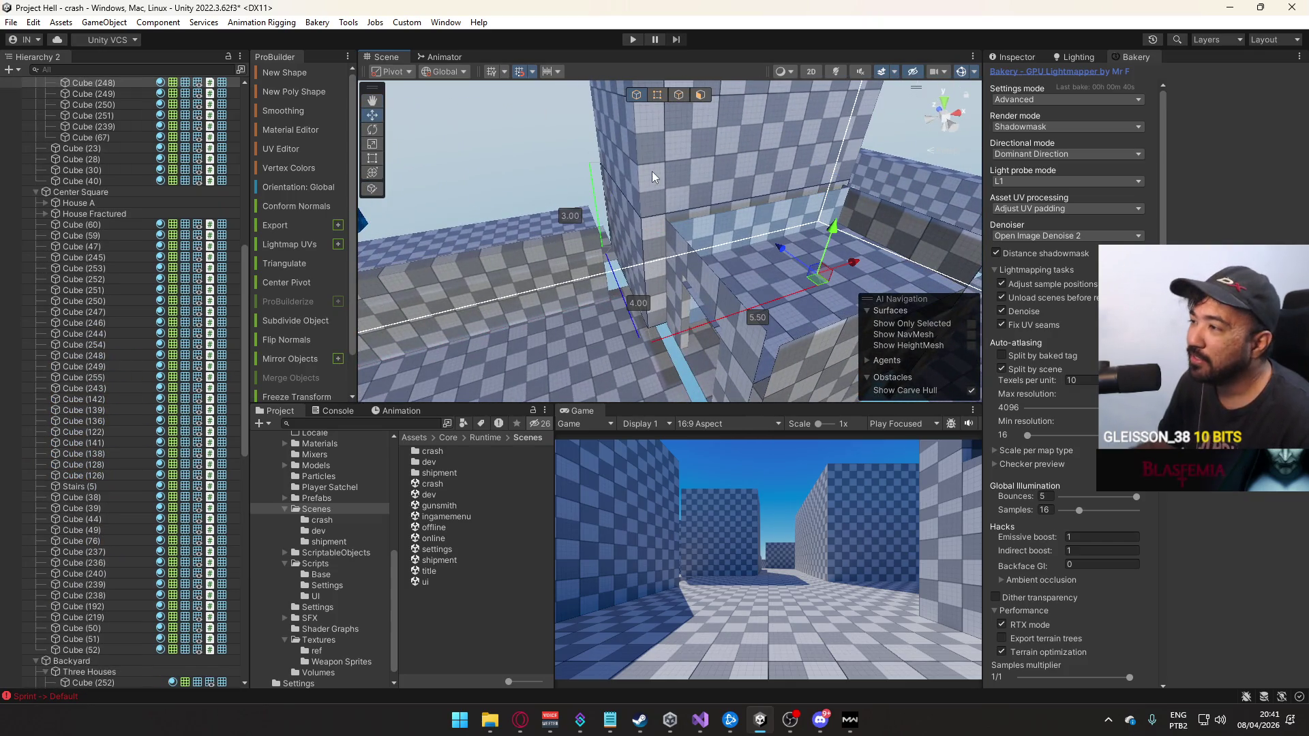
In Face mode, push the wall's thin side face out, depth 5.50 to 5.80, then return to Object mode
click(702, 96)
click(630, 202)
click(621, 293)
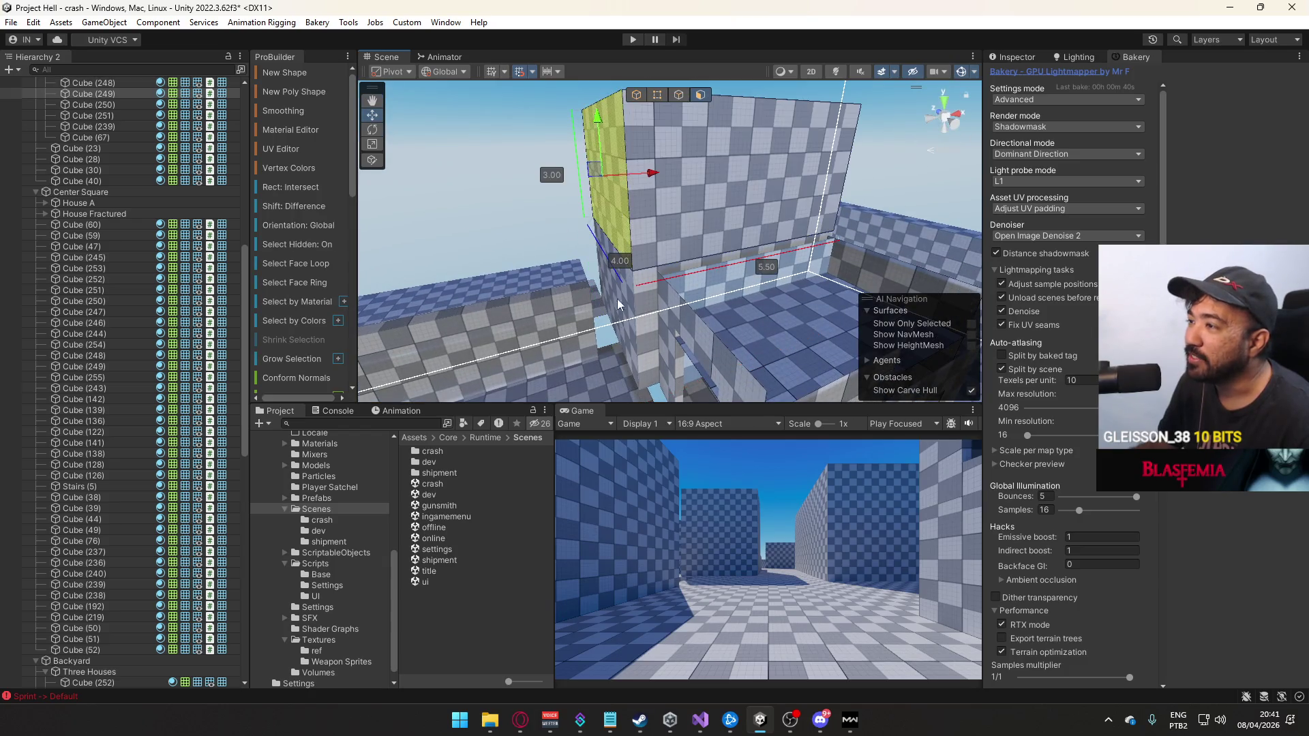
drag(660, 280, 642, 288)
click(636, 95)
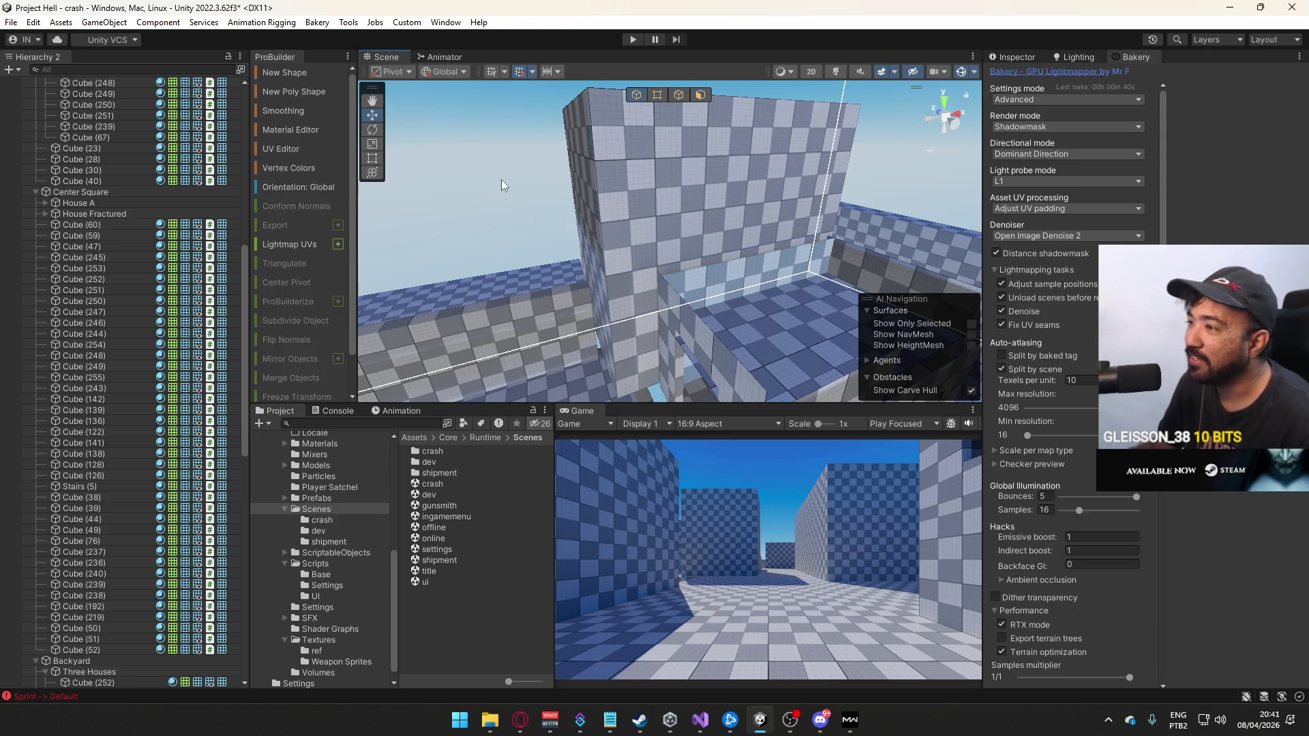
click(768, 290)
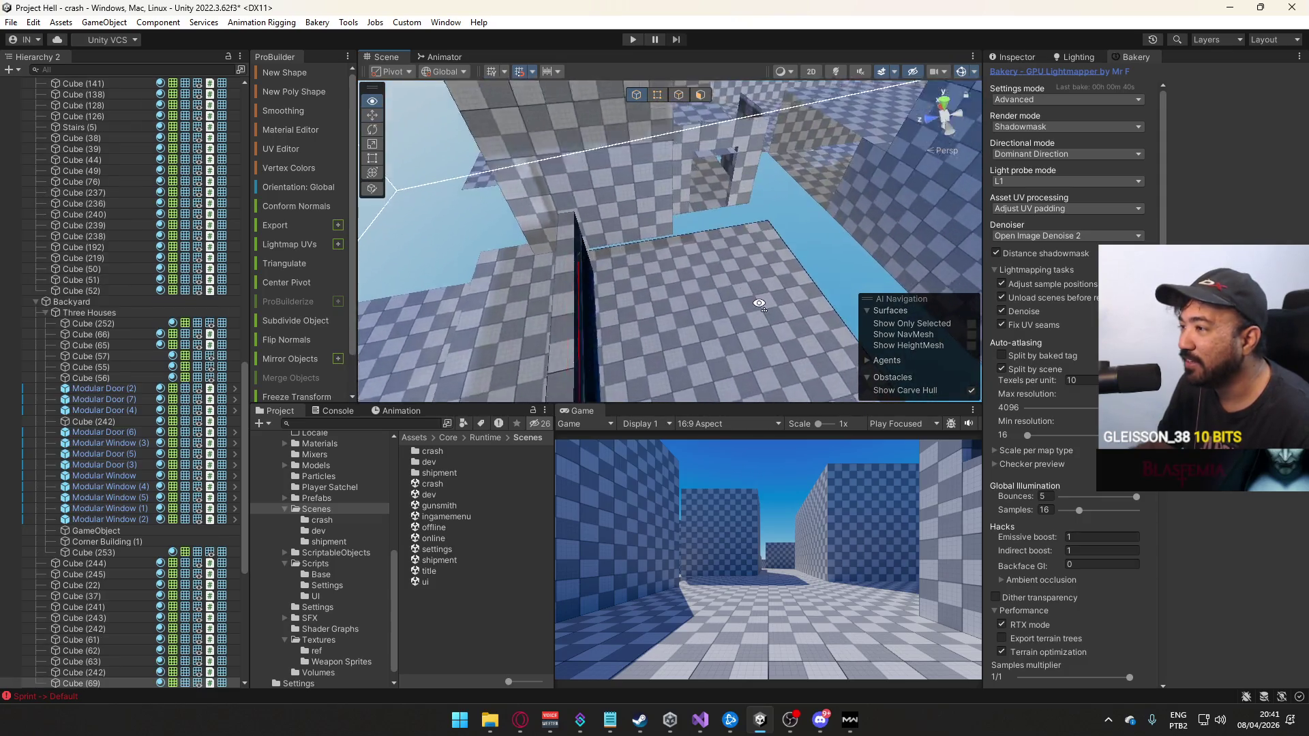
Move the long wall beside the floor until its 7.00 dimension reads 6.40
drag(351, 271, 760, 88)
mouse_move(696, 208)
mouse_down()
mouse_move(781, 202)
mouse_move(758, 207)
mouse_up()
mouse_move(710, 155)
mouse_down()
mouse_move(1090, 255)
mouse_move(988, 218)
mouse_move(1054, 223)
mouse_move(1059, 245)
mouse_move(1027, 330)
mouse_move(695, 219)
mouse_move(700, 241)
mouse_move(655, 285)
mouse_move(615, 292)
mouse_move(639, 101)
mouse_up()
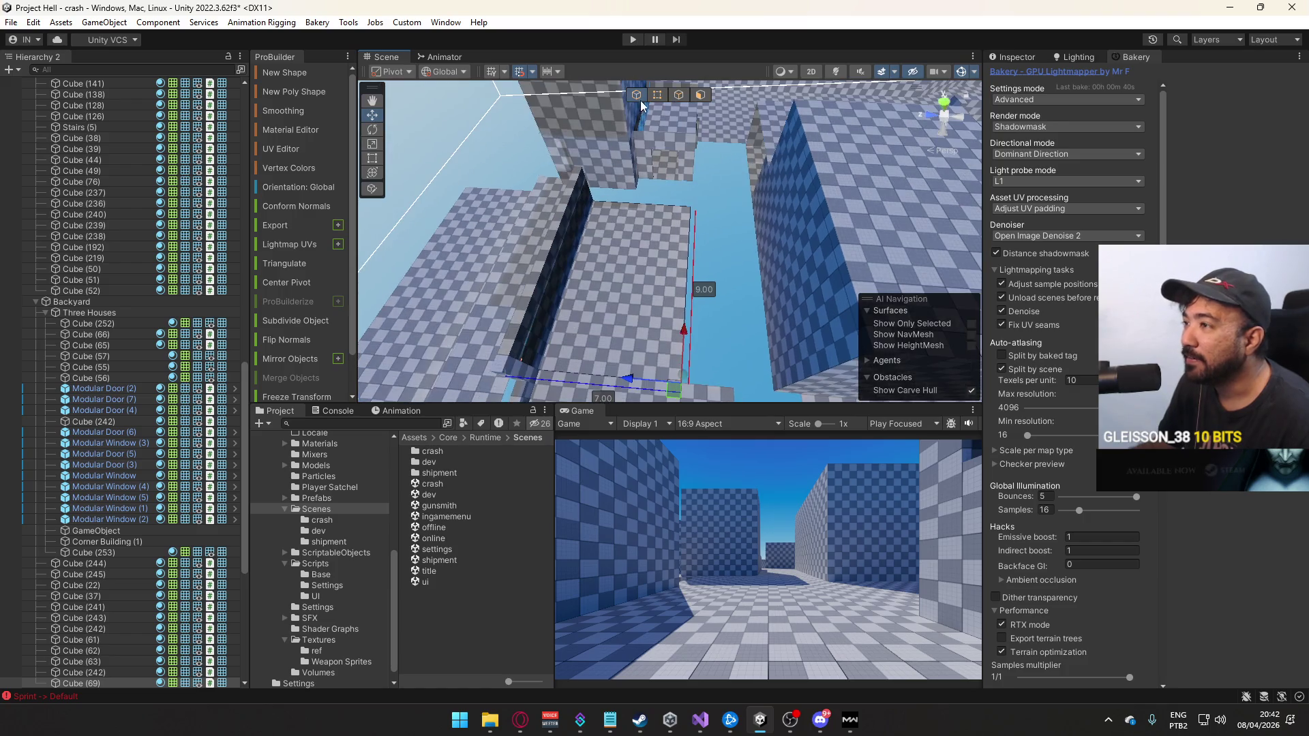
mouse_move(525, 199)
mouse_down()
mouse_move(599, 228)
mouse_move(598, 253)
mouse_move(599, 153)
mouse_move(571, 732)
mouse_move(600, 109)
mouse_move(707, 91)
mouse_up()
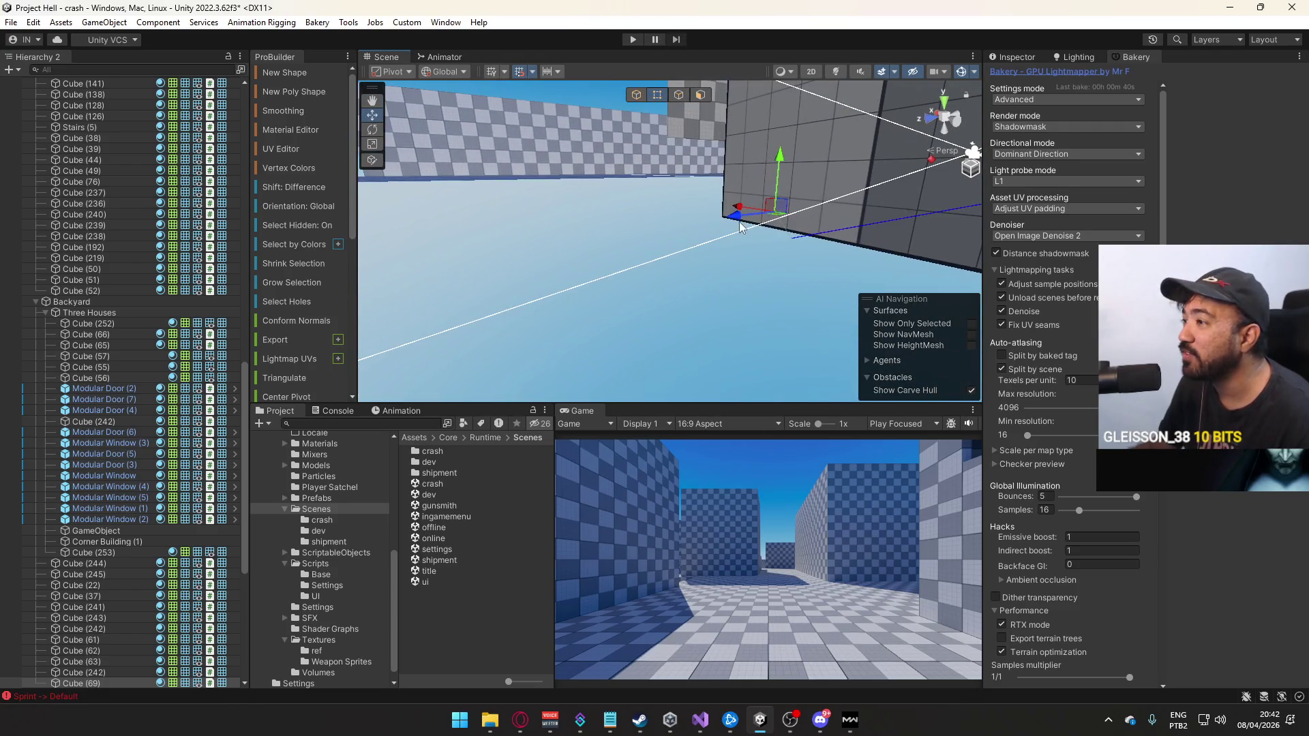
Back in Object mode, select the 5.00 by 3.00 wall and frame it
mouse_move(678, 236)
mouse_down()
mouse_move(697, 305)
mouse_move(668, 298)
mouse_move(646, 317)
mouse_up()
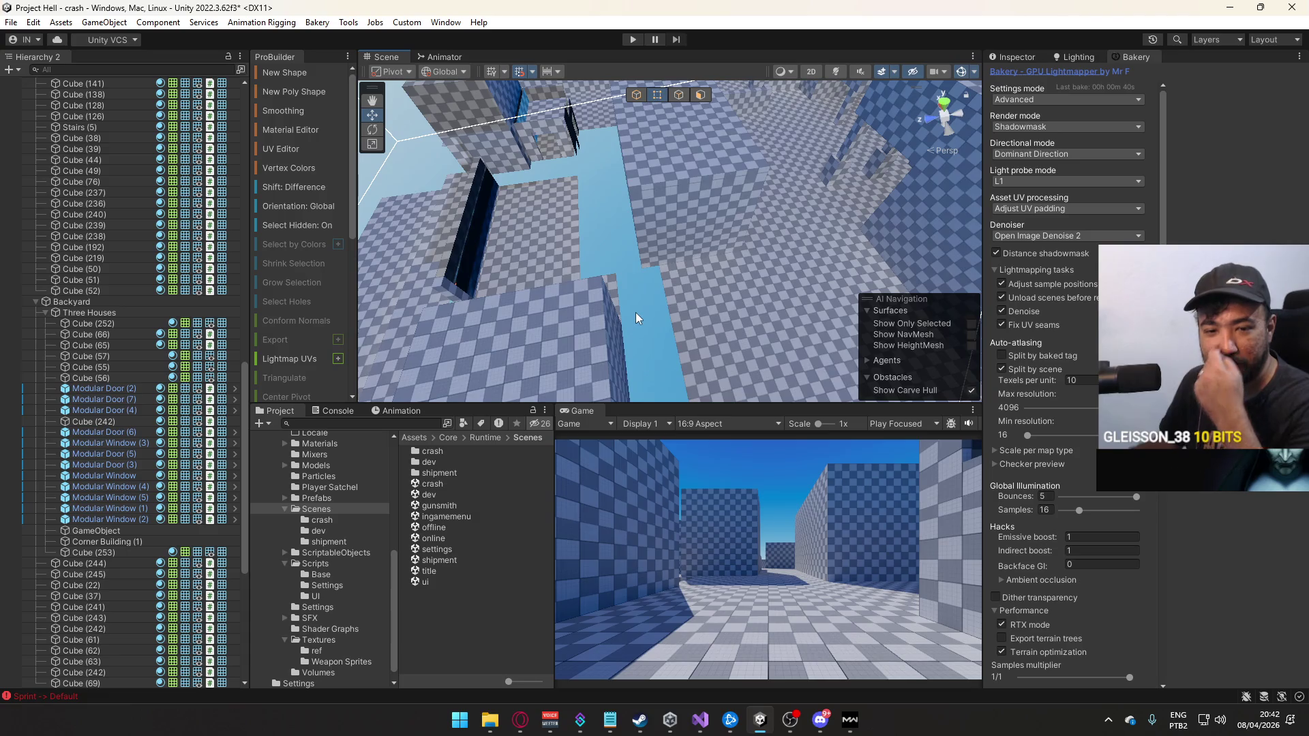
click(637, 95)
drag(637, 97, 702, 199)
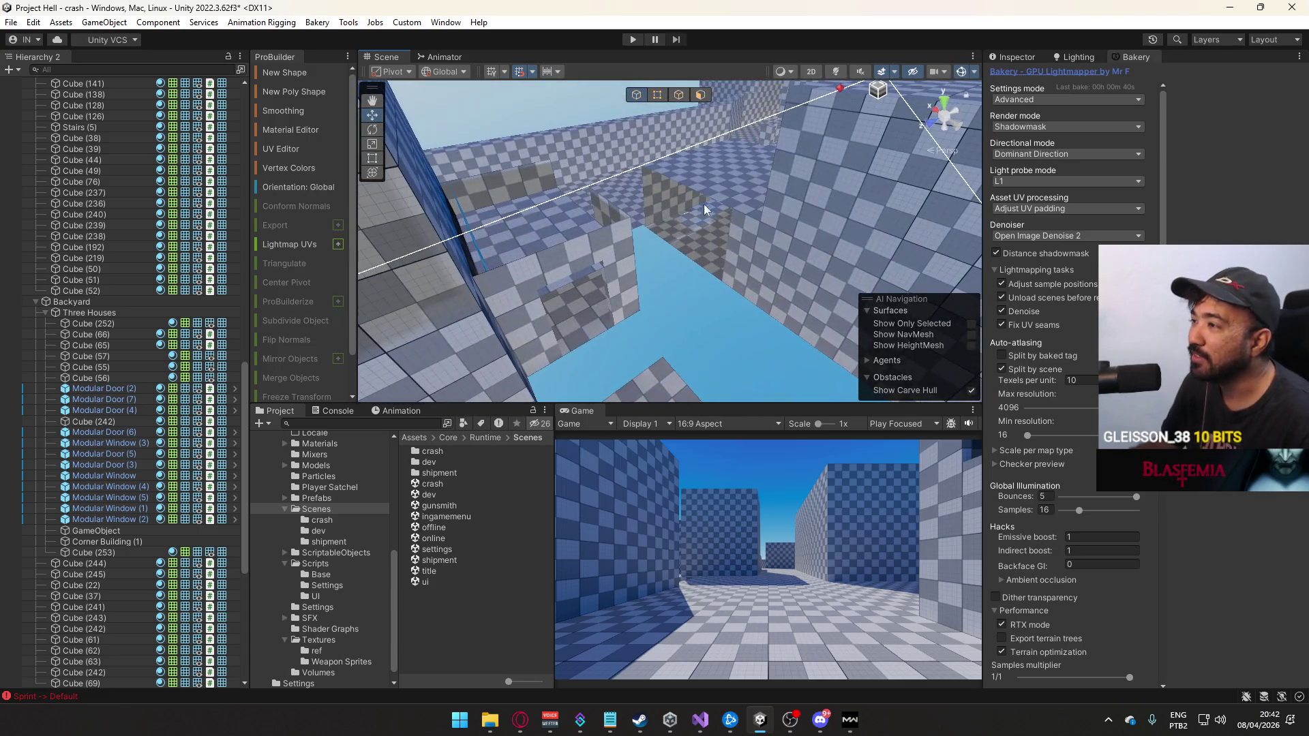
click(747, 273)
mouse_move(746, 272)
mouse_down()
mouse_move(209, 269)
mouse_move(278, 138)
mouse_move(248, 240)
mouse_move(232, 161)
mouse_move(109, 195)
mouse_move(619, 190)
mouse_up()
click(662, 184)
key(f)
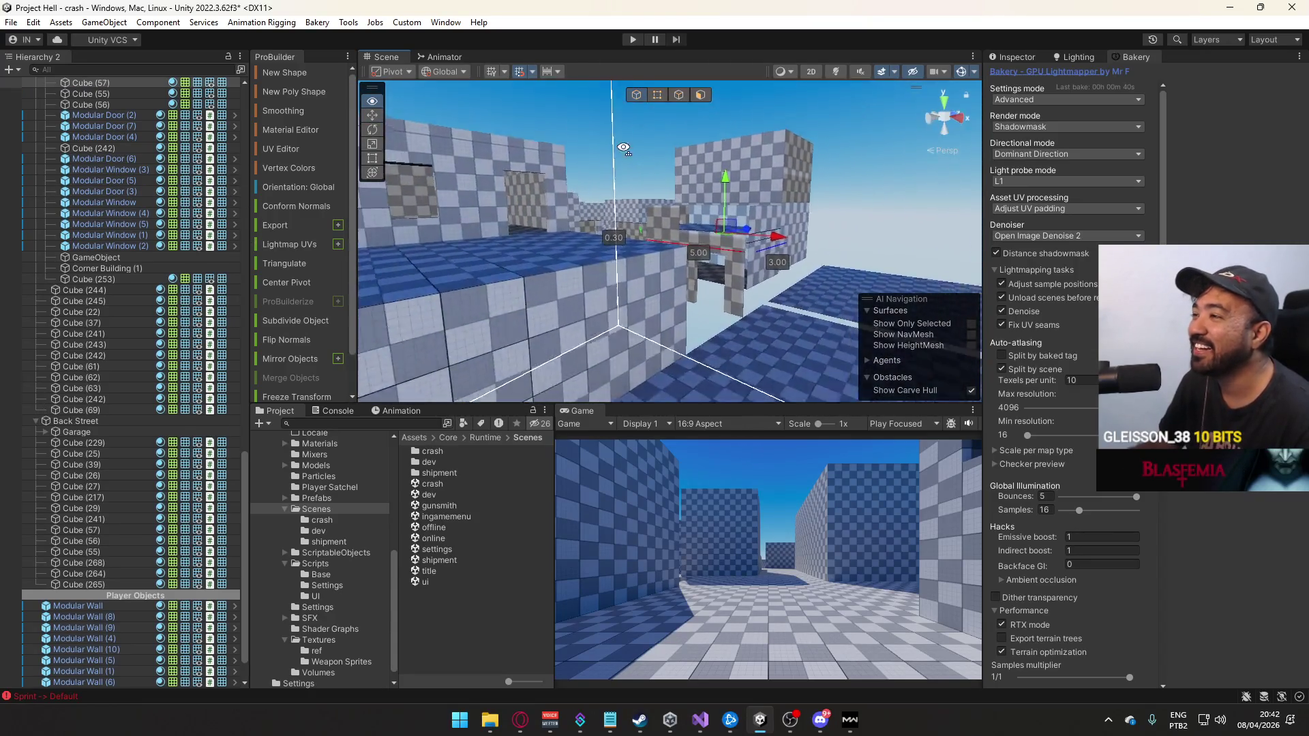
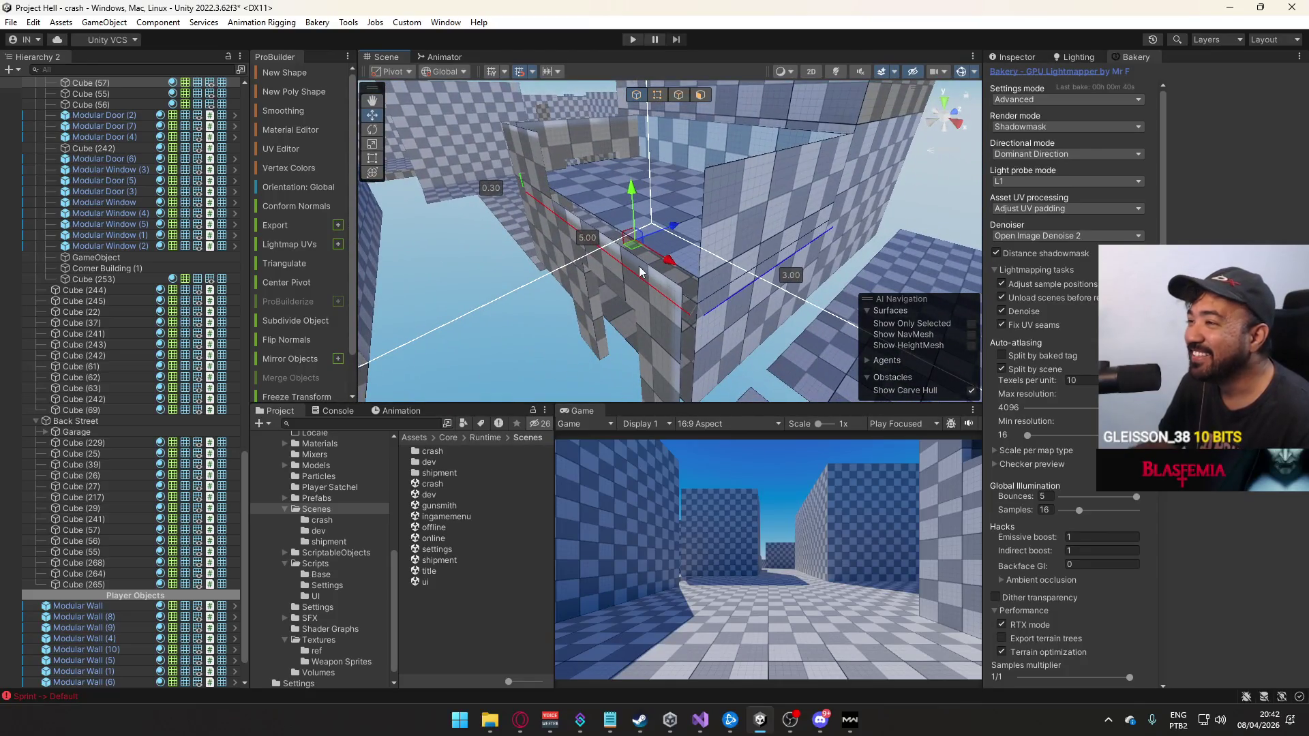
Raise the selected greybox wall and slide it sideways with the Move gizmo
mouse_move(668, 249)
mouse_down()
mouse_move(640, 135)
mouse_move(529, 135)
mouse_move(480, 162)
mouse_up()
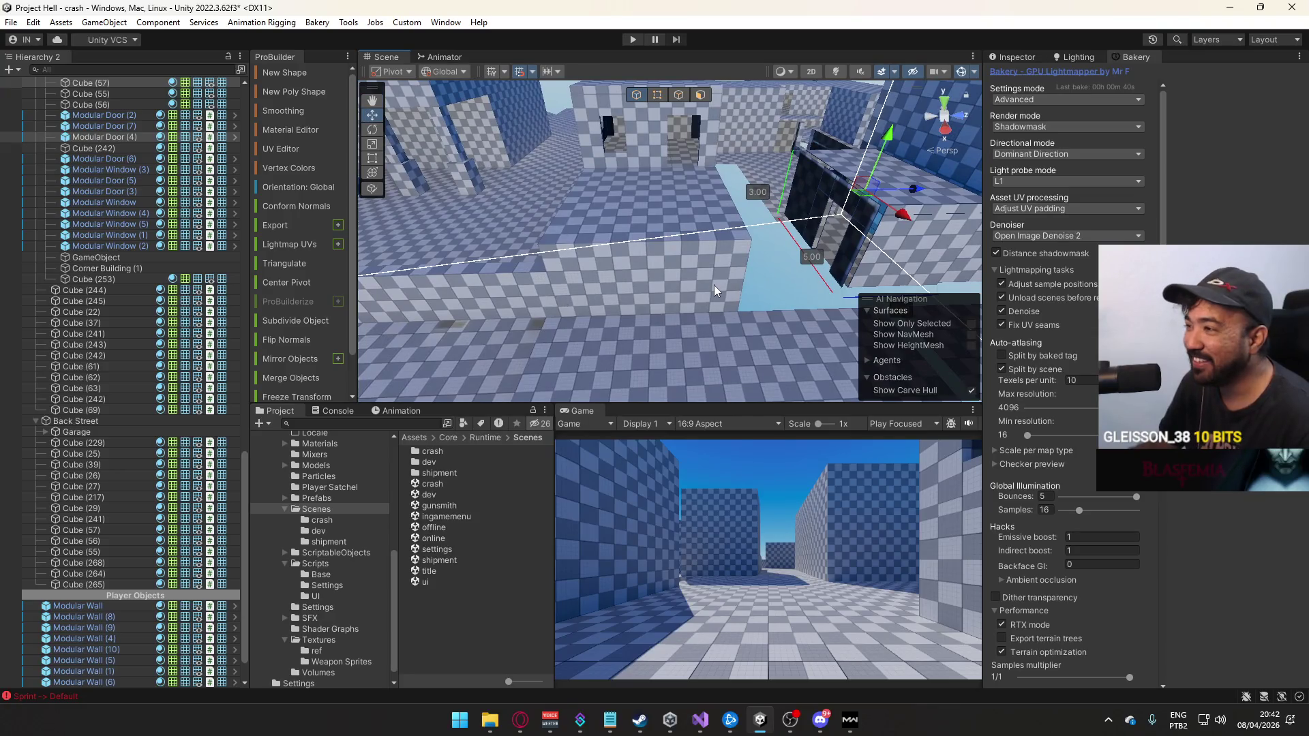
mouse_move(714, 284)
mouse_down()
mouse_move(568, 279)
mouse_move(631, 280)
mouse_move(517, 182)
mouse_move(632, 237)
mouse_up()
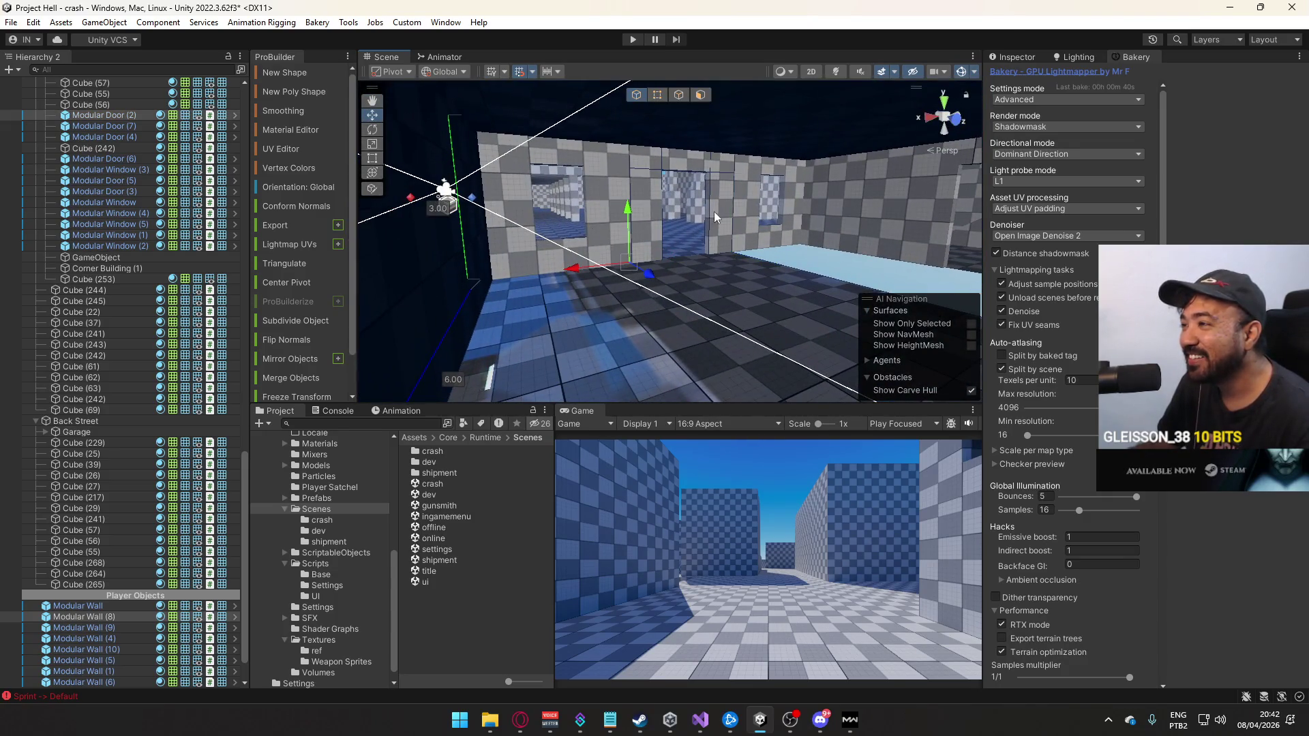
mouse_move(743, 184)
mouse_down()
mouse_move(677, 211)
mouse_move(759, 220)
mouse_move(630, 244)
mouse_up()
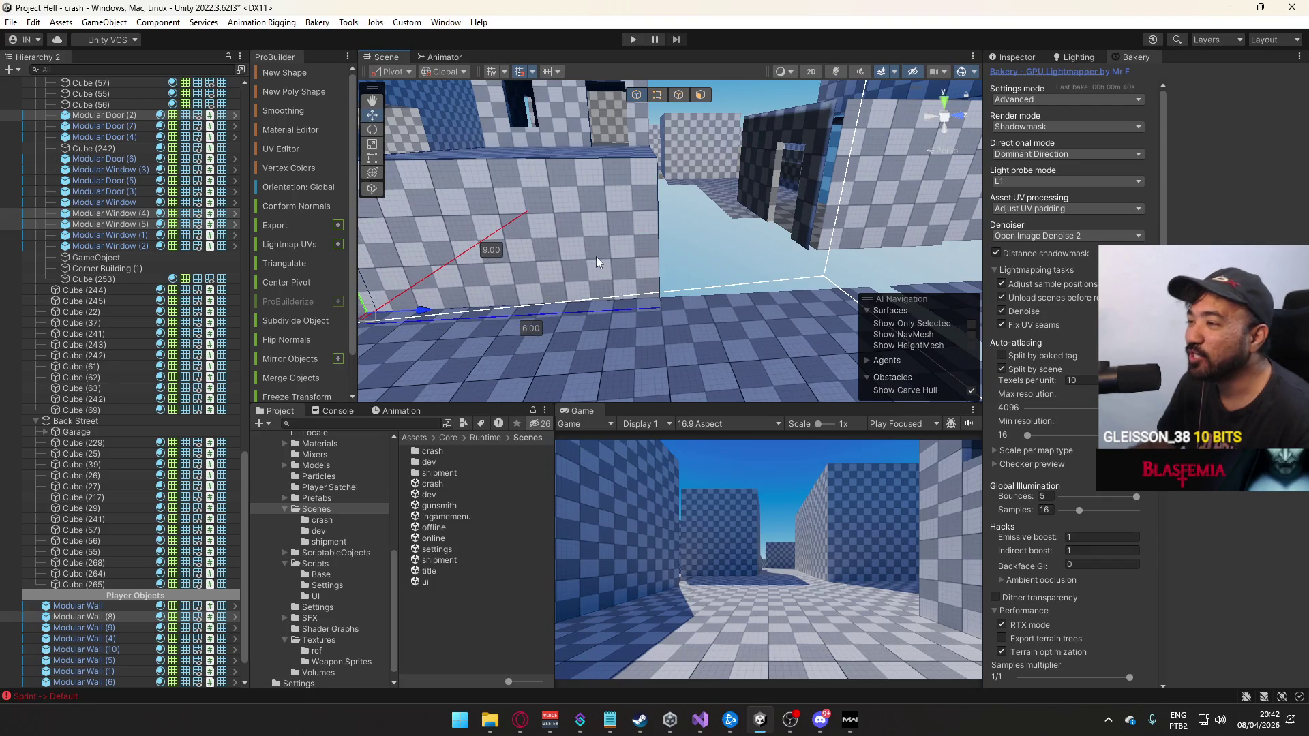
key(f)
drag(469, 237, 499, 191)
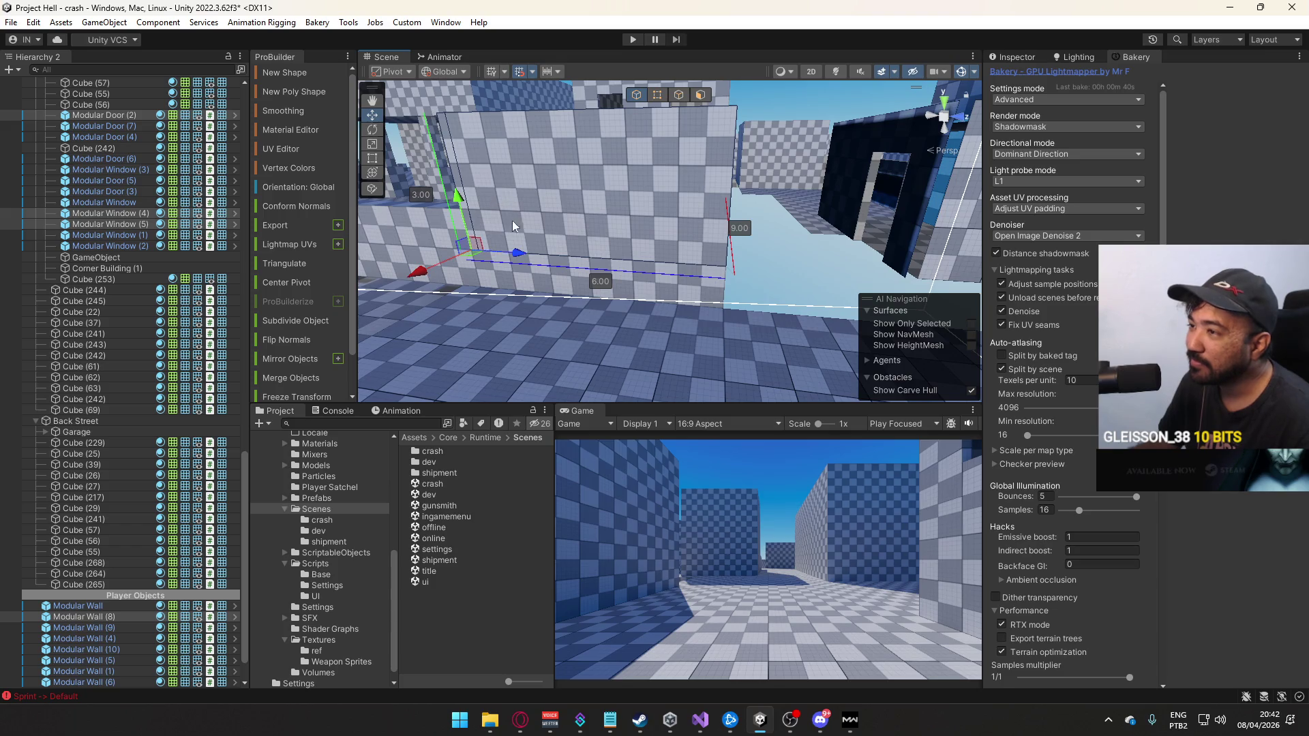
mouse_move(518, 259)
mouse_down()
mouse_move(693, 243)
mouse_move(574, 231)
mouse_move(653, 223)
mouse_up()
Shift the slab to the right and delete Modular Window (5)
mouse_move(713, 297)
mouse_down()
mouse_move(902, 231)
mouse_move(1042, 263)
mouse_move(1009, 268)
mouse_up()
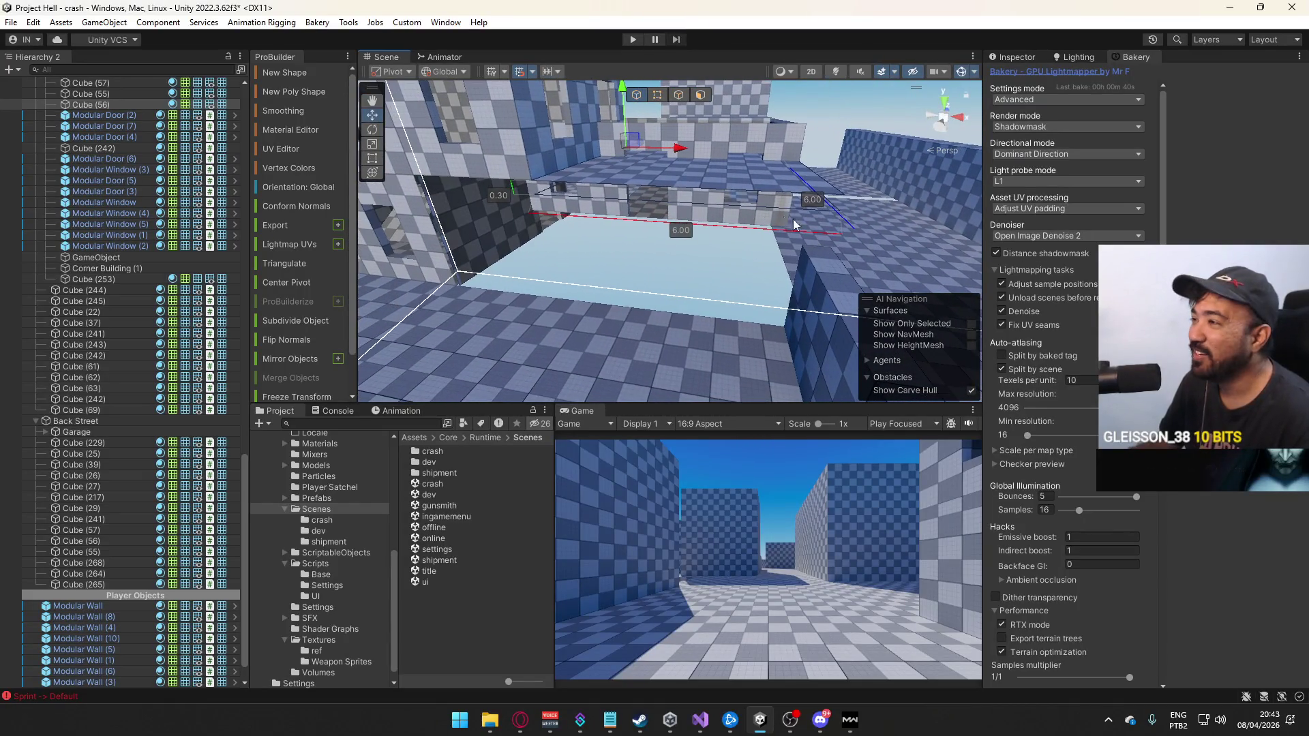
mouse_move(689, 189)
mouse_down()
mouse_move(686, 150)
mouse_move(654, 126)
mouse_move(642, 177)
mouse_move(696, 132)
mouse_up()
click(649, 145)
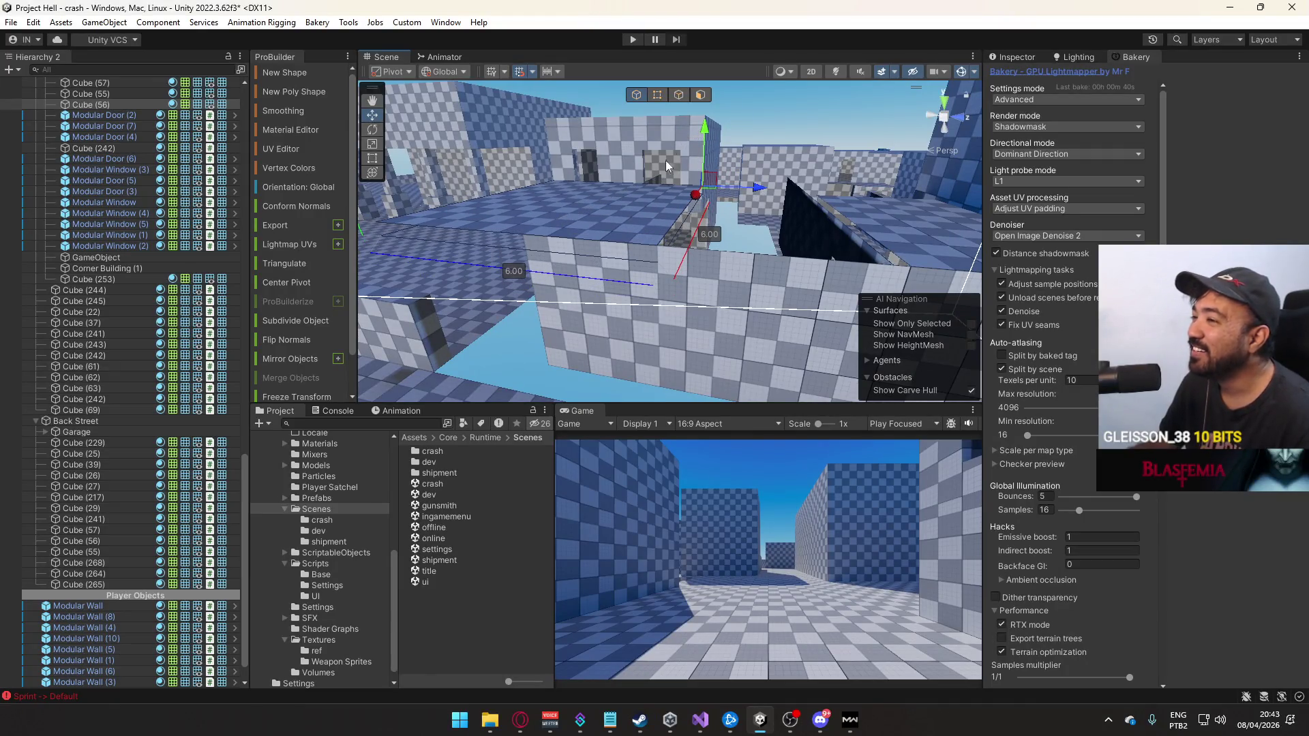
mouse_move(733, 190)
mouse_down()
mouse_move(858, 200)
mouse_move(637, 244)
mouse_move(600, 233)
mouse_move(707, 215)
mouse_move(798, 250)
mouse_move(727, 256)
mouse_move(802, 255)
mouse_up()
click(706, 214)
key(Delete)
Slide Modular Door (2) to the right along X, then select Cube (65)
click(703, 233)
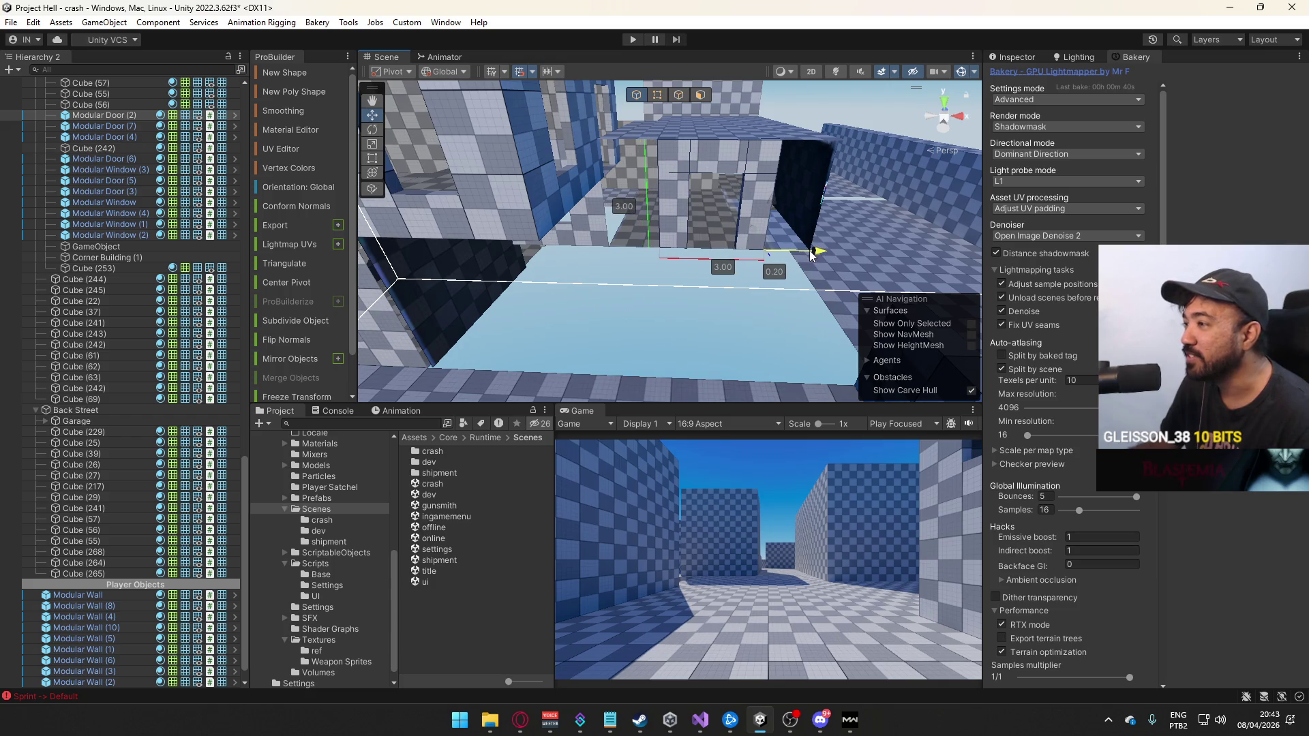
key(f)
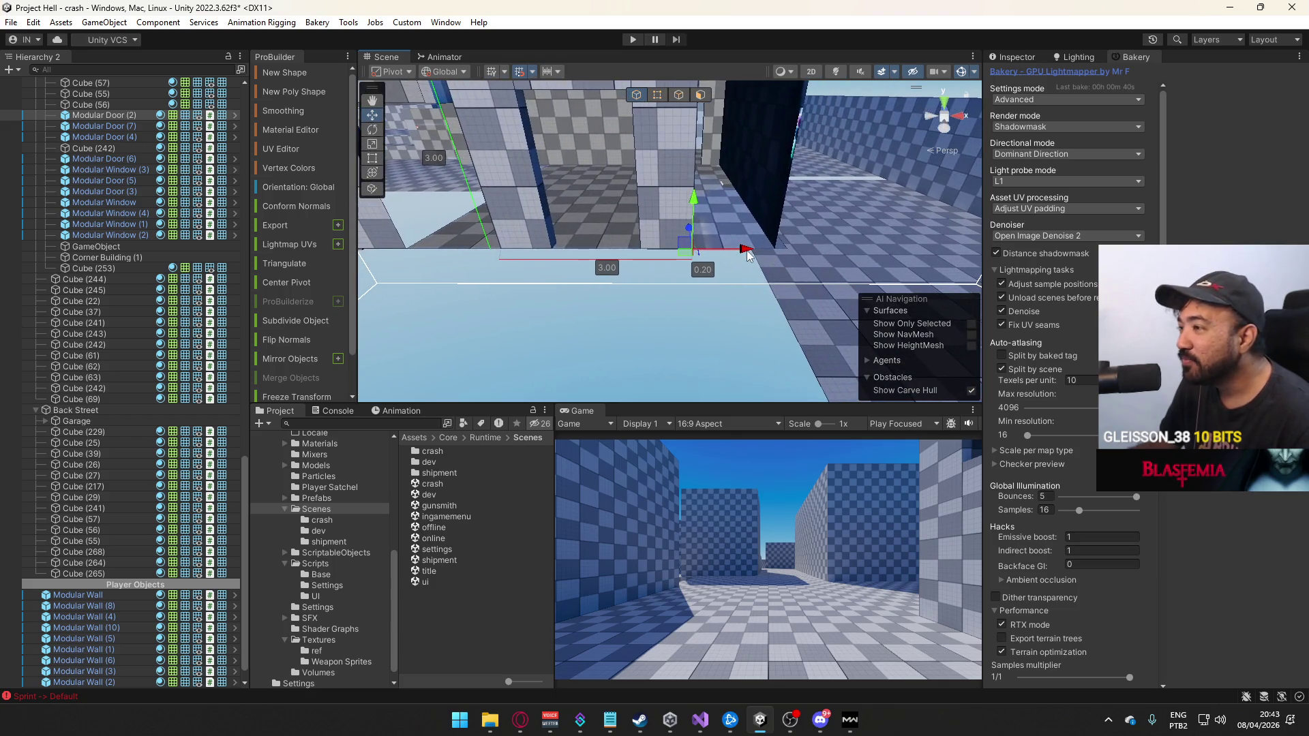
mouse_move(738, 250)
mouse_down()
mouse_move(749, 250)
mouse_move(737, 224)
mouse_move(678, 242)
mouse_move(731, 277)
mouse_move(682, 308)
mouse_move(529, 350)
mouse_move(703, 340)
mouse_move(747, 193)
mouse_move(646, 196)
mouse_move(710, 176)
mouse_up()
click(679, 246)
click(731, 293)
click(677, 93)
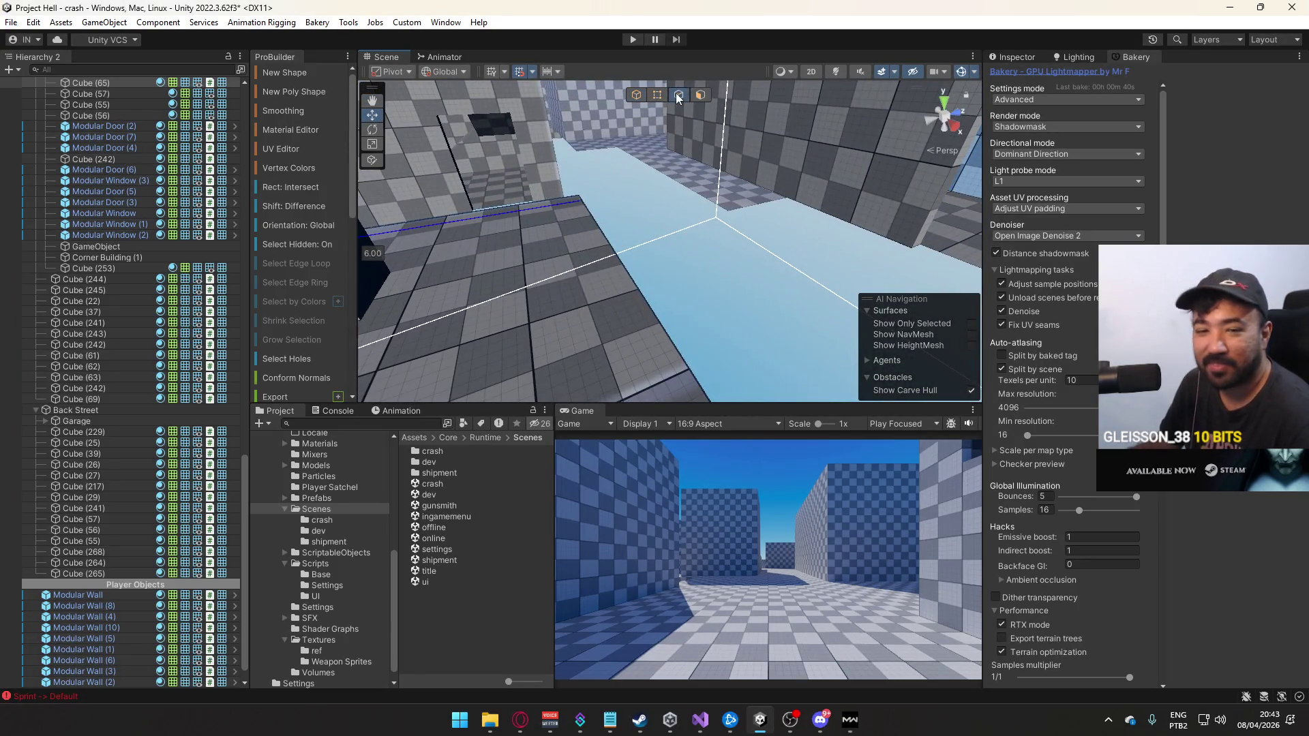
Extend the floor to a 9 × 6 slab by dragging its edge along Z, then X
click(628, 295)
mouse_move(680, 277)
mouse_down()
mouse_move(859, 239)
mouse_move(771, 271)
mouse_up()
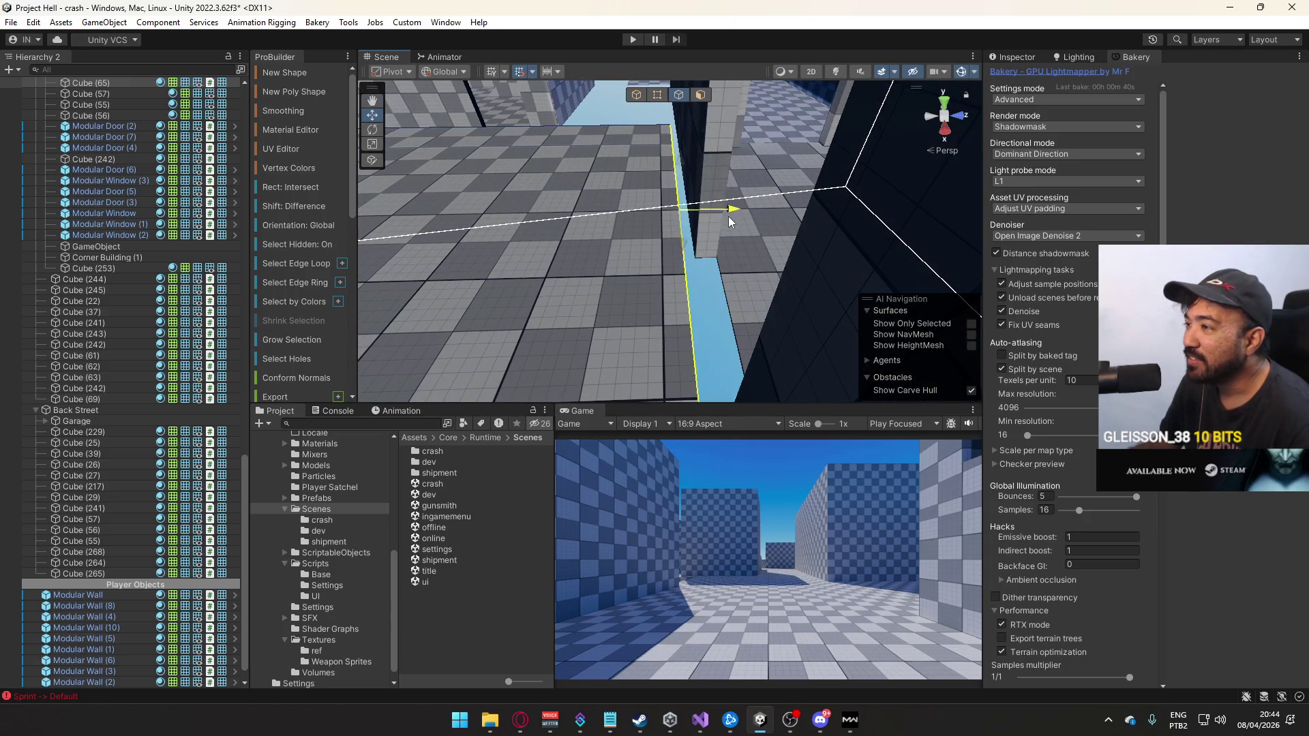
drag(716, 220, 529, 100)
drag(654, 133, 670, 133)
mouse_move(674, 134)
mouse_down()
mouse_move(685, 134)
mouse_move(666, 134)
mouse_move(679, 102)
mouse_move(637, 166)
mouse_move(672, 202)
mouse_move(641, 176)
mouse_move(645, 121)
mouse_move(543, 88)
mouse_up()
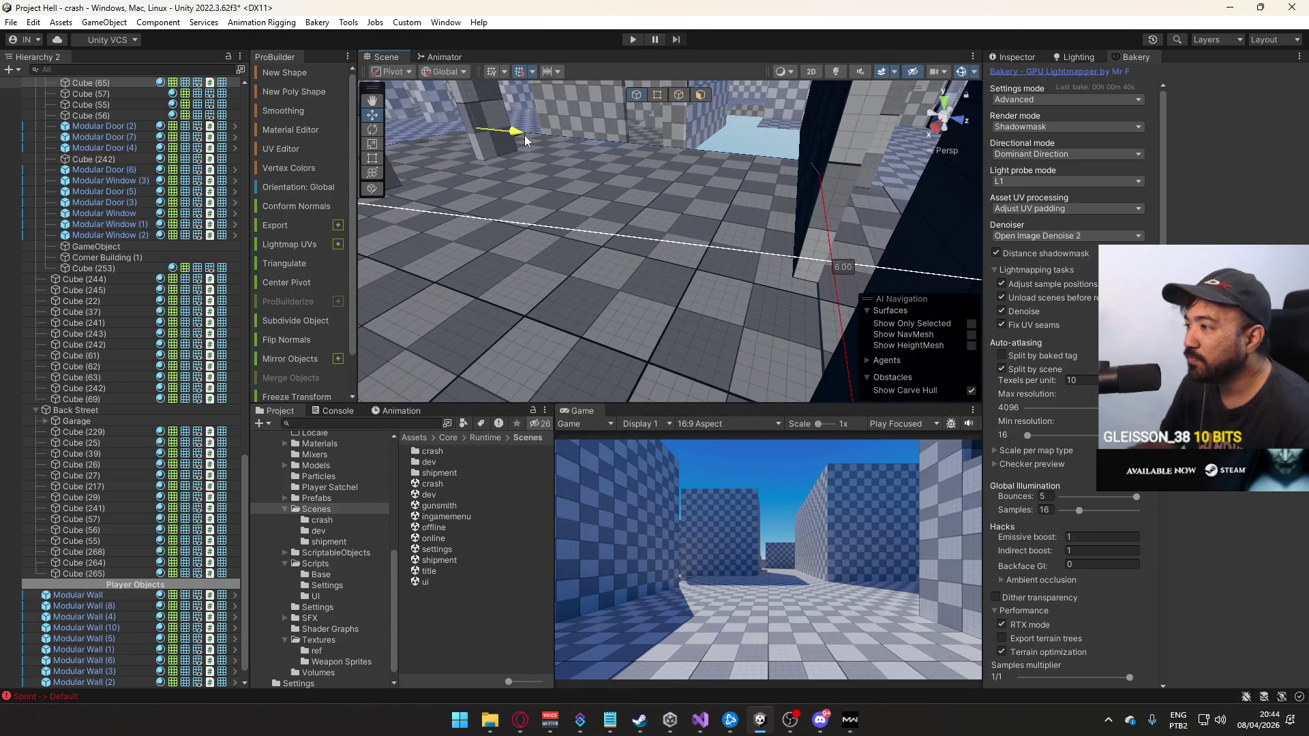
drag(657, 202, 765, 183)
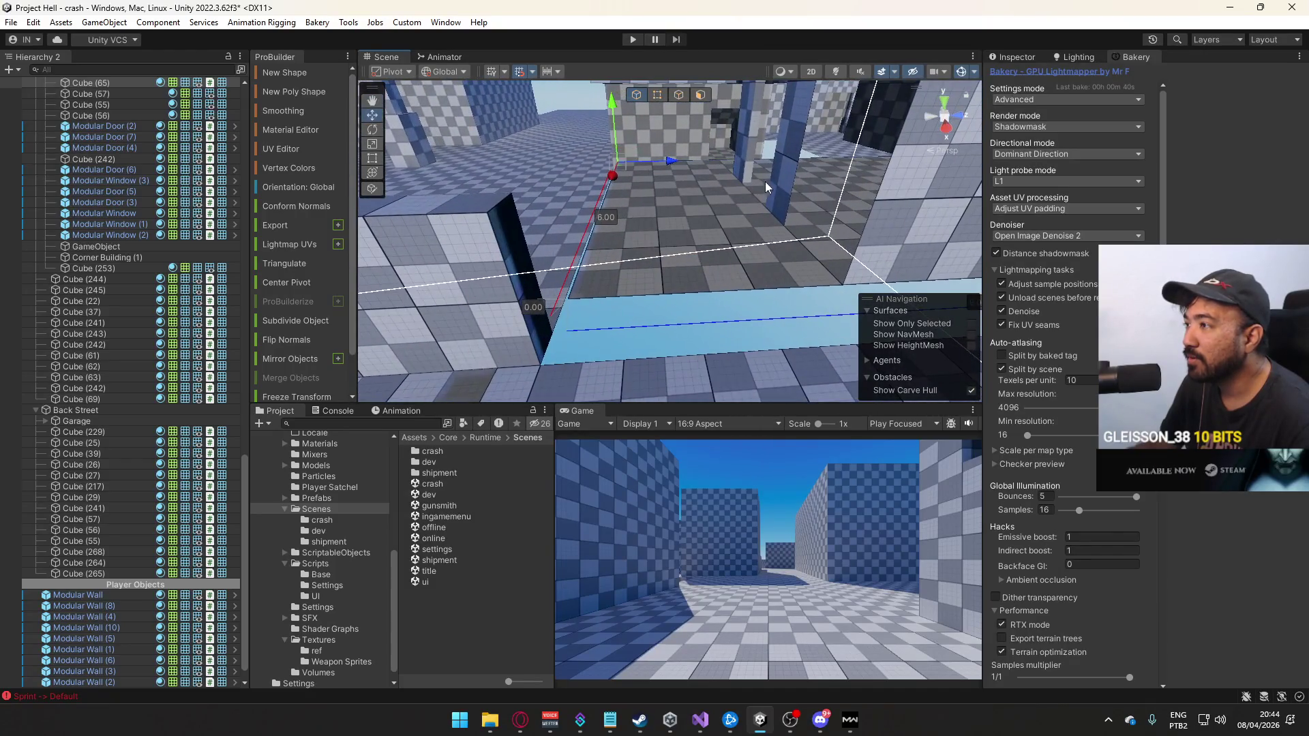
Slide Modular Door (2) back along its Z depth
click(783, 182)
key(f)
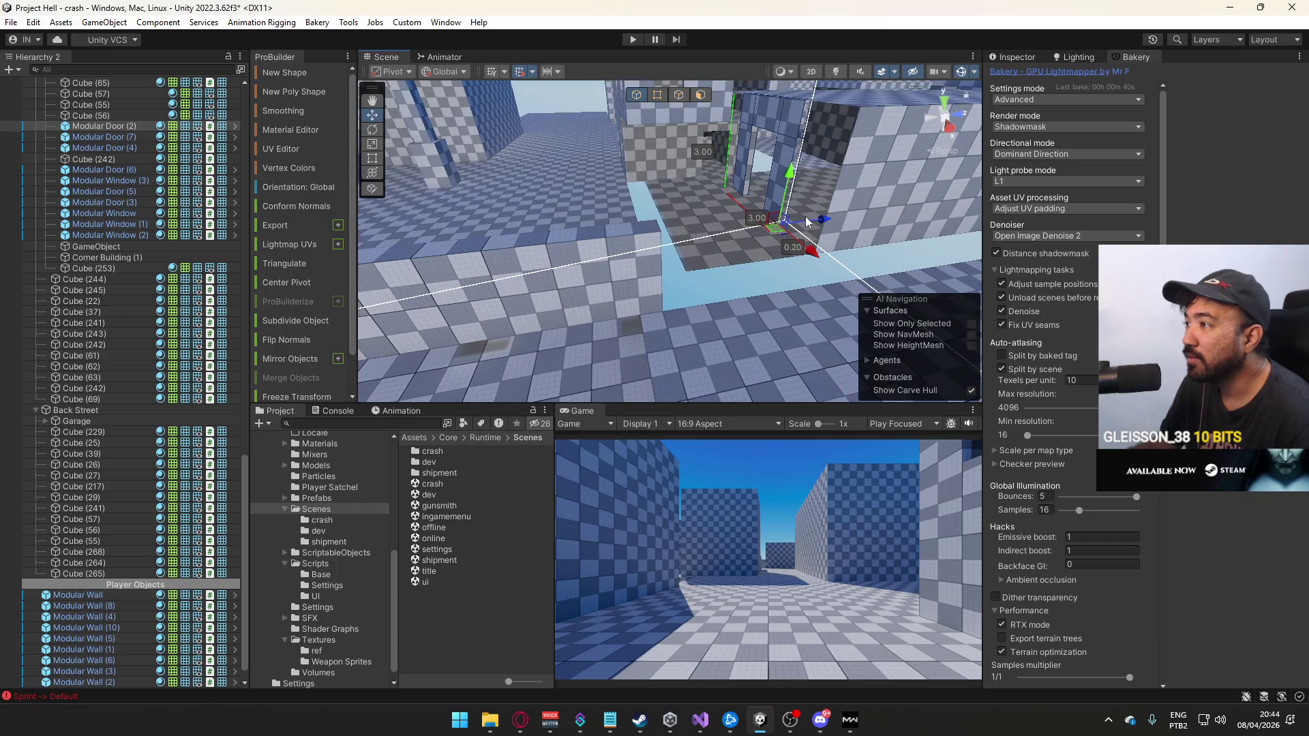
mouse_move(820, 223)
mouse_down()
mouse_move(716, 236)
mouse_move(736, 204)
mouse_move(792, 174)
mouse_move(699, 162)
mouse_up()
click(674, 230)
click(700, 162)
mouse_move(779, 207)
mouse_down()
mouse_move(687, 188)
mouse_move(829, 173)
mouse_move(685, 161)
mouse_up()
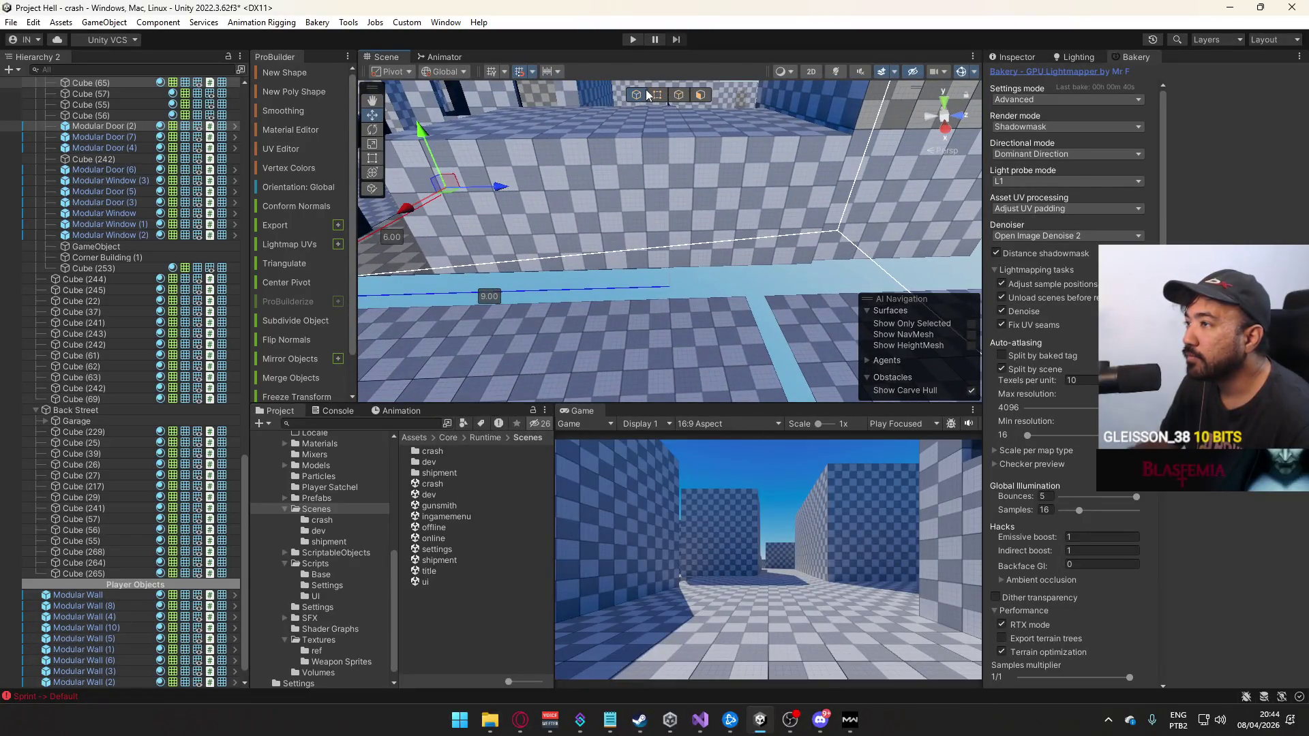
mouse_move(591, 187)
mouse_down()
mouse_move(690, 185)
mouse_move(686, 317)
mouse_move(605, 321)
mouse_move(632, 252)
mouse_up()
Lengthen the thin wall from 6 to about 9 units by dragging its end vertices
click(682, 278)
key(f)
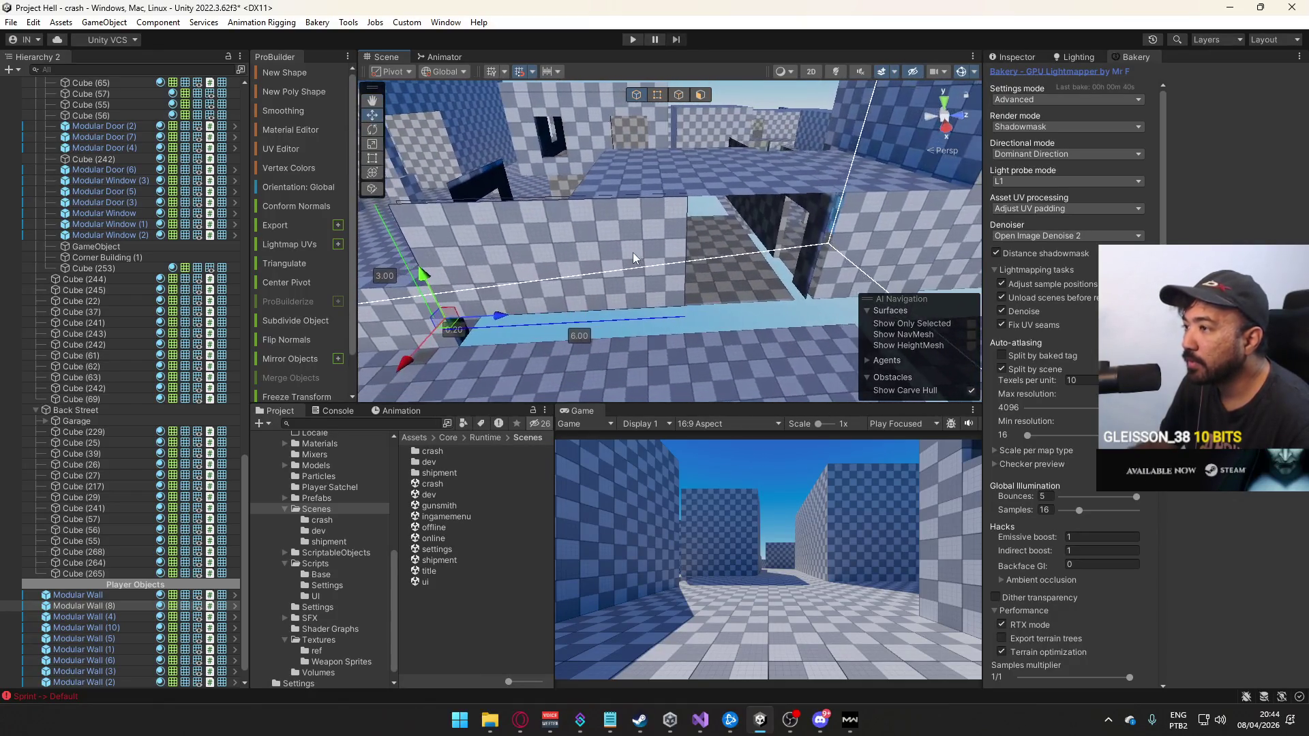
click(657, 94)
drag(678, 181, 801, 356)
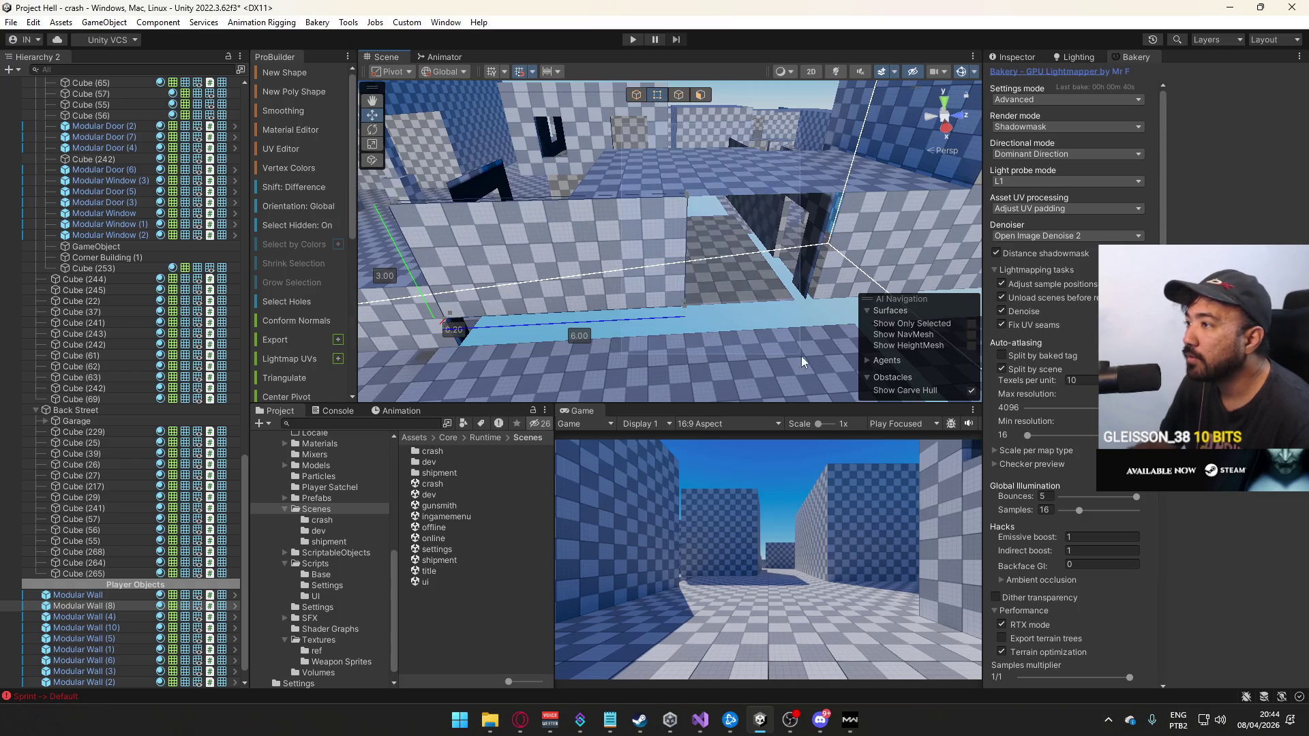
drag(733, 307, 840, 296)
key(f)
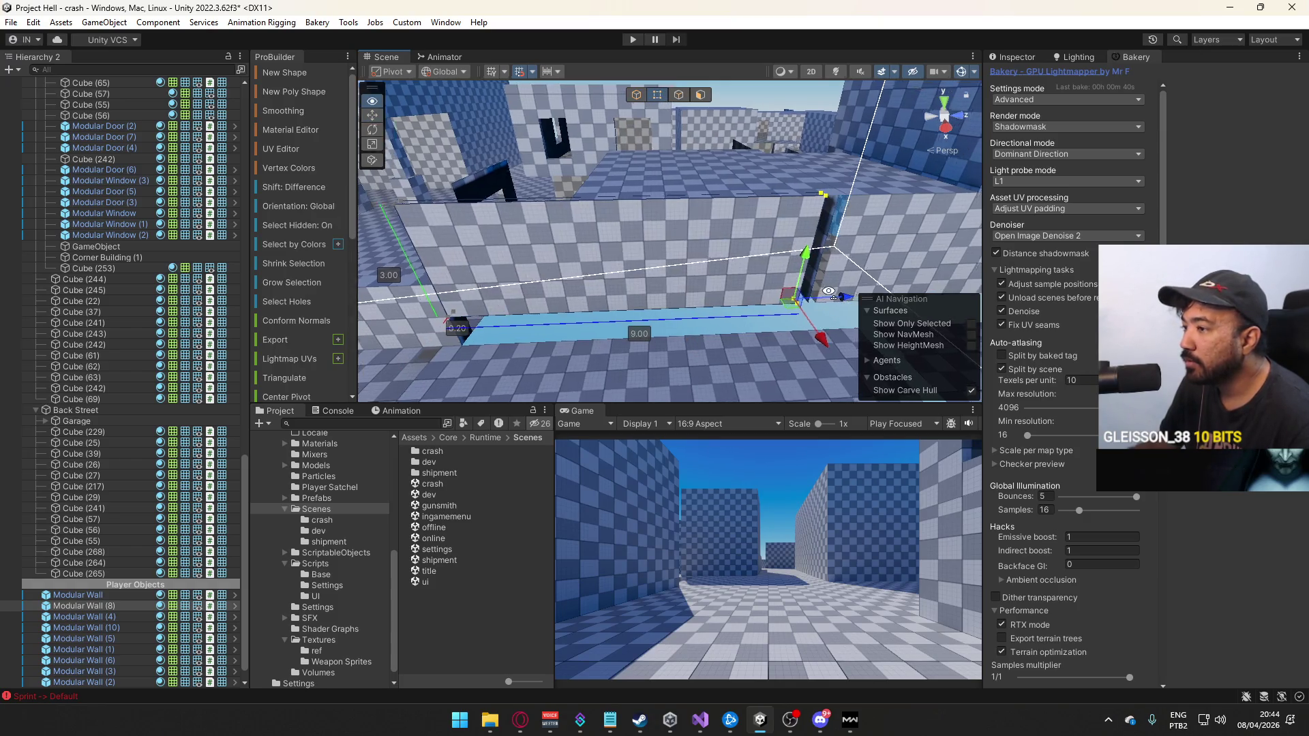
click(636, 95)
Shift the wall block to the left along X
mouse_move(663, 269)
mouse_down()
mouse_move(795, 191)
mouse_move(802, 244)
mouse_move(853, 246)
mouse_move(687, 178)
mouse_move(793, 195)
mouse_move(601, 203)
mouse_move(600, 219)
mouse_move(655, 216)
mouse_move(579, 232)
mouse_move(754, 167)
mouse_move(720, 176)
mouse_up()
click(751, 211)
mouse_move(794, 162)
mouse_down()
mouse_move(759, 169)
mouse_move(783, 161)
mouse_up()
key(f)
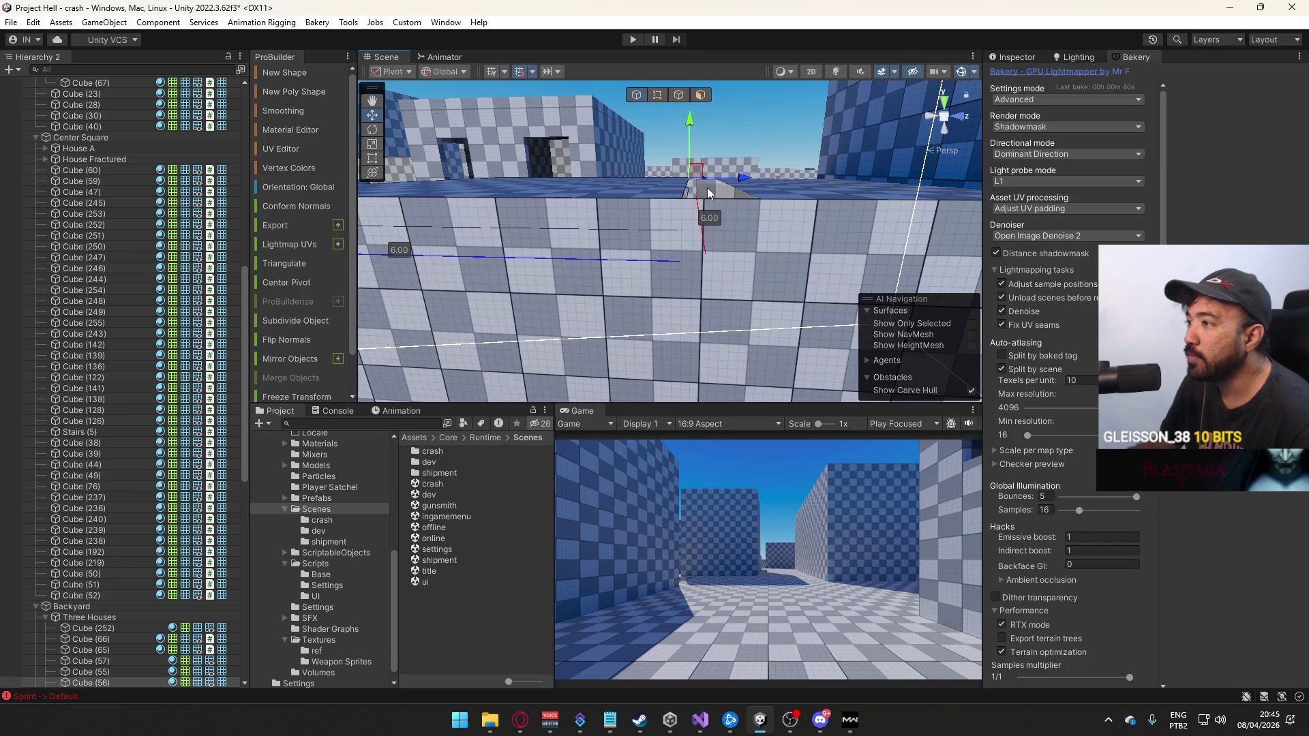
Select Cube (57) and pick the slab's top face in Face mode for UV editing
mouse_move(747, 176)
mouse_down()
mouse_move(741, 260)
mouse_move(722, 175)
mouse_up()
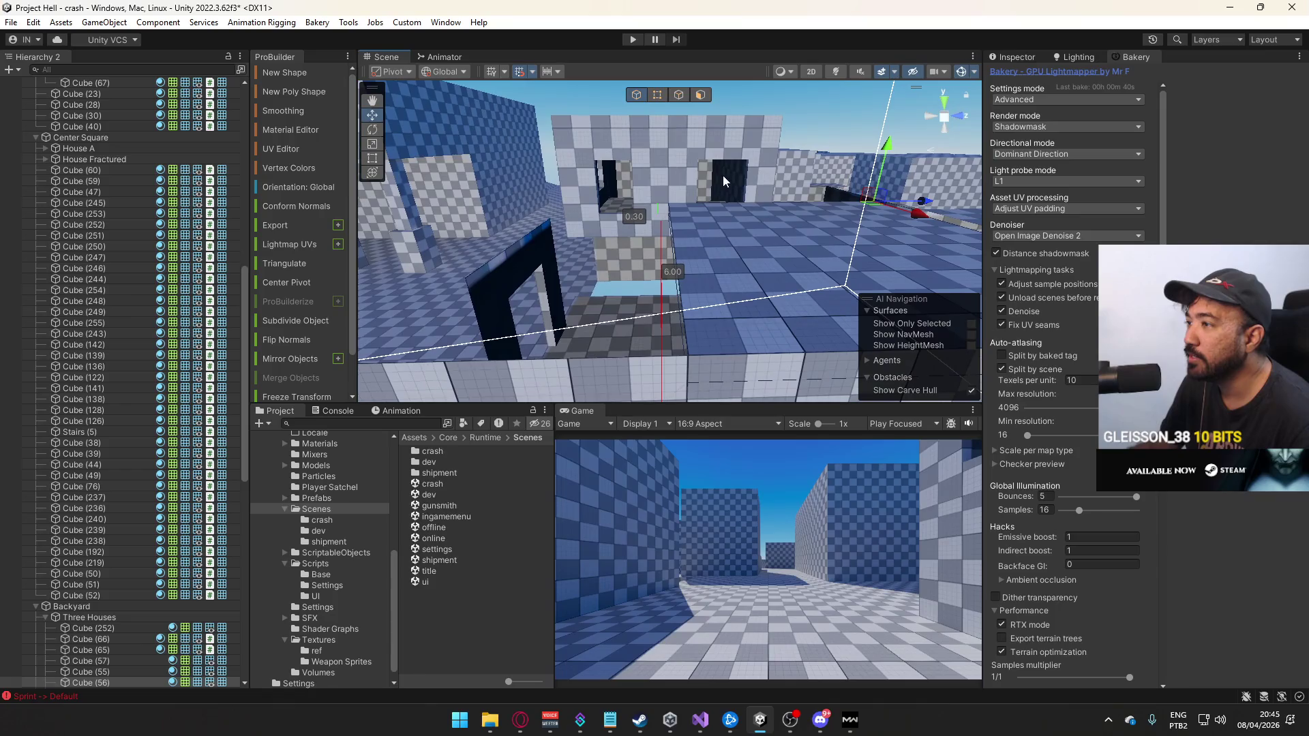
click(658, 95)
mouse_move(615, 143)
mouse_down()
mouse_move(843, 289)
mouse_move(672, 283)
mouse_up()
click(843, 289)
key(f)
key(f)
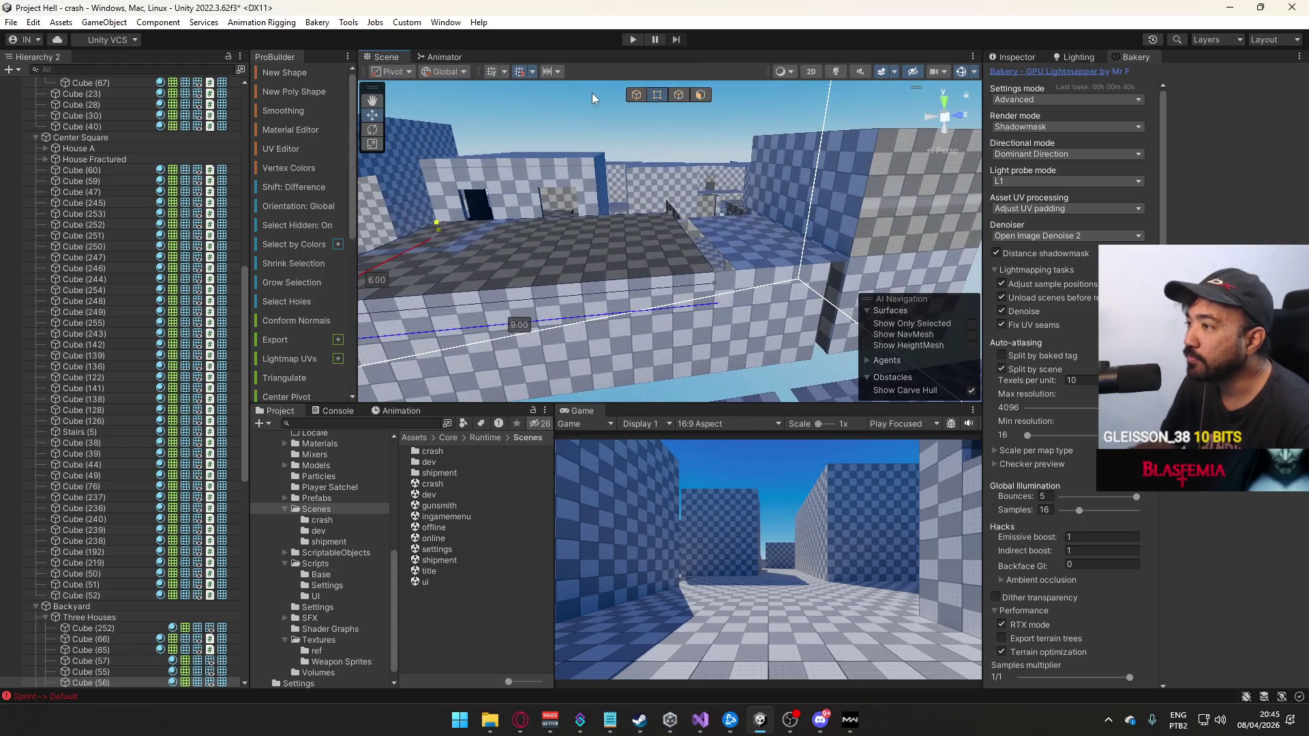
click(634, 96)
mouse_move(697, 161)
mouse_down()
mouse_move(669, 192)
mouse_move(686, 223)
mouse_move(671, 212)
mouse_move(646, 225)
mouse_up()
click(670, 193)
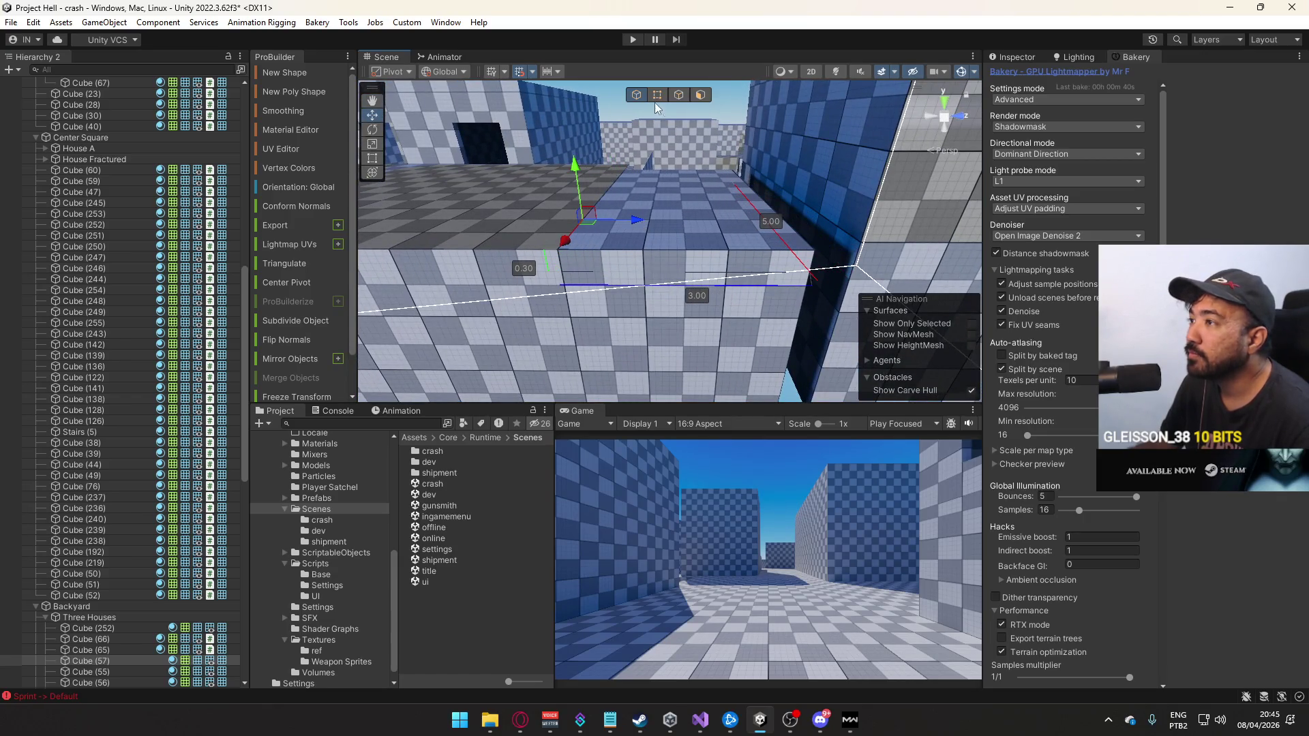
click(700, 95)
mouse_move(600, 174)
mouse_down()
mouse_move(541, 170)
mouse_move(595, 140)
mouse_up()
click(607, 169)
click(289, 149)
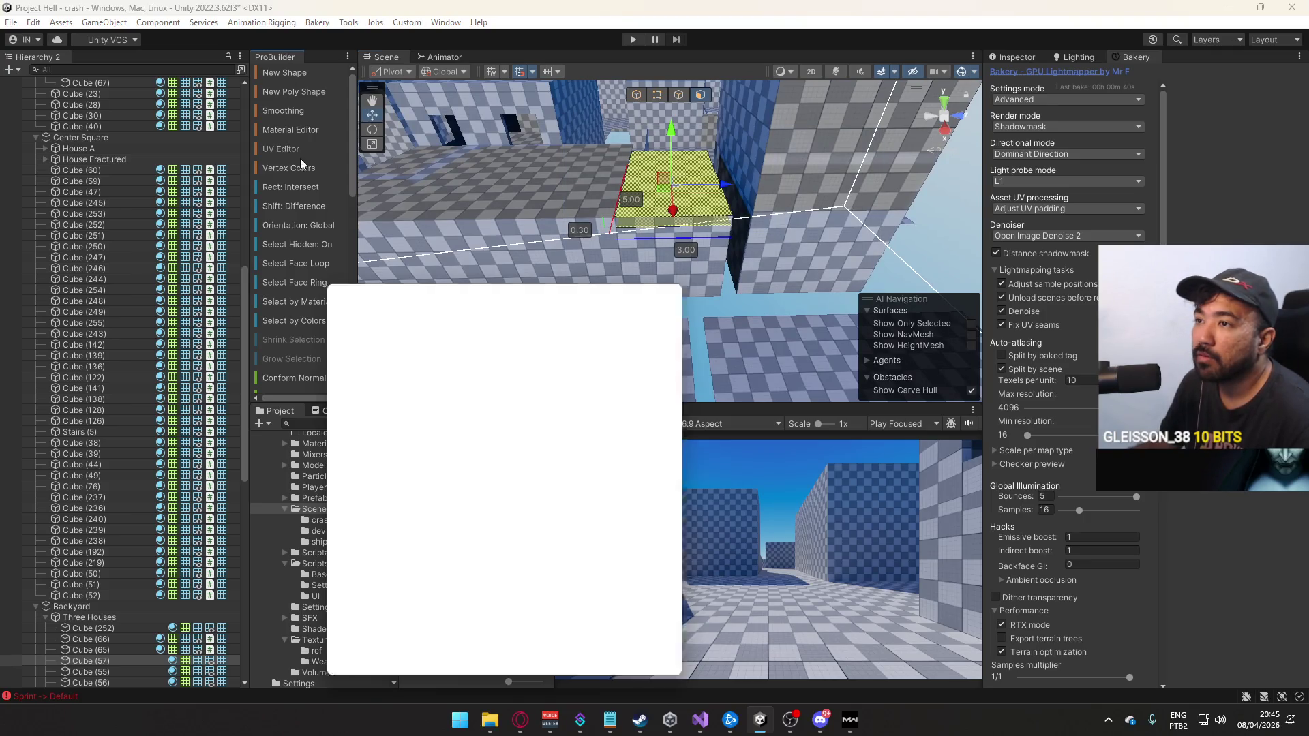
Reset the UVs of the selected slab top face
scroll(415, 537, down, 3)
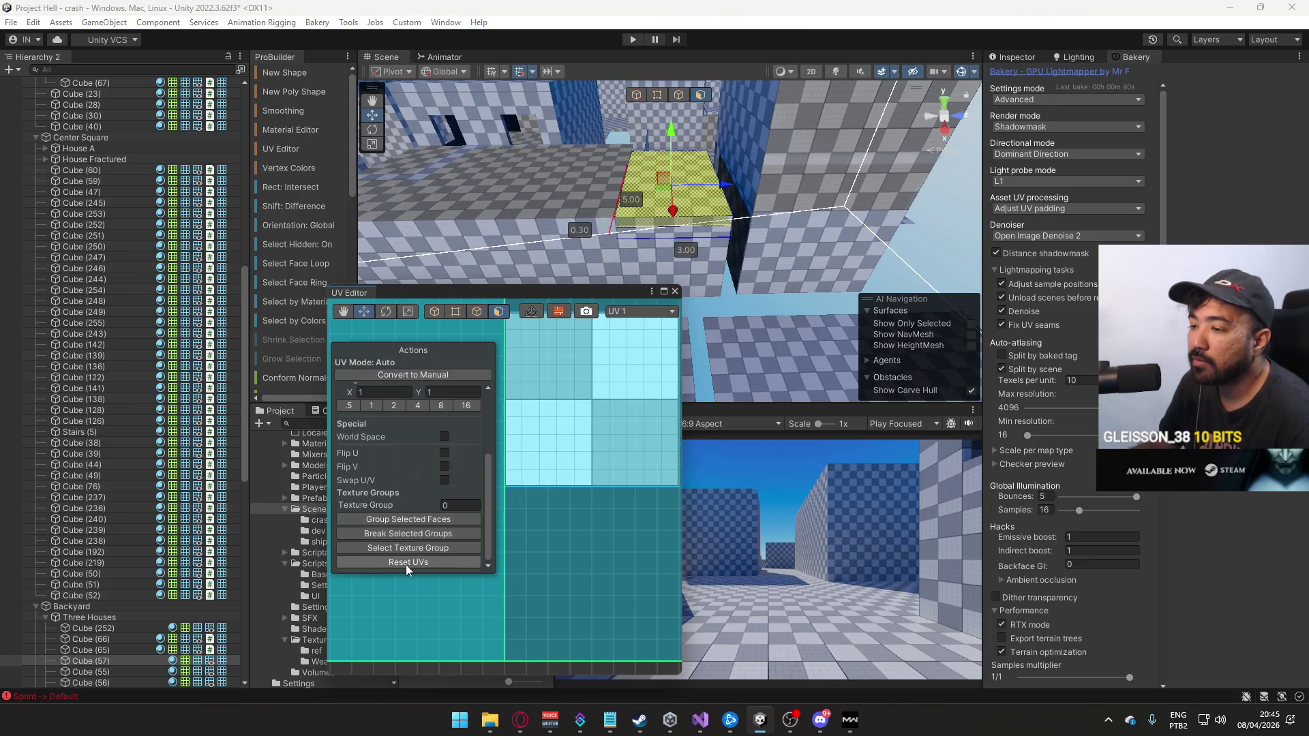
click(440, 563)
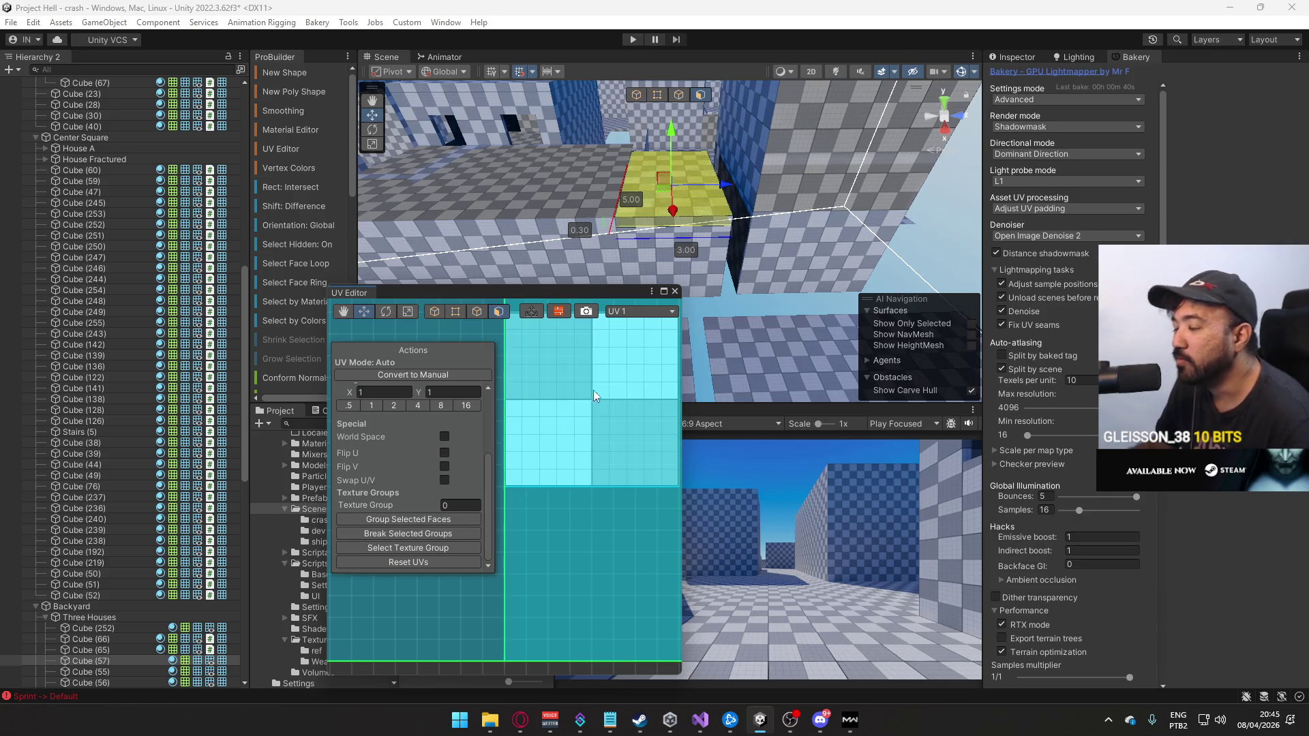
click(676, 292)
drag(676, 294, 693, 217)
scroll(693, 217, down, 4)
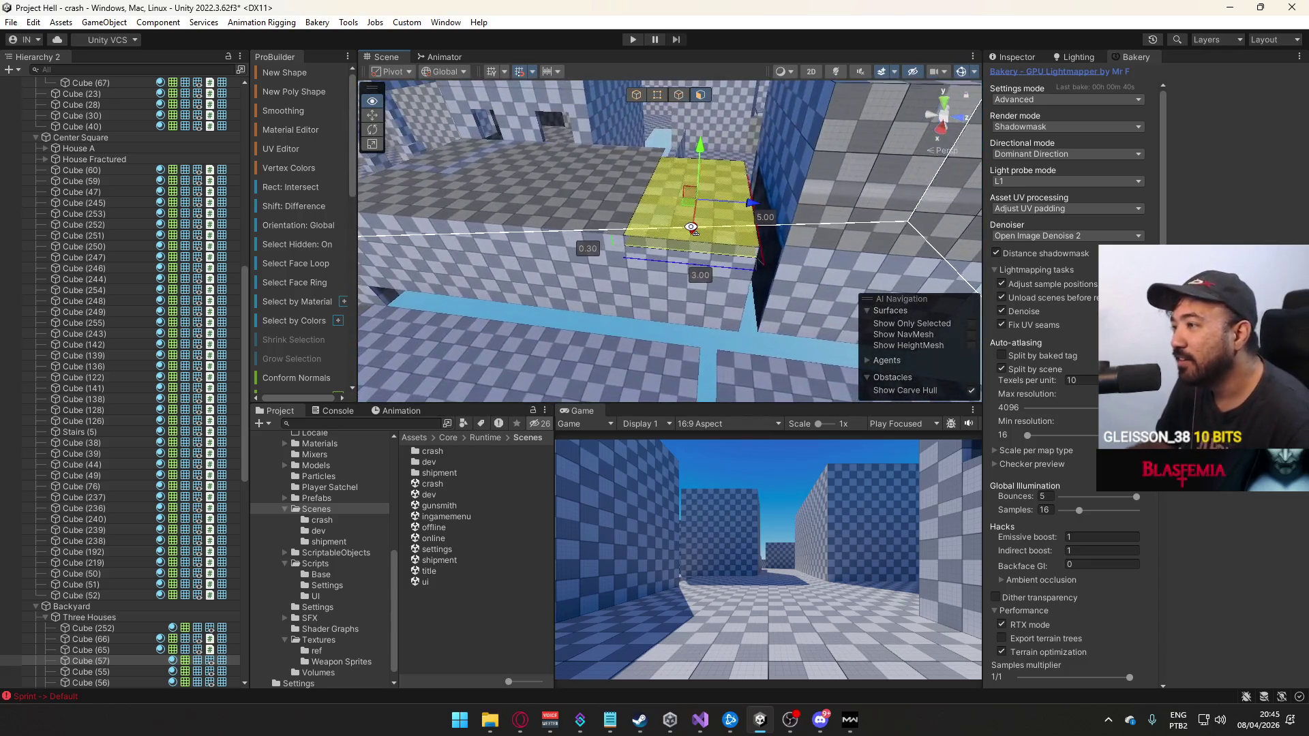
Set the larger slab face's UV Offset Y to 0 and return to object mode
click(530, 182)
drag(530, 183, 402, 191)
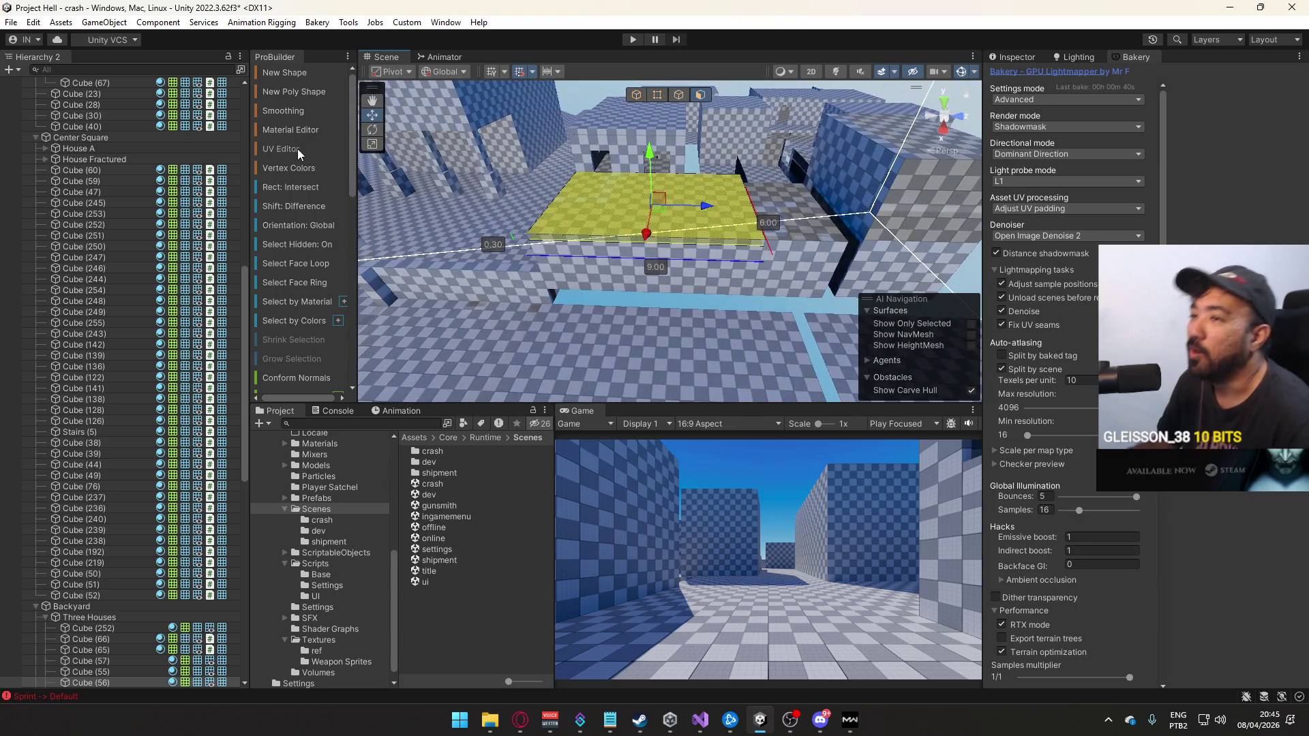
click(298, 149)
scroll(402, 452, up, 3)
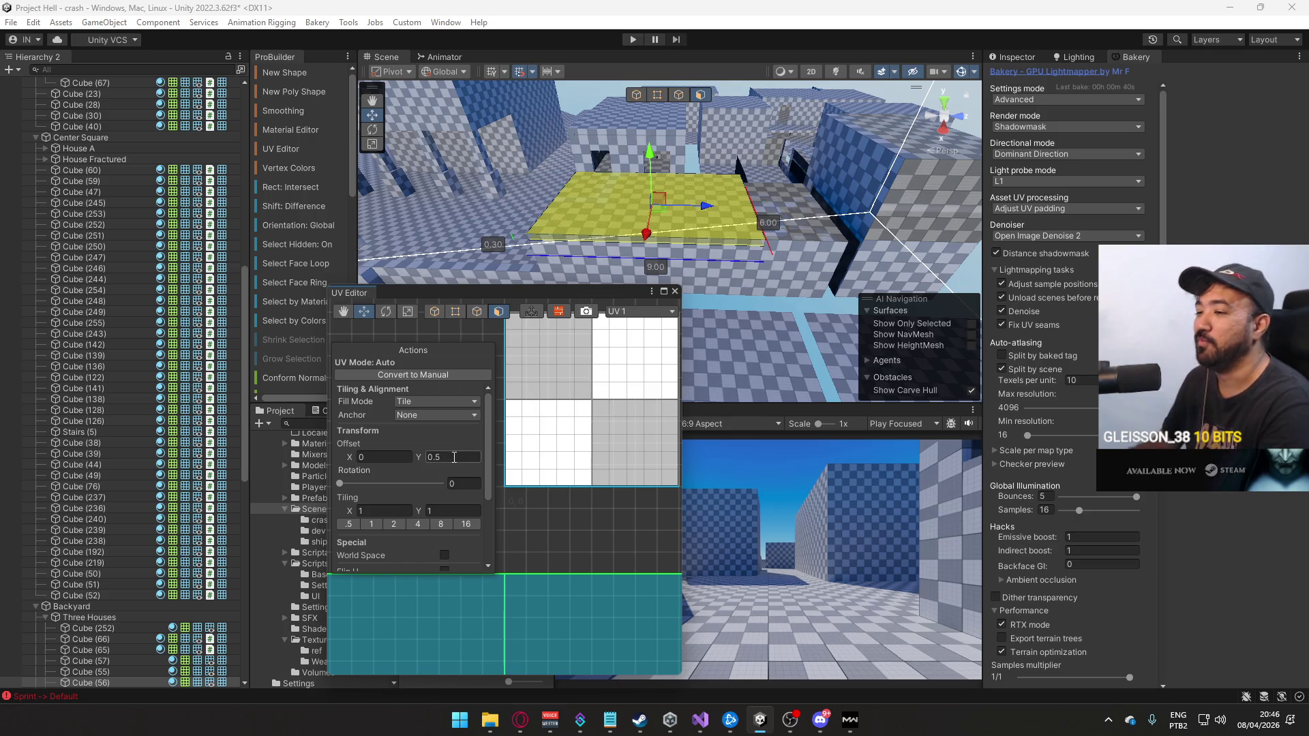
click(450, 455)
text(0)
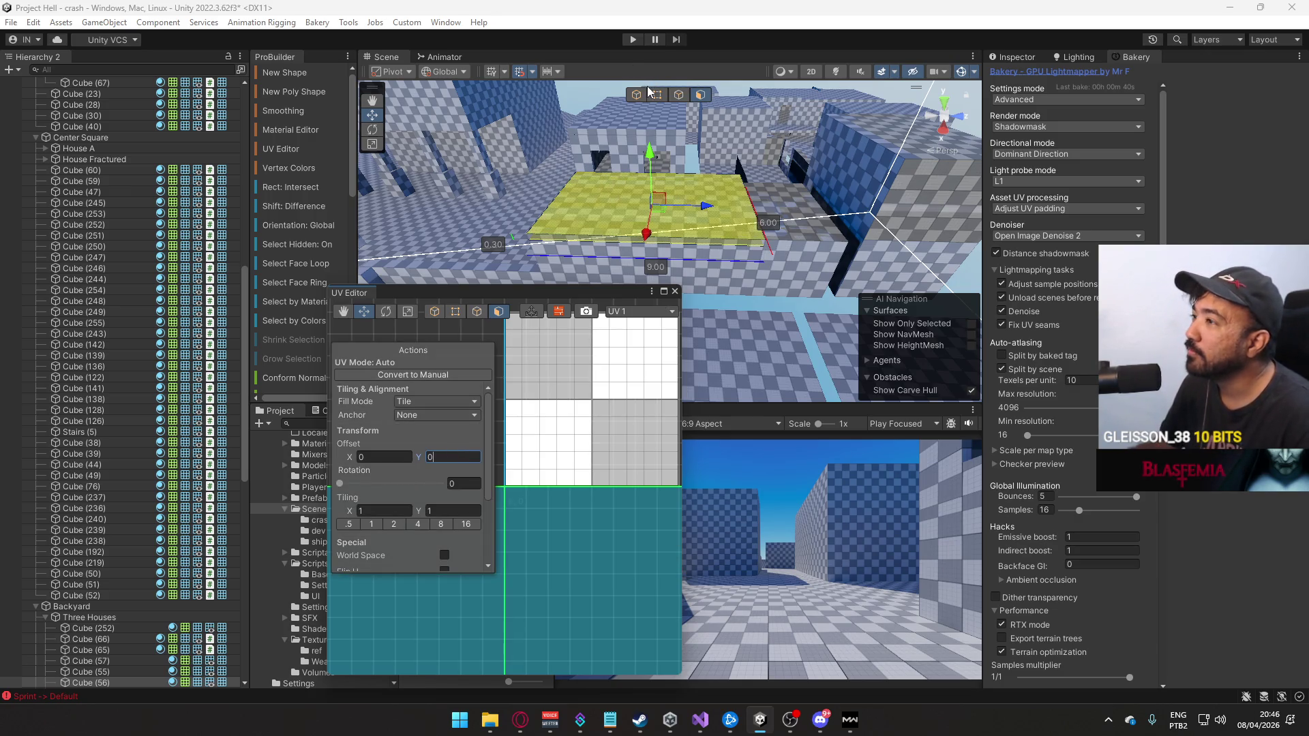
click(638, 95)
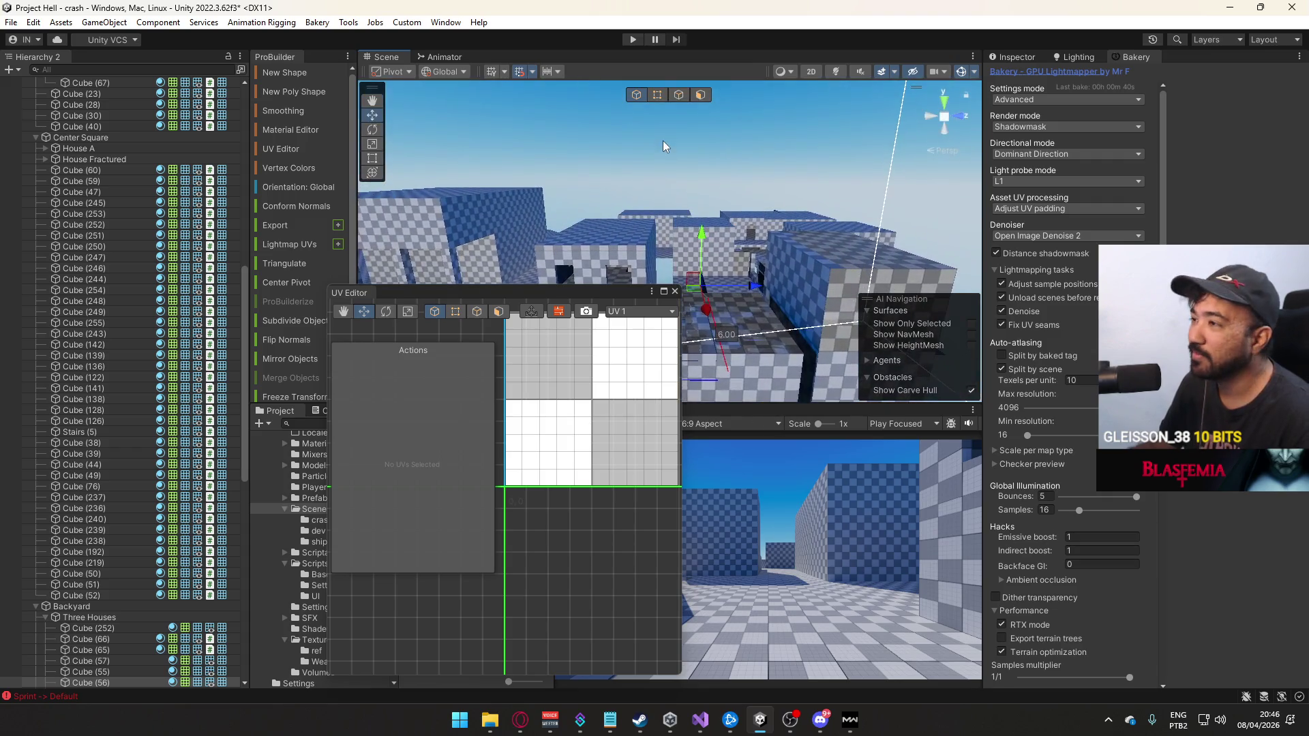
click(710, 246)
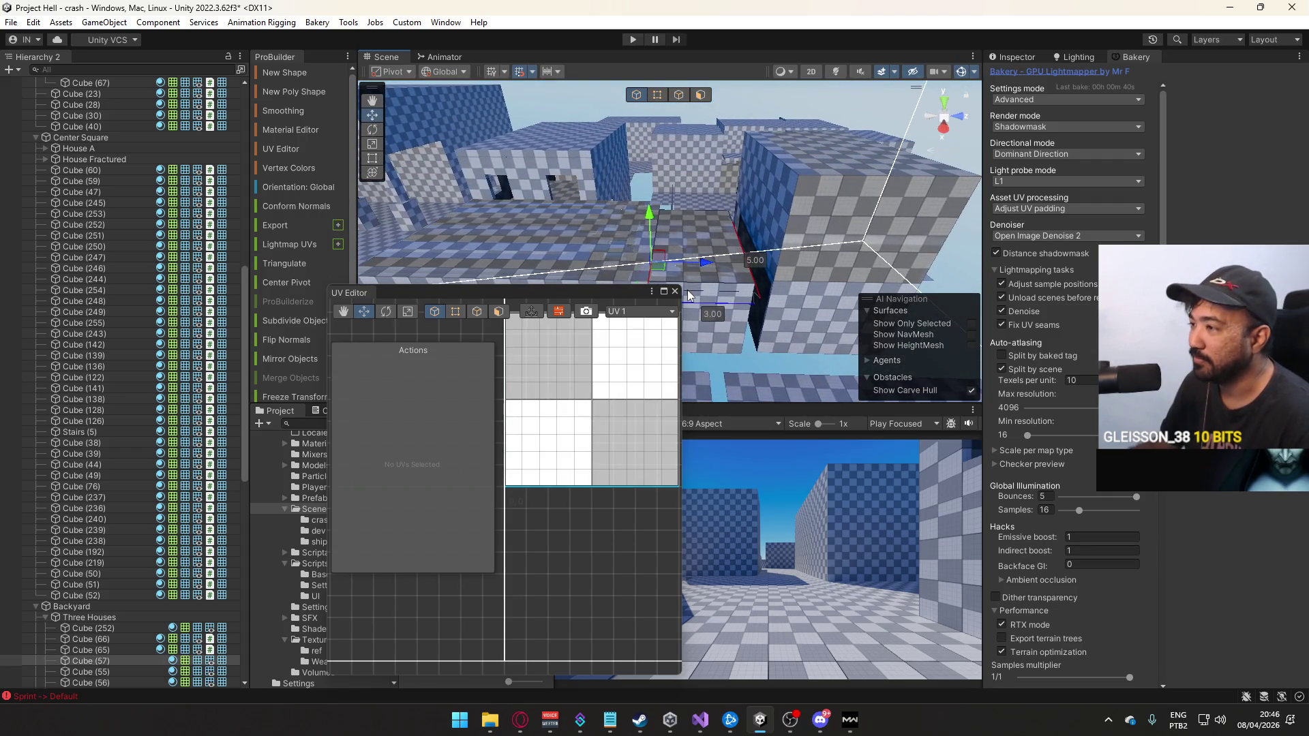
click(675, 291)
mouse_move(677, 293)
mouse_down()
mouse_move(721, 347)
mouse_move(681, 214)
mouse_move(648, 293)
mouse_up()
Slide the thin Modular Wall further along its length on the Z axis
key(f)
drag(315, 286, 446, 270)
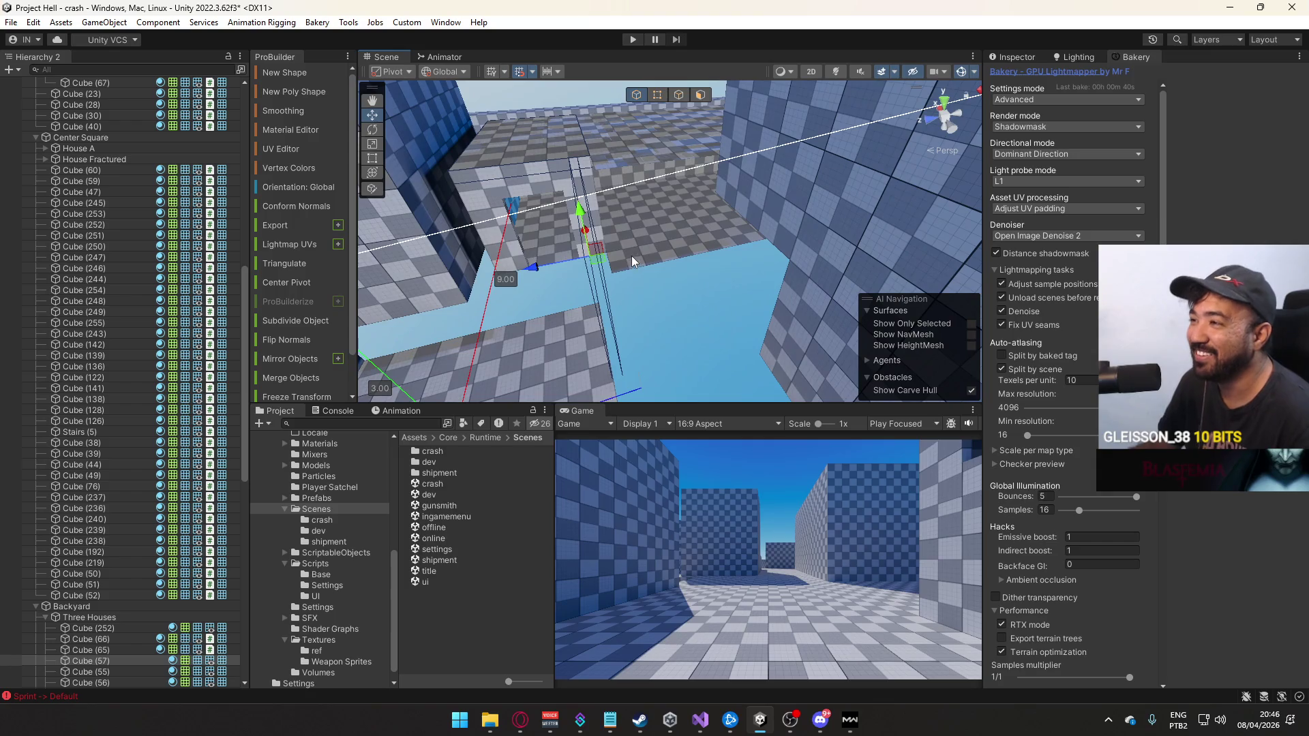
drag(532, 265, 548, 265)
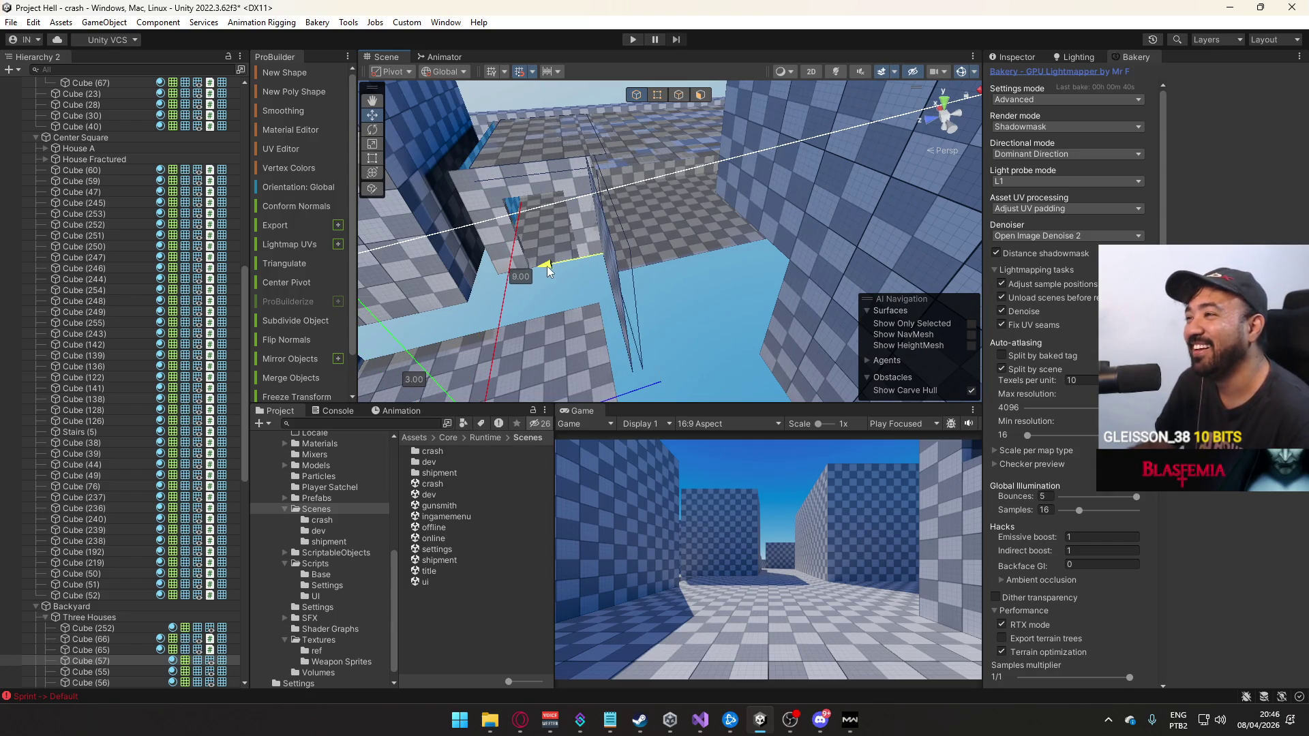
scroll(598, 273, up, 3)
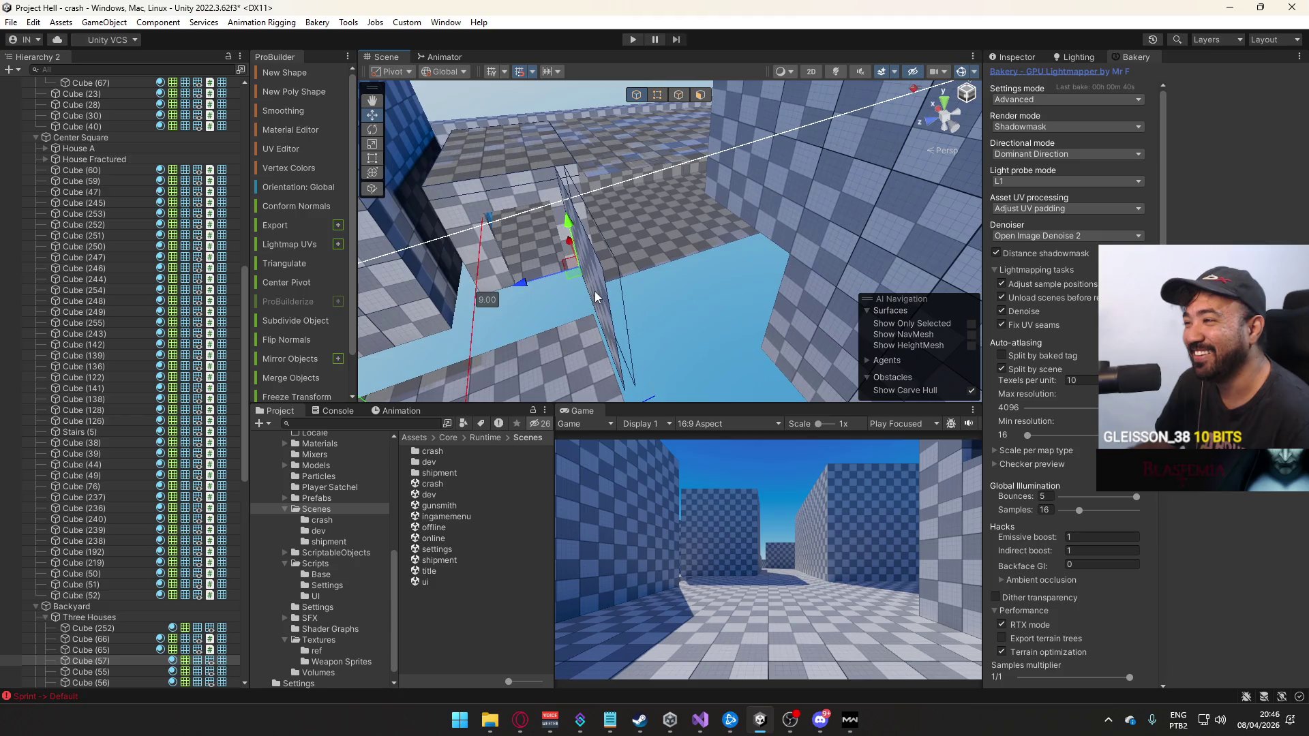
click(591, 296)
mouse_move(526, 281)
mouse_down()
mouse_move(555, 276)
mouse_move(538, 276)
mouse_move(628, 313)
mouse_move(505, 283)
mouse_move(602, 268)
mouse_move(576, 315)
mouse_up()
mouse_move(755, 221)
mouse_down()
mouse_move(640, 199)
mouse_move(338, 207)
mouse_move(335, 187)
mouse_move(637, 217)
mouse_move(776, 214)
mouse_move(711, 227)
mouse_move(600, 317)
mouse_move(772, 329)
mouse_move(471, 262)
mouse_move(652, 272)
mouse_move(527, 268)
mouse_up()
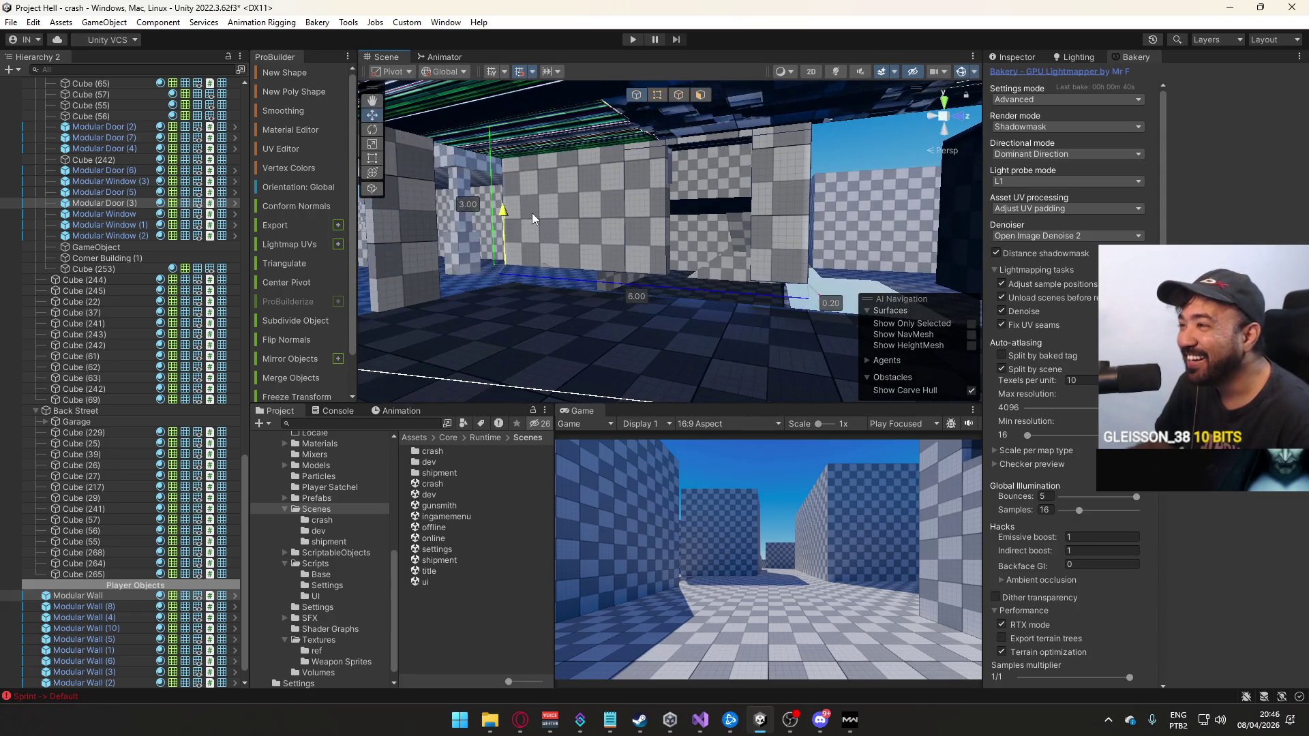
Shift the doorway wall sideways along the building on the X axis
scroll(531, 230, up, 5)
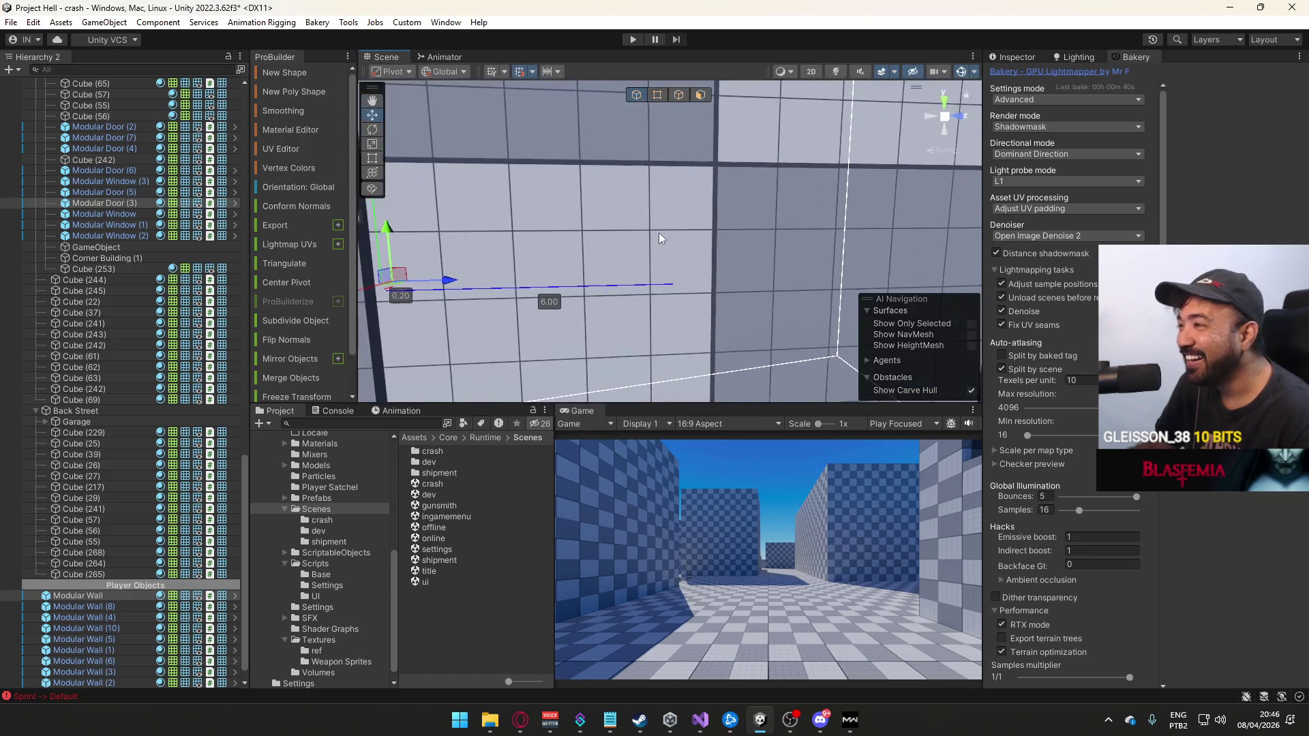
scroll(603, 278, down, 5)
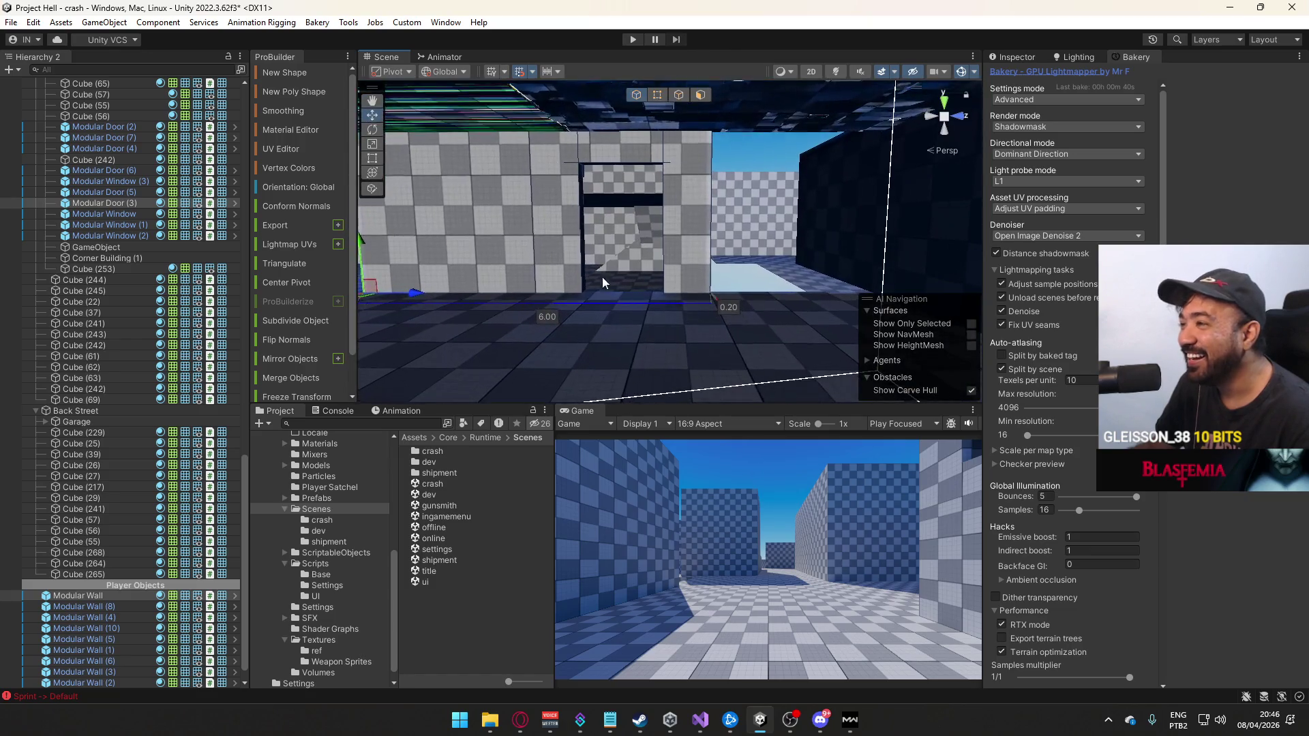
mouse_move(561, 280)
mouse_down()
mouse_move(726, 303)
mouse_move(683, 304)
mouse_up()
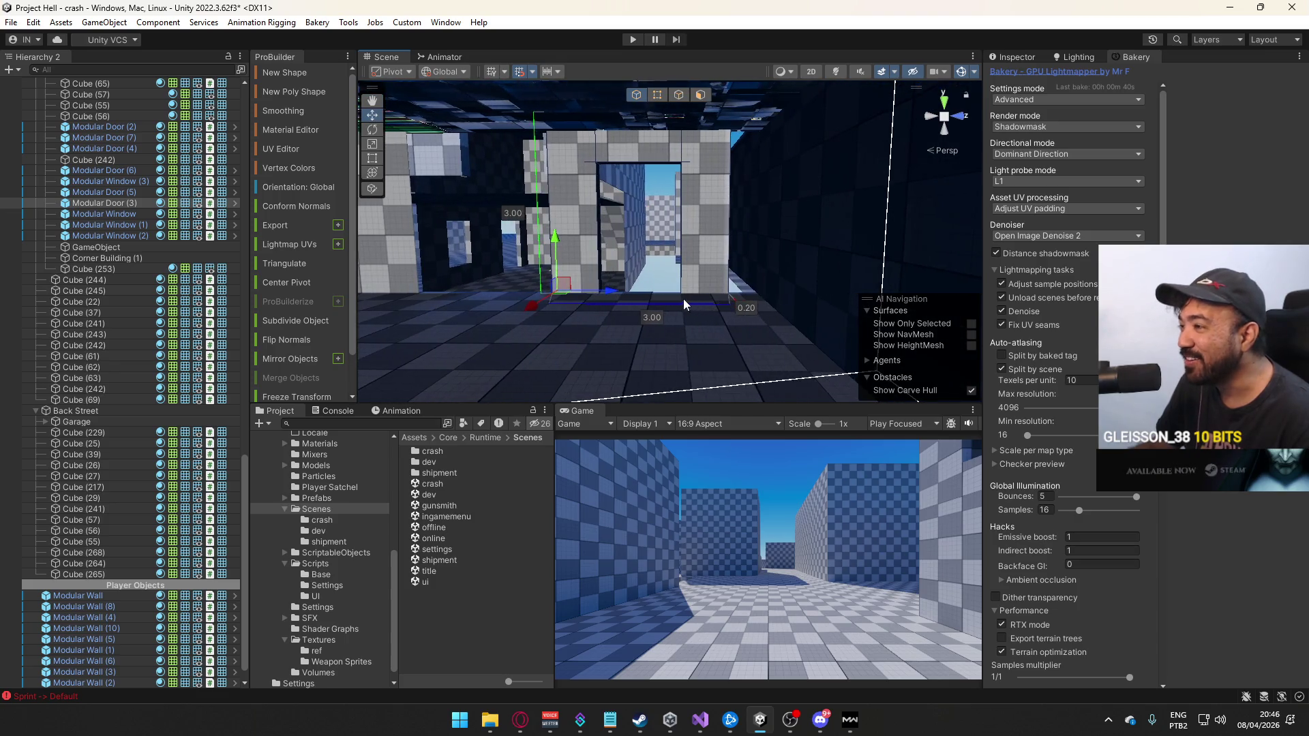
mouse_move(602, 293)
mouse_down()
mouse_move(648, 300)
mouse_move(723, 237)
mouse_move(981, 364)
mouse_move(664, 210)
mouse_move(664, 194)
mouse_move(641, 205)
mouse_move(613, 193)
mouse_move(631, 240)
mouse_up()
key(f)
Select the window pieces, Modular Wall (6), Modular Door (7) and Modular Wall (4) for inspection
click(670, 206)
shift+click(650, 208)
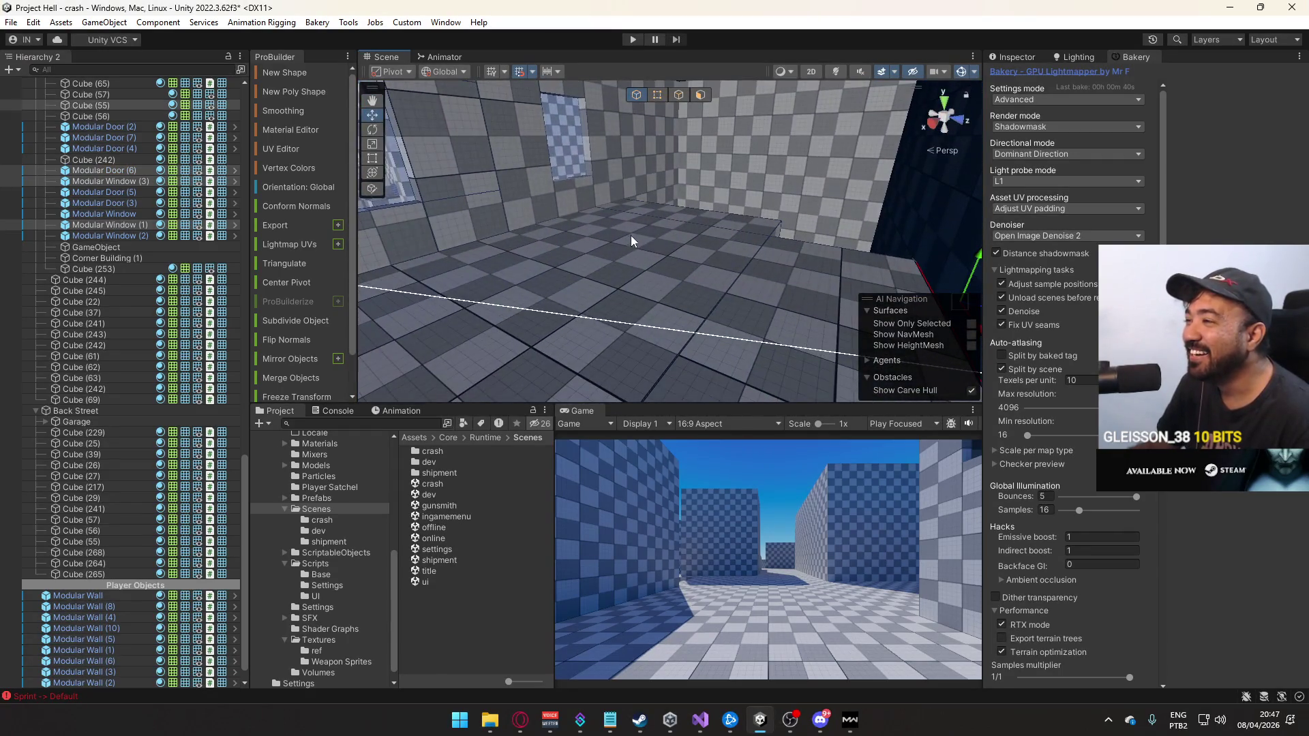
mouse_move(710, 259)
mouse_down()
mouse_move(579, 225)
mouse_move(680, 233)
mouse_move(553, 210)
mouse_move(703, 250)
mouse_move(672, 224)
mouse_move(681, 190)
mouse_move(678, 213)
mouse_move(750, 276)
mouse_move(673, 261)
mouse_move(706, 232)
mouse_move(750, 223)
mouse_up()
shift+click(638, 235)
shift+click(632, 221)
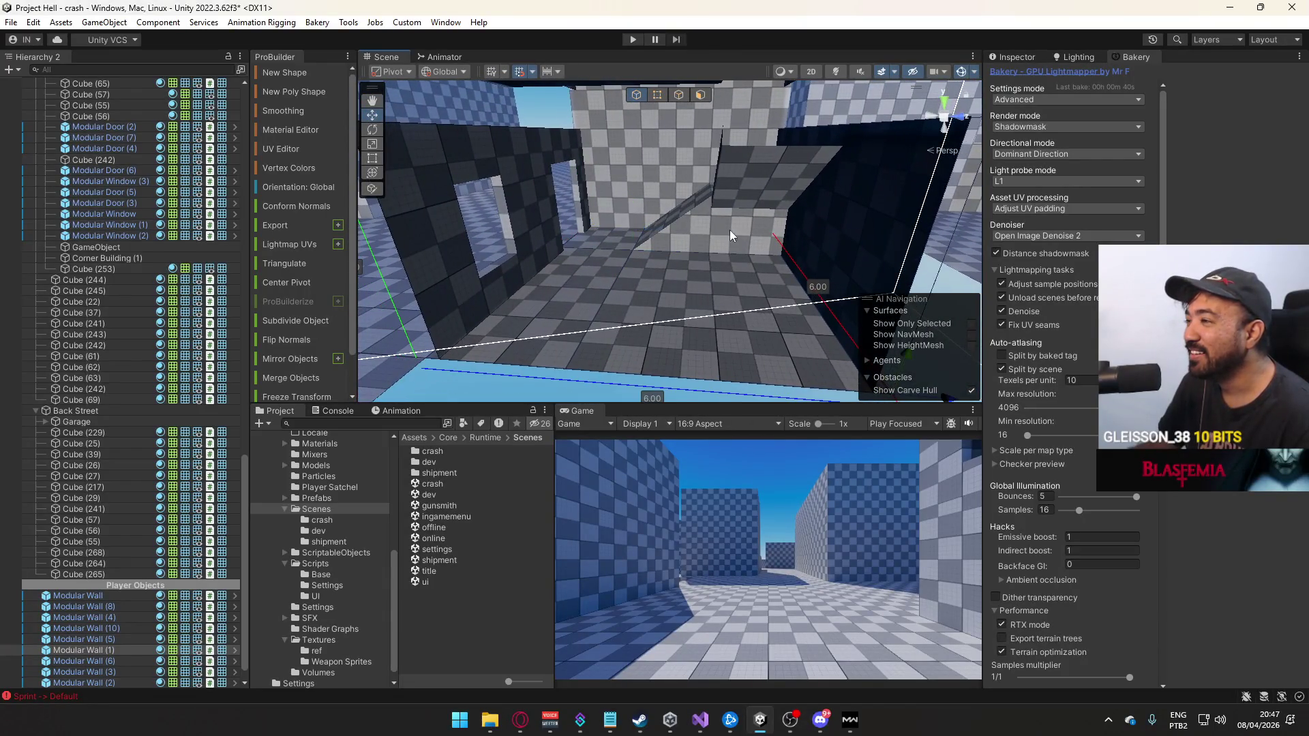
mouse_move(648, 210)
mouse_down()
mouse_move(922, 191)
mouse_move(739, 293)
mouse_up()
click(739, 293)
click(591, 257)
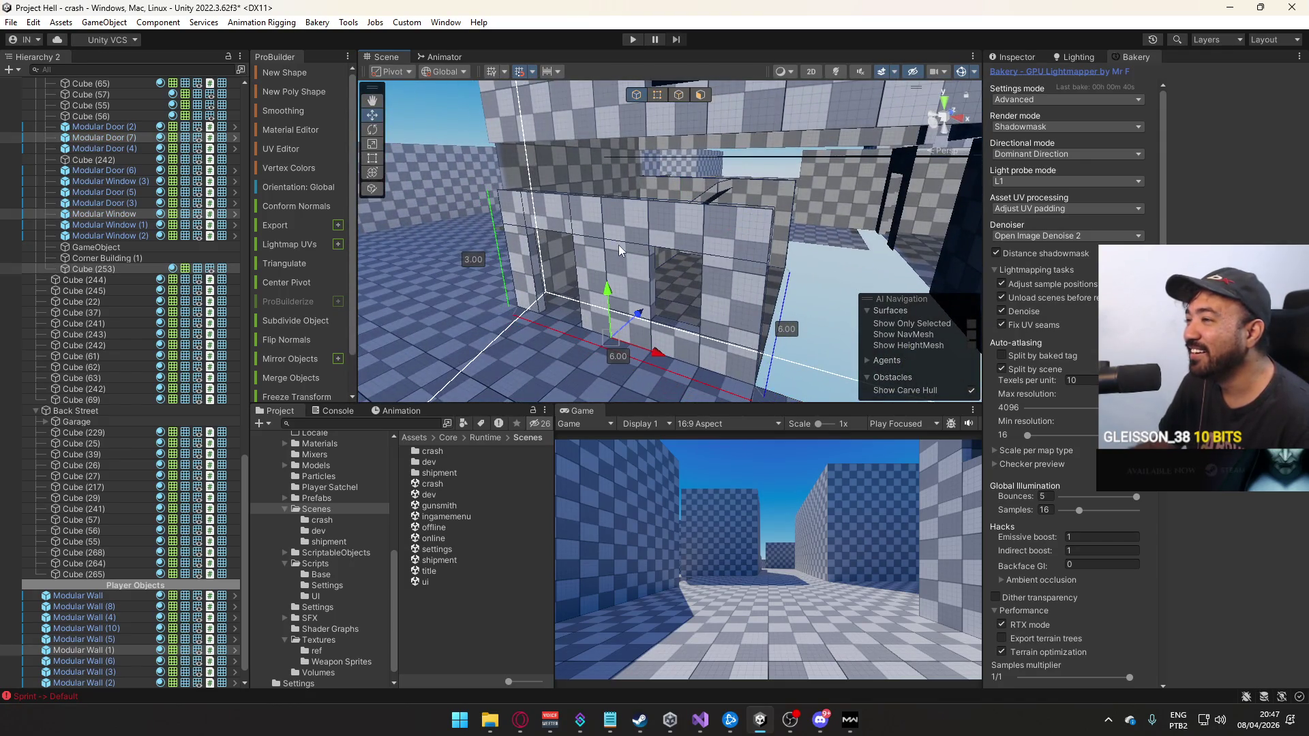
mouse_move(653, 186)
mouse_down()
mouse_move(680, 238)
mouse_move(685, 295)
mouse_move(434, 238)
mouse_move(559, 257)
mouse_move(607, 241)
mouse_move(681, 272)
mouse_move(710, 260)
mouse_move(710, 226)
mouse_move(826, 268)
mouse_move(897, 235)
mouse_move(497, 236)
mouse_move(733, 231)
mouse_move(613, 291)
mouse_move(551, 274)
mouse_up()
click(681, 239)
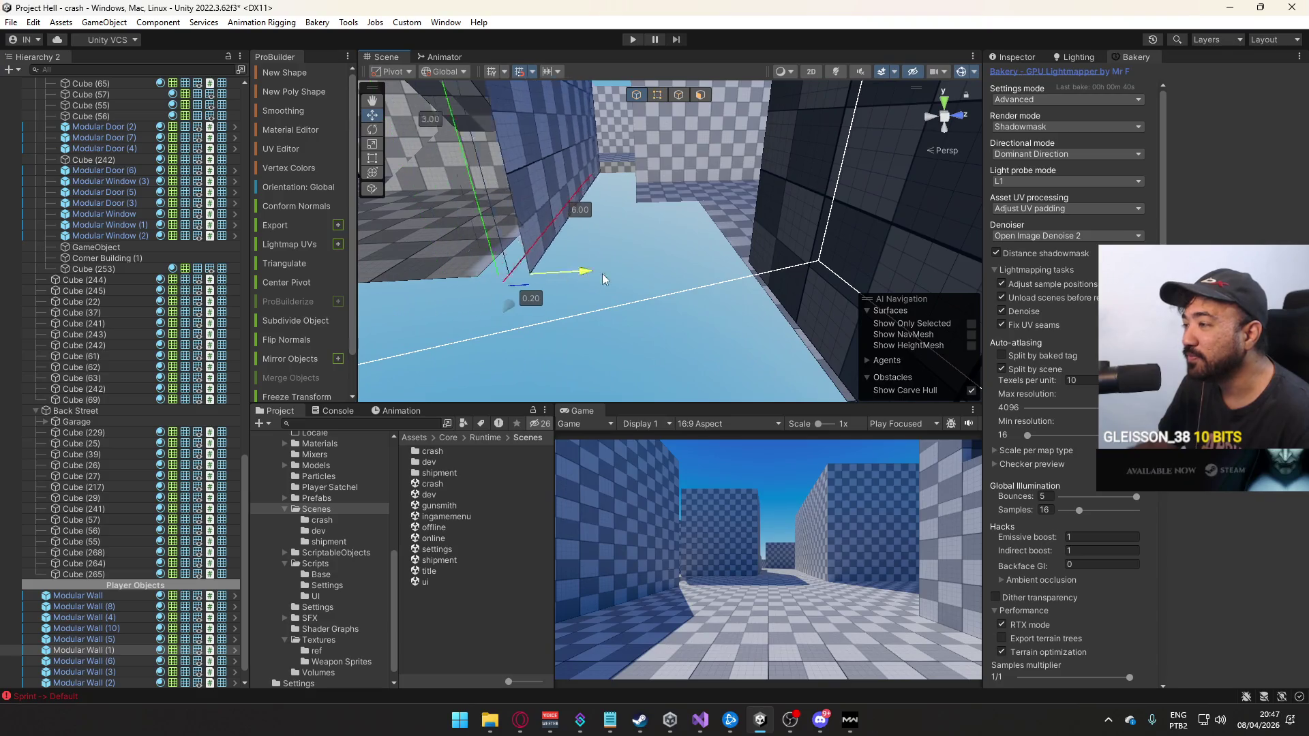
Inspect Modular Wall (5) and its top corner vertex in vertex mode
key(h)
drag(818, 272, 809, 148)
drag(720, 217, 750, 172)
click(751, 170)
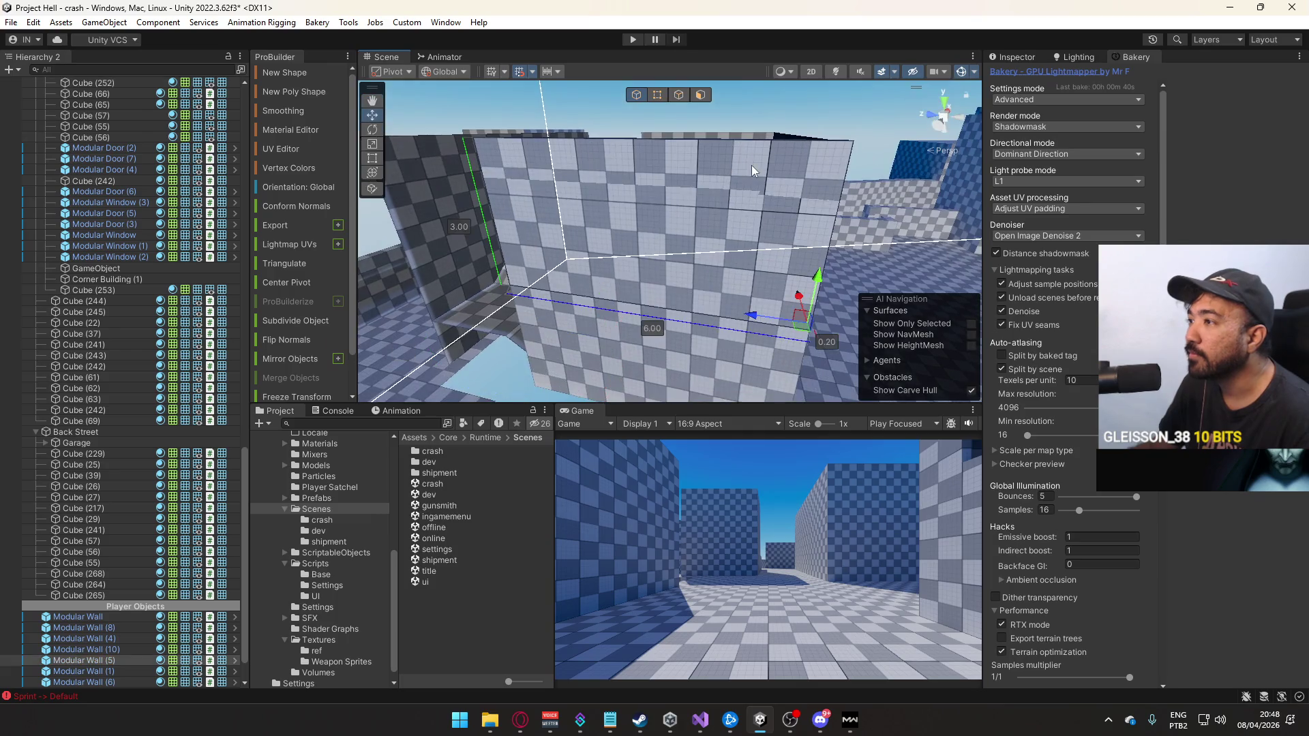
click(746, 187)
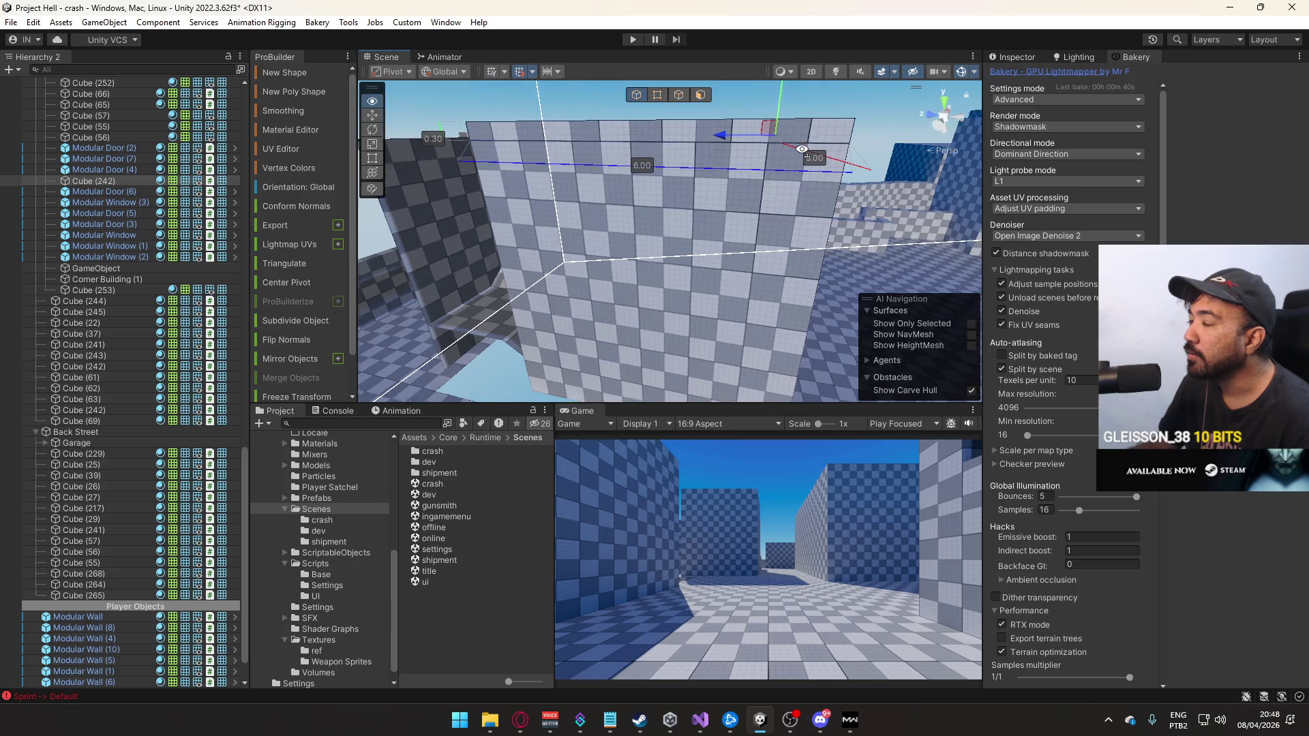
click(740, 141)
drag(702, 152, 824, 131)
click(723, 152)
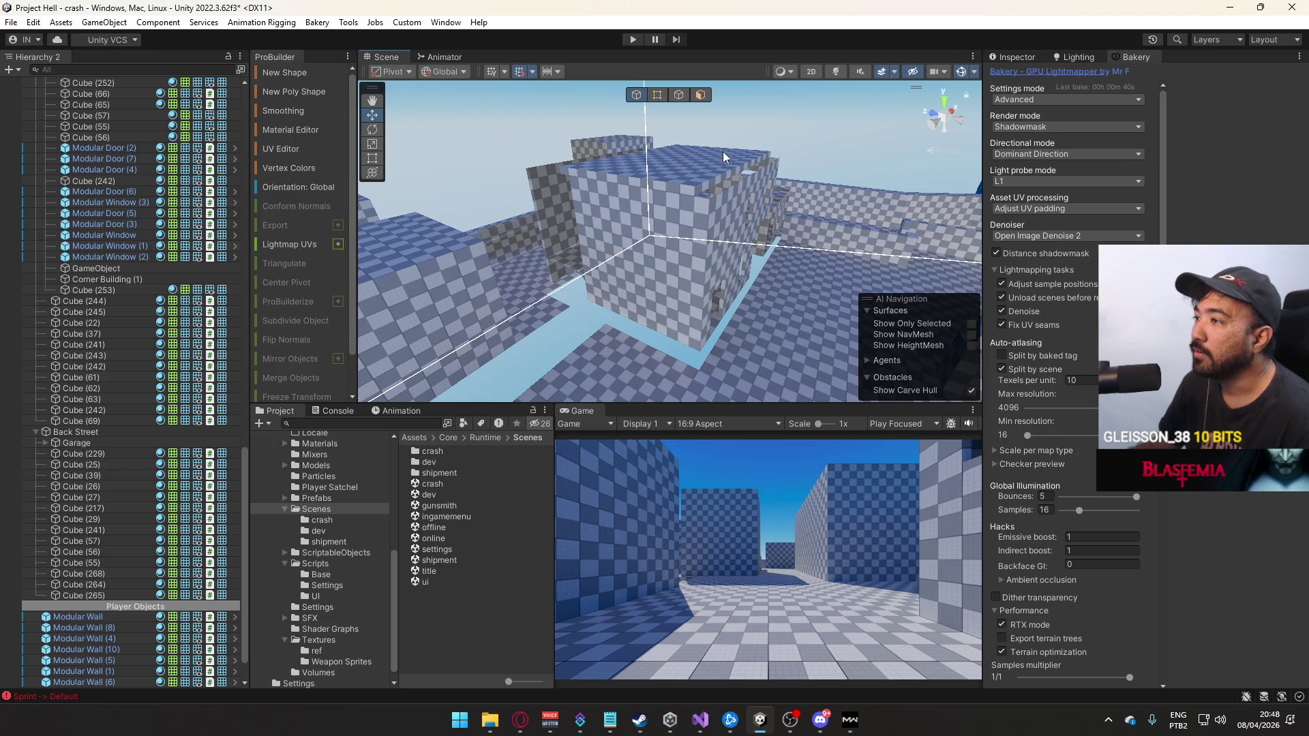
Inspect Cube (66) inside the room and select an edge of the blue floor
mouse_move(764, 178)
mouse_down()
mouse_move(448, 162)
mouse_move(666, 264)
mouse_move(479, 275)
mouse_up()
click(666, 264)
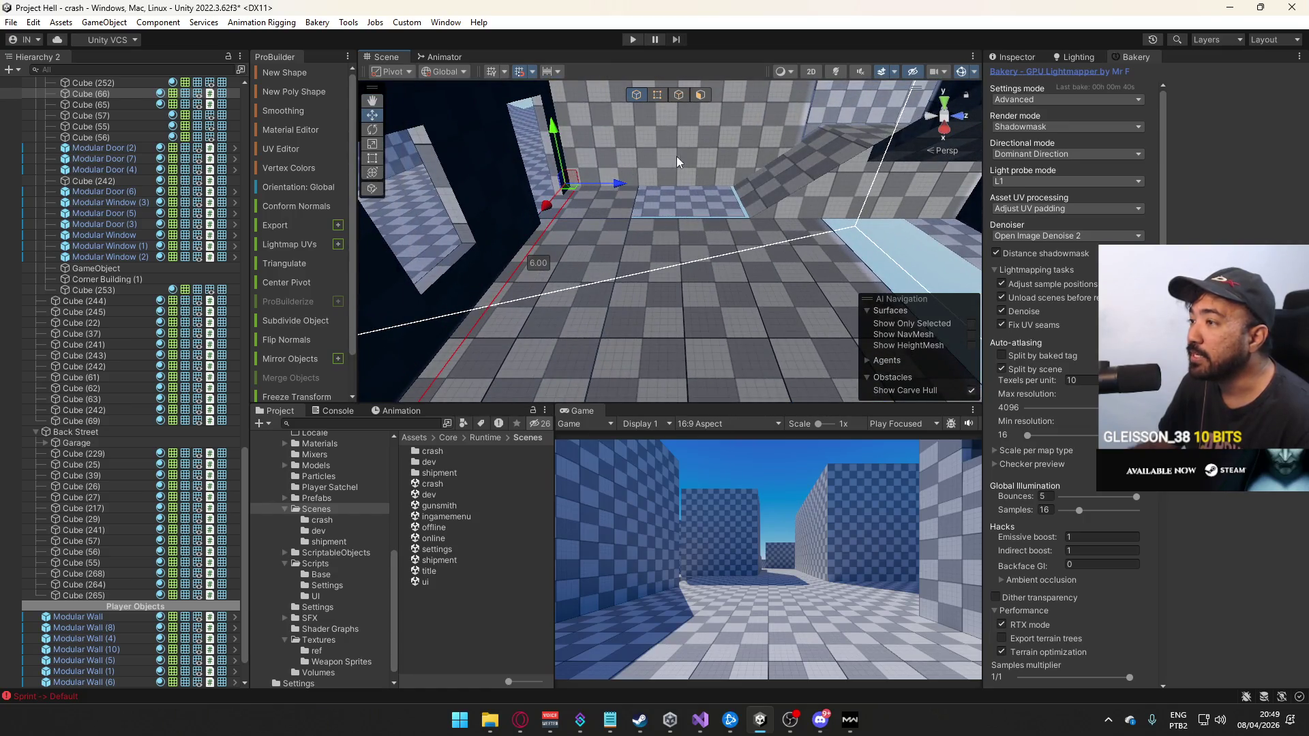
mouse_move(607, 239)
mouse_down()
mouse_move(619, 315)
mouse_move(681, 235)
mouse_up()
drag(889, 350, 751, 299)
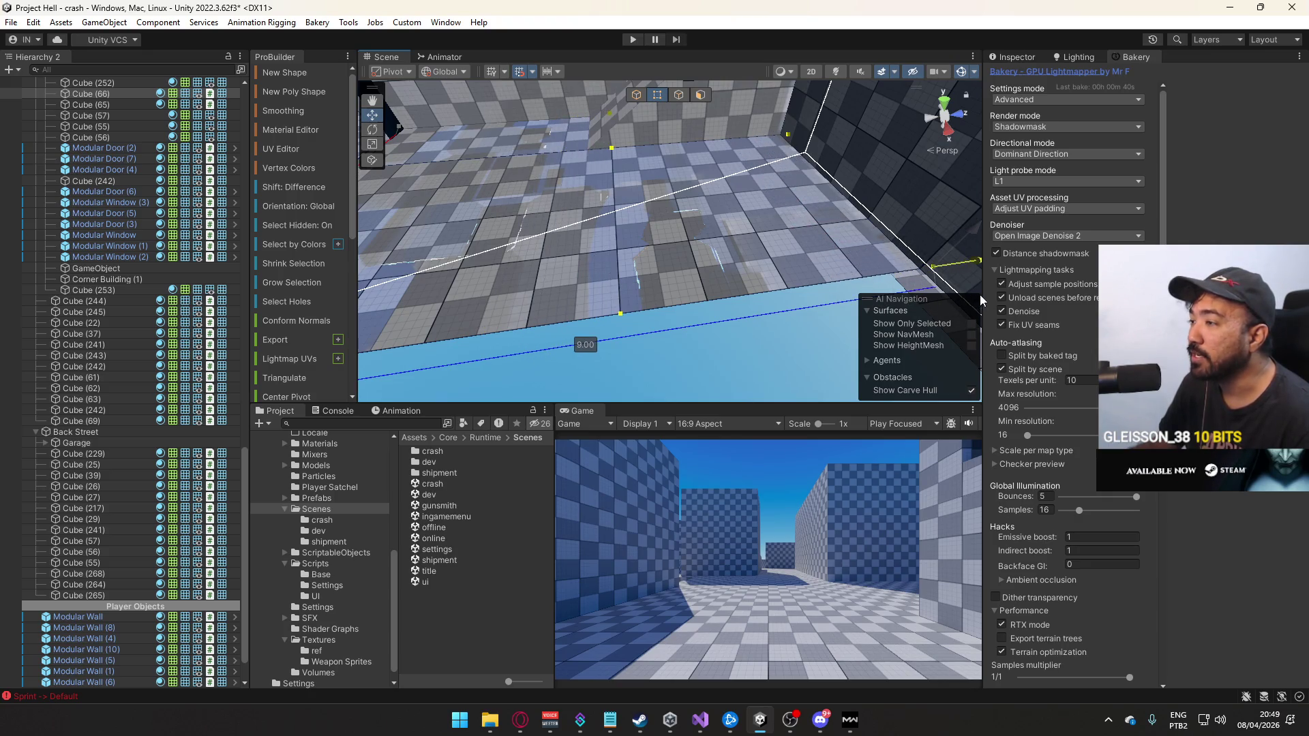
mouse_move(731, 246)
mouse_down()
mouse_move(771, 230)
mouse_move(667, 159)
mouse_move(713, 244)
mouse_move(782, 219)
mouse_move(427, 80)
mouse_move(333, 93)
mouse_move(673, 221)
mouse_move(617, 87)
mouse_up()
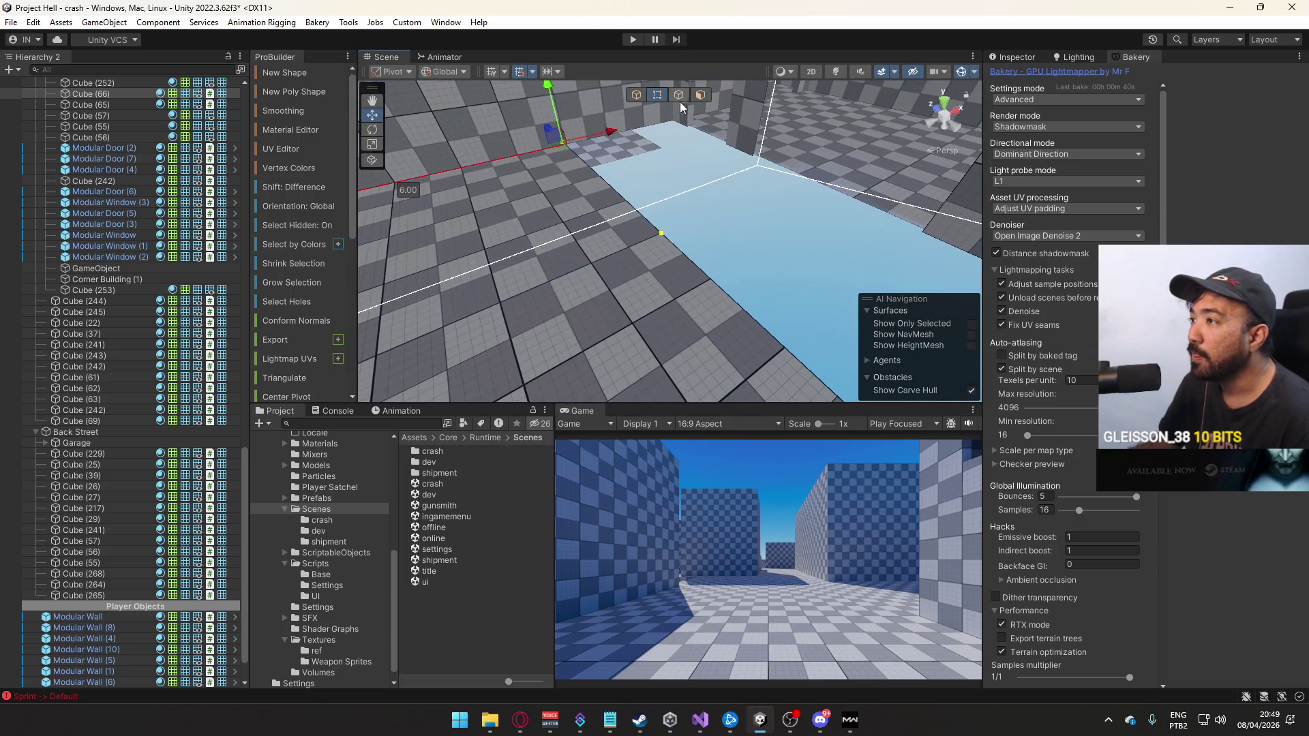
click(681, 101)
click(713, 244)
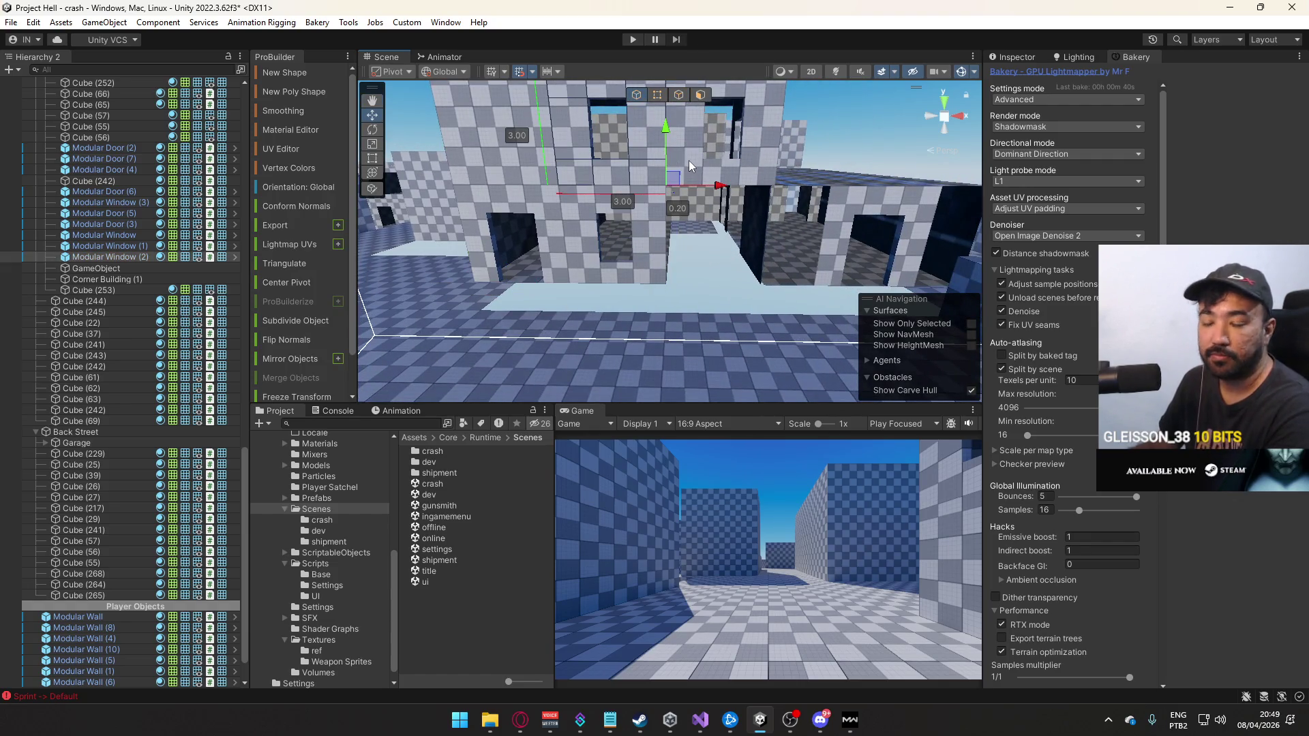
Remove the Modular Window (2) piece from the wall opening
key(ctrl+z)
key(f)
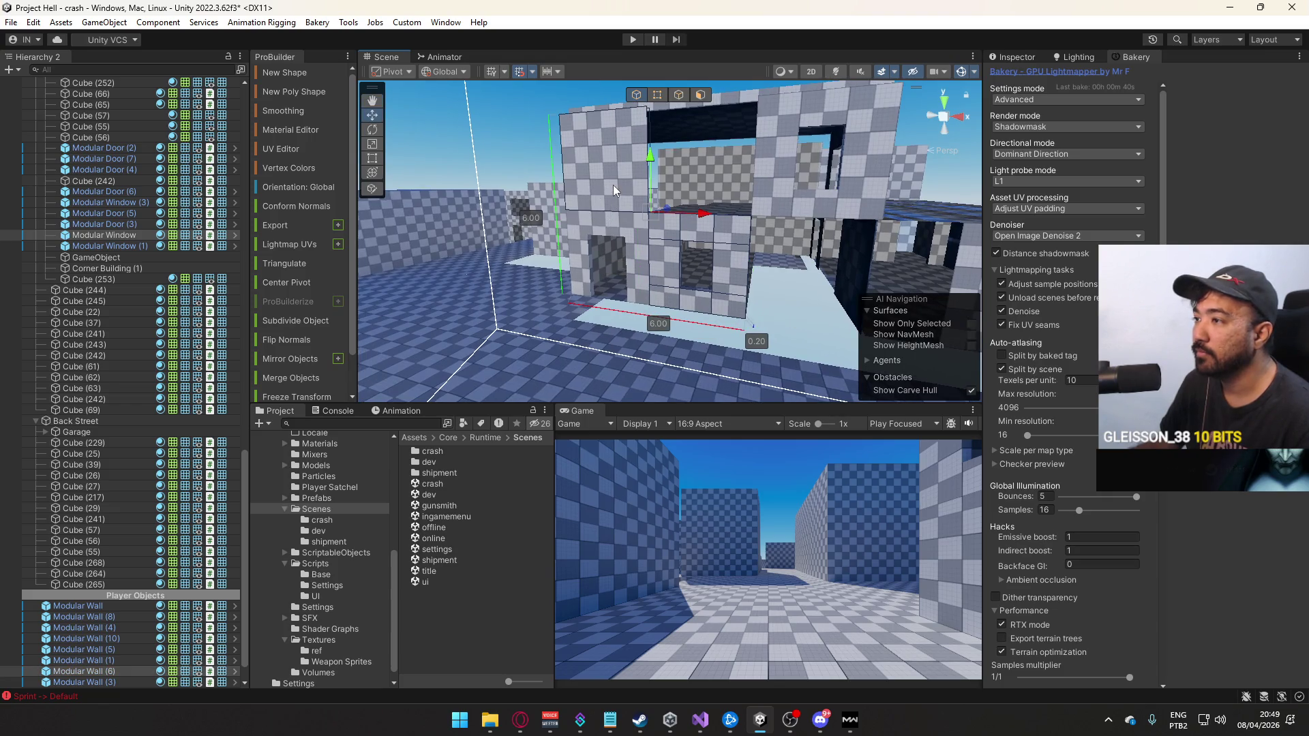
mouse_move(617, 222)
mouse_down()
mouse_move(685, 268)
mouse_move(781, 234)
mouse_move(666, 220)
mouse_move(679, 222)
mouse_move(685, 190)
mouse_move(684, 201)
mouse_up()
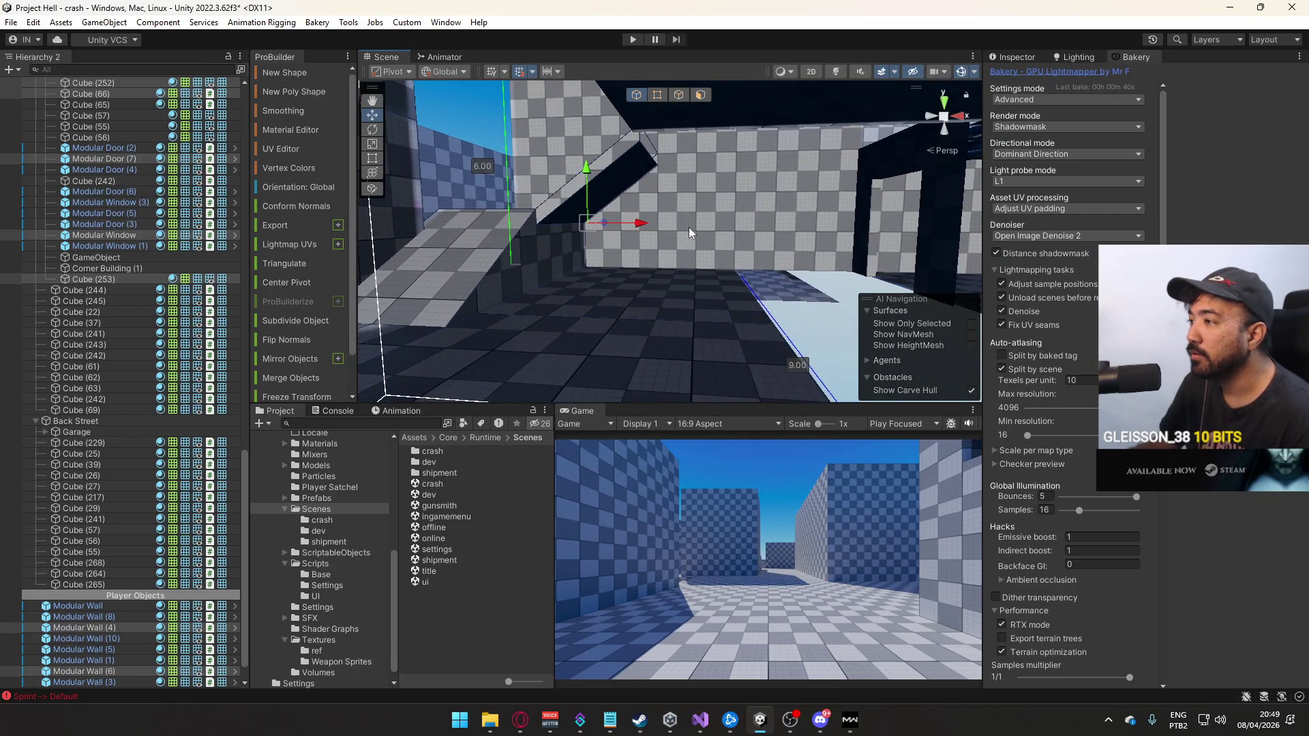
Check Modular Wall (1) and (2), then delete Modular Wall (3)
click(689, 227)
key(f)
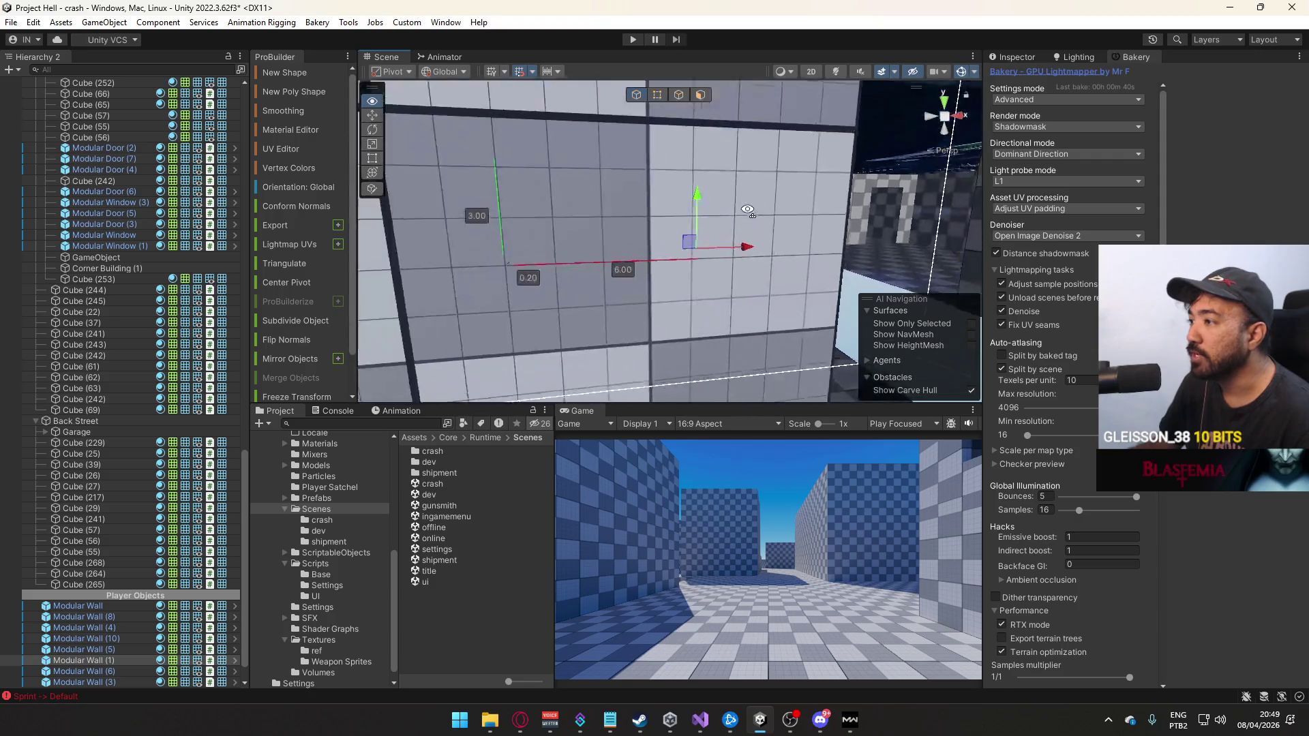
click(723, 218)
mouse_move(723, 218)
mouse_down()
mouse_move(744, 222)
mouse_move(682, 219)
mouse_move(685, 304)
mouse_move(709, 375)
mouse_move(724, 300)
mouse_up()
click(738, 214)
click(661, 232)
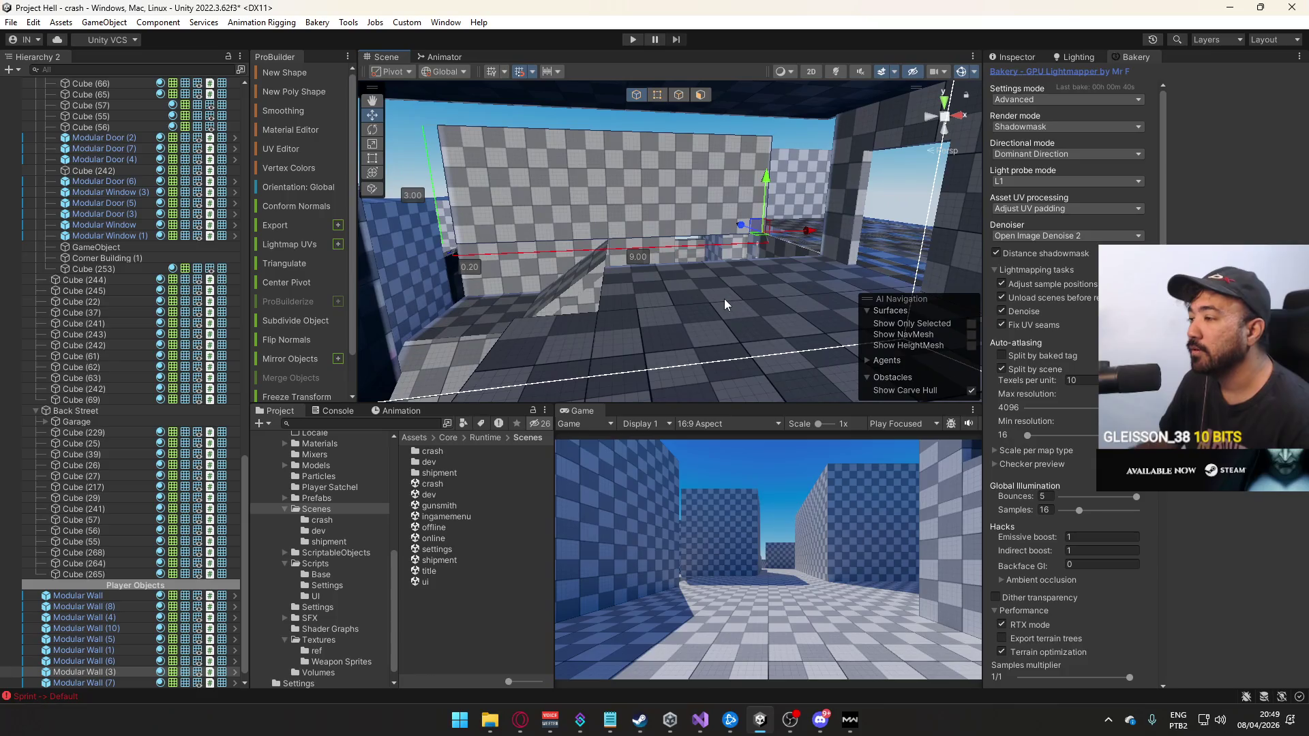
key(Delete)
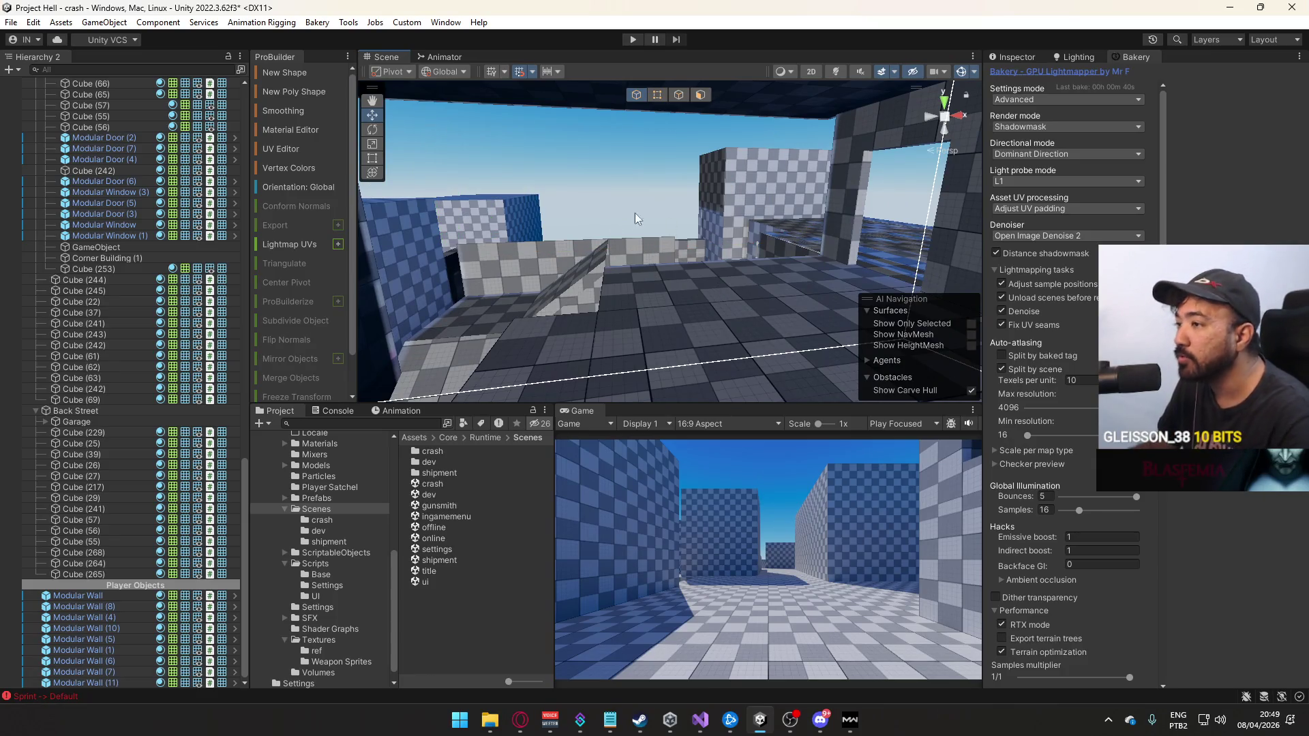
Select the ramp, the slanted Cube (253), then the door and window wall pieces
mouse_move(646, 263)
mouse_down()
mouse_move(656, 343)
mouse_move(695, 276)
mouse_move(604, 231)
mouse_up()
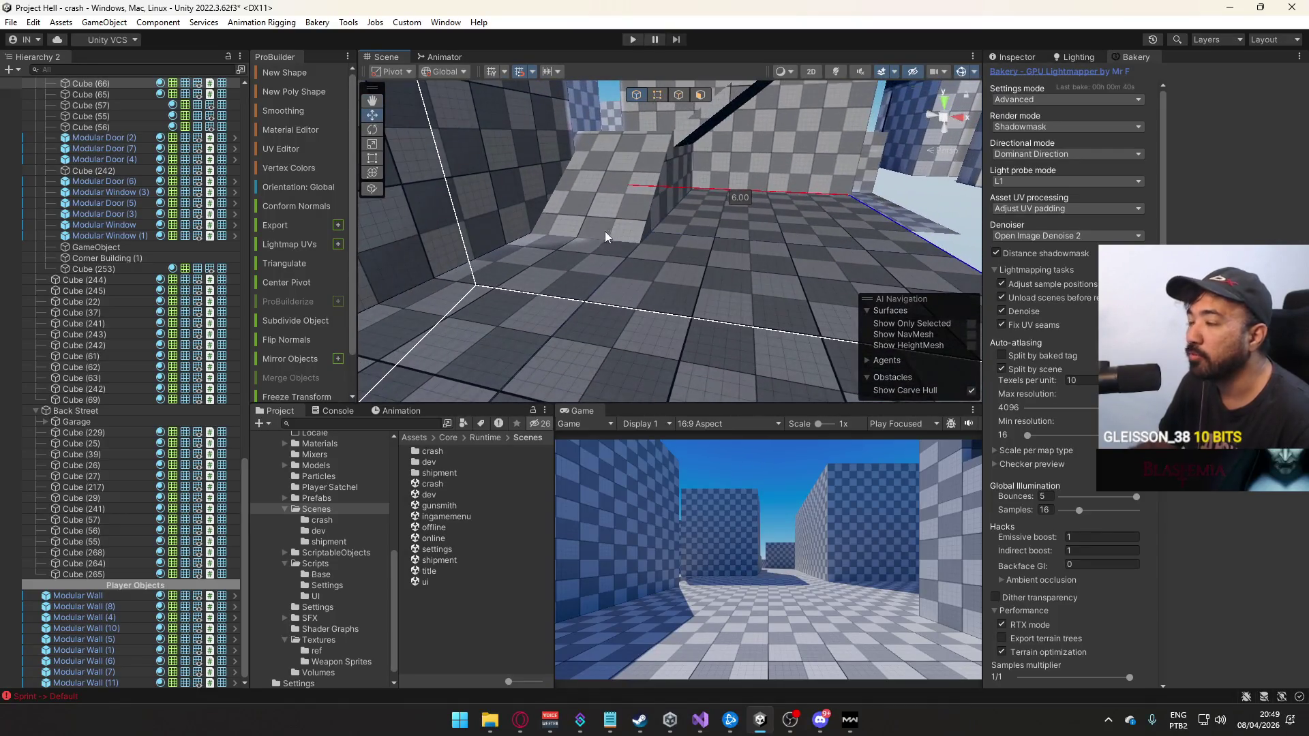
mouse_move(686, 248)
mouse_down()
mouse_move(646, 226)
mouse_move(652, 265)
mouse_move(610, 299)
mouse_move(656, 256)
mouse_move(655, 242)
mouse_move(628, 271)
mouse_move(623, 305)
mouse_up()
click(646, 227)
click(709, 186)
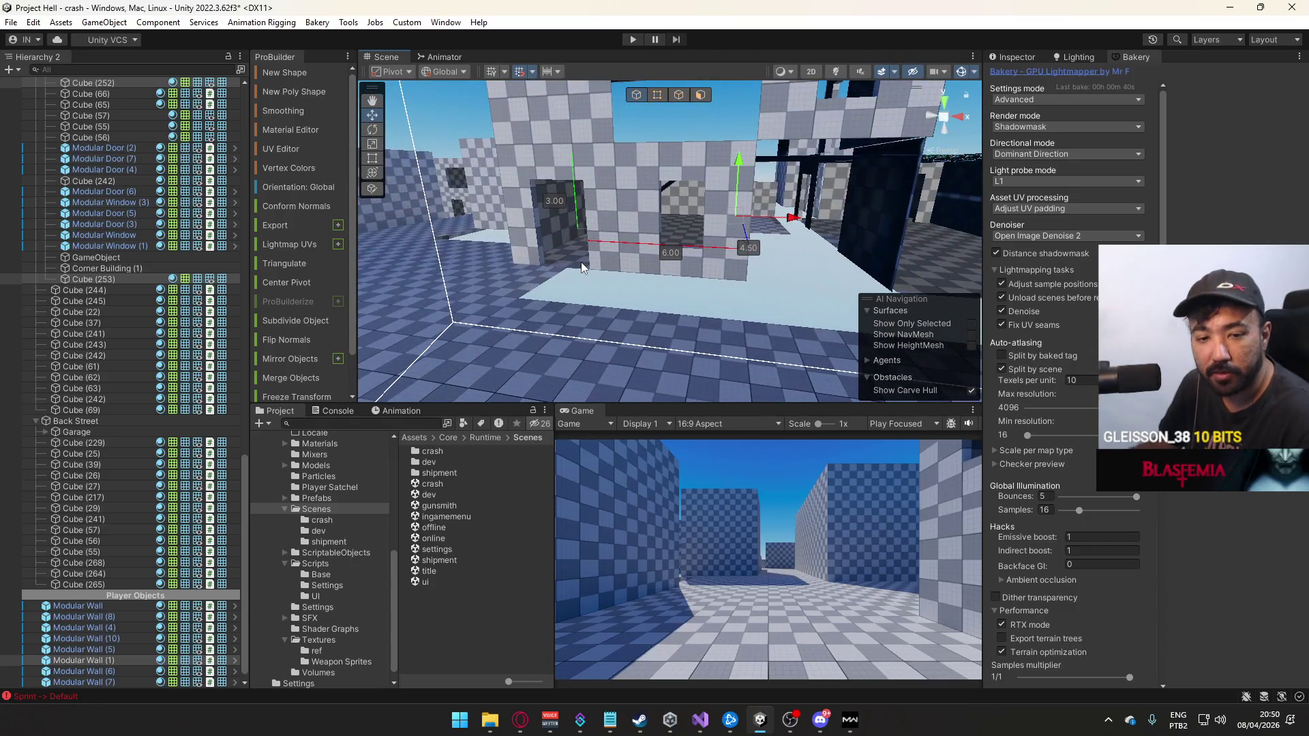
click(608, 243)
shift+click(640, 215)
drag(640, 216, 702, 229)
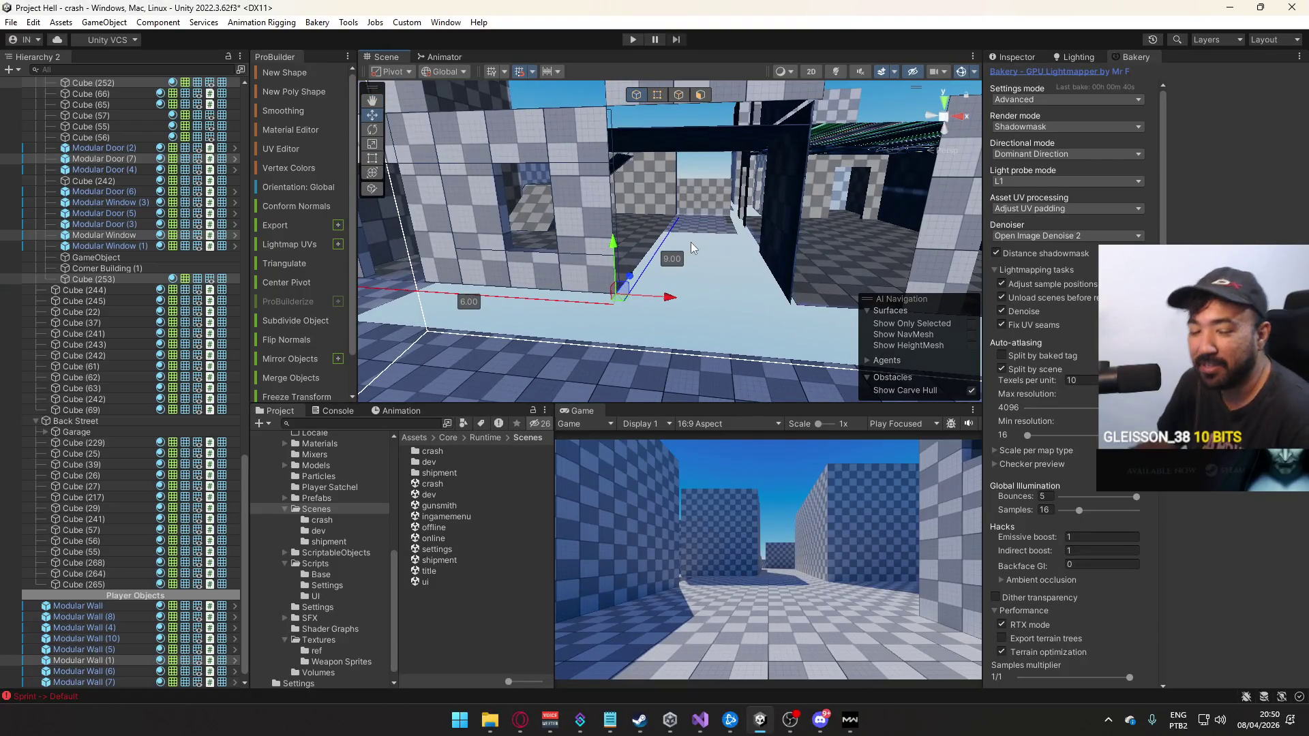
Nudge the window-opening wall slightly along its X axis in two small moves
drag(726, 294, 826, 291)
drag(720, 236, 658, 241)
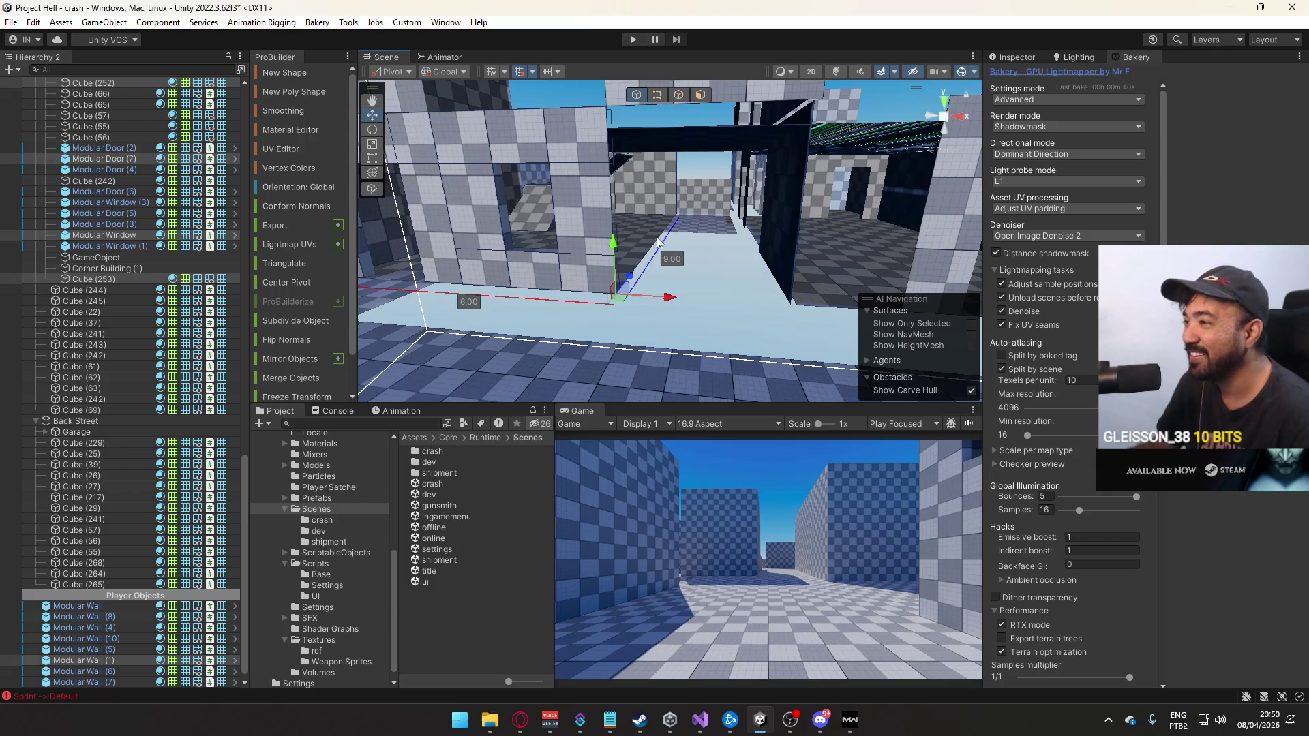
mouse_move(382, 284)
mouse_down()
mouse_move(474, 279)
mouse_move(535, 255)
mouse_move(567, 277)
mouse_move(518, 283)
mouse_move(551, 276)
mouse_up()
drag(645, 229, 631, 182)
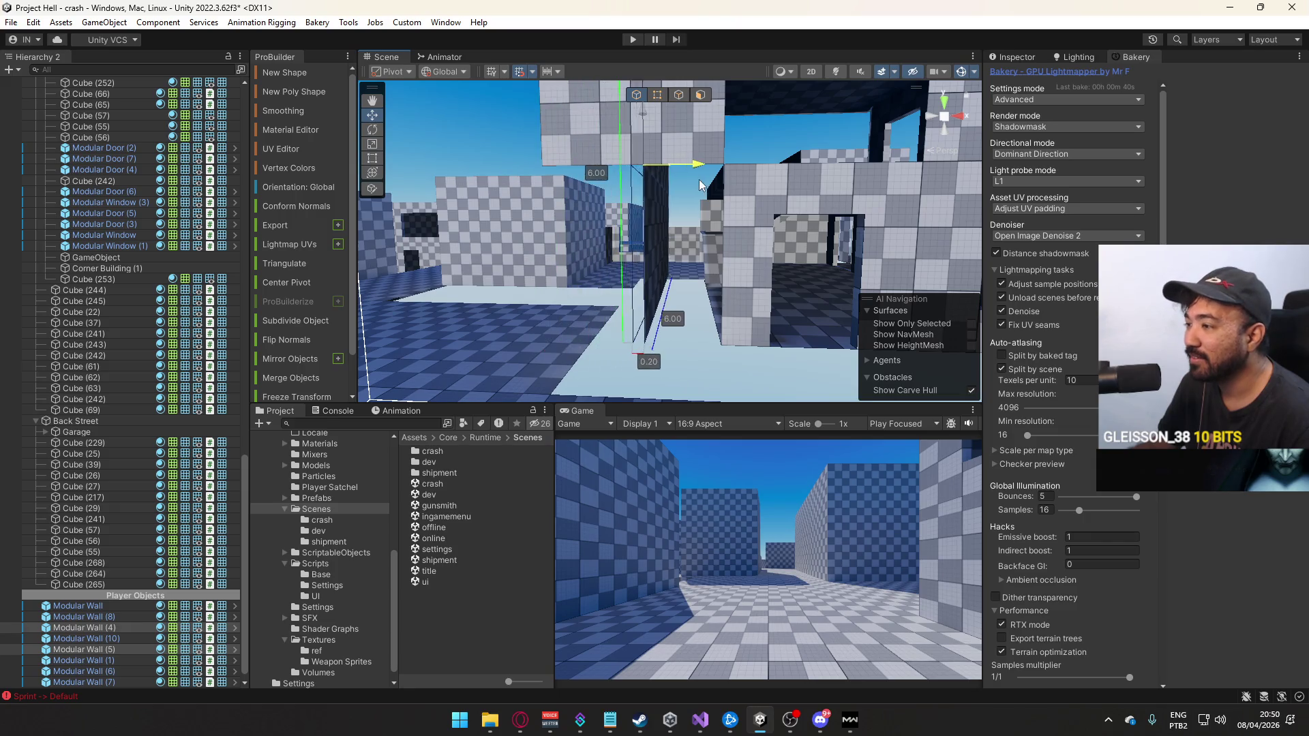
drag(768, 185, 775, 186)
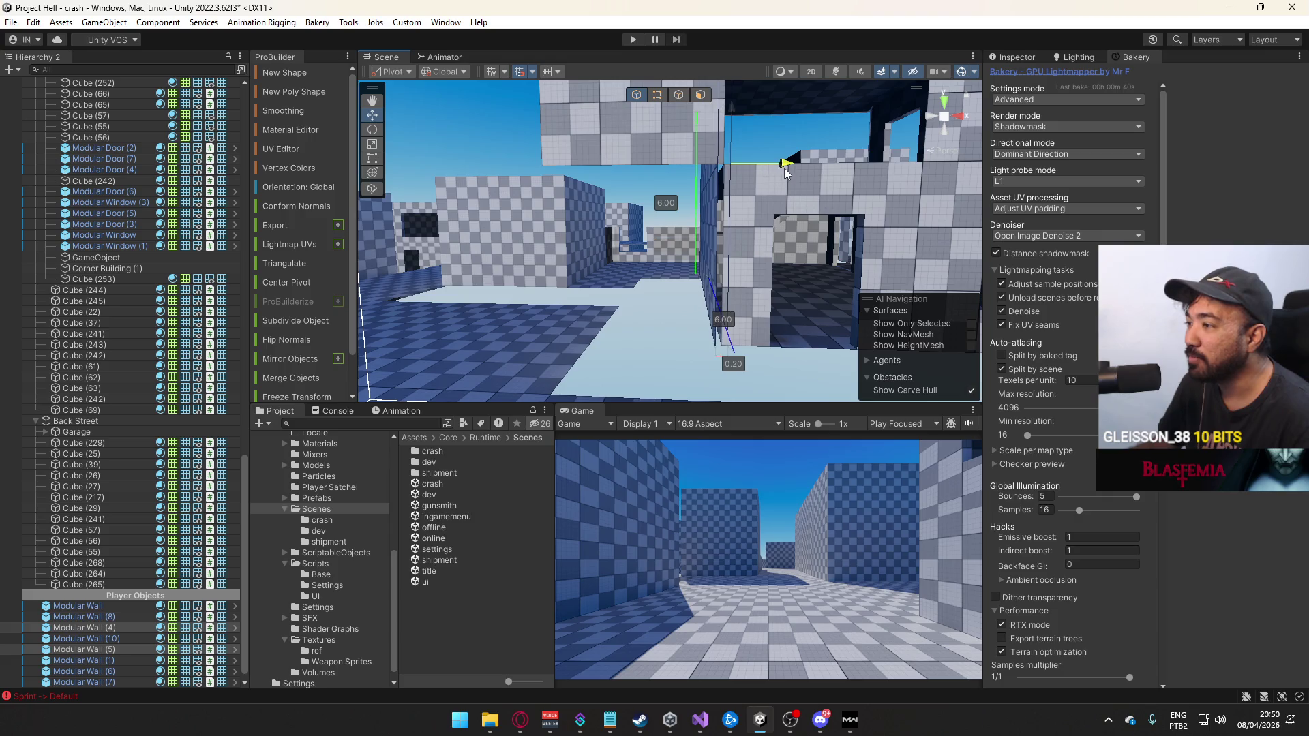
mouse_move(758, 199)
mouse_down()
mouse_move(813, 199)
mouse_move(620, 181)
mouse_up()
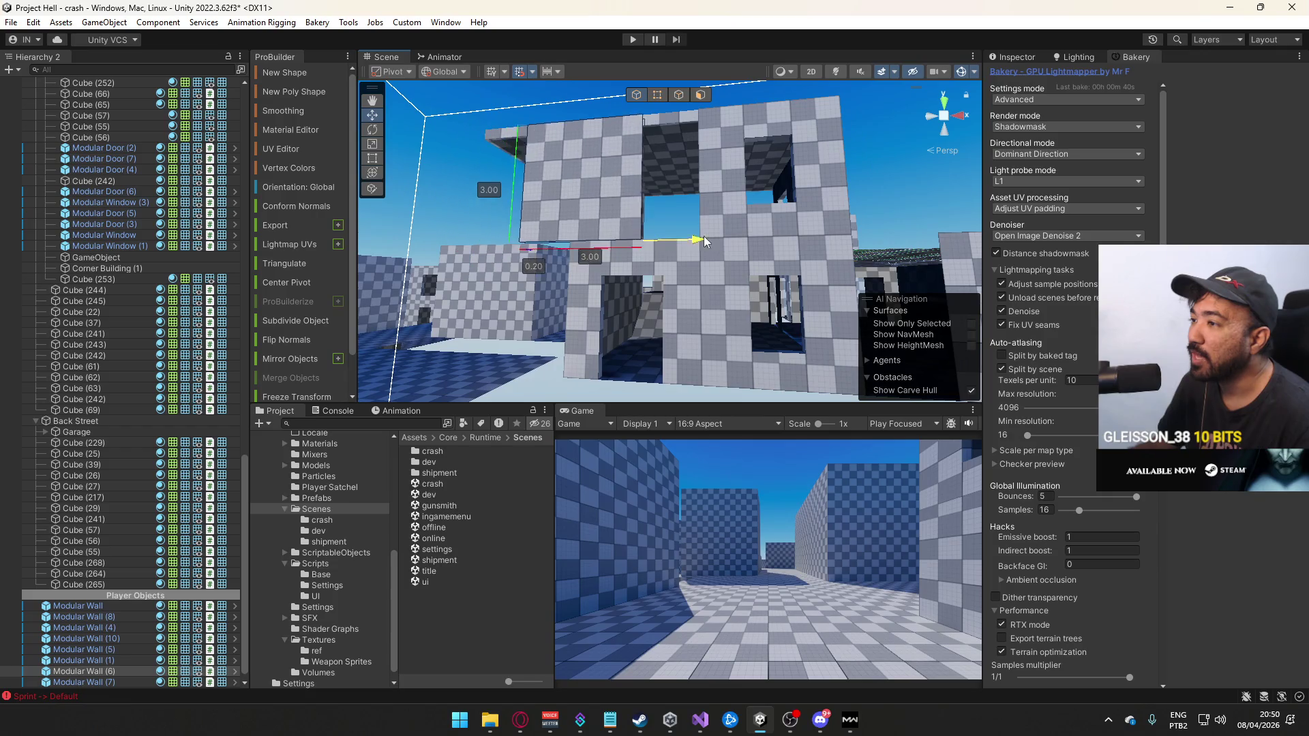
drag(755, 237, 759, 236)
Select the ceiling slab and look around the nearby walls and floor
click(761, 164)
mouse_move(761, 163)
mouse_down()
mouse_move(757, 198)
mouse_move(722, 225)
mouse_move(717, 323)
mouse_move(746, 213)
mouse_up()
scroll(757, 199, up, 10)
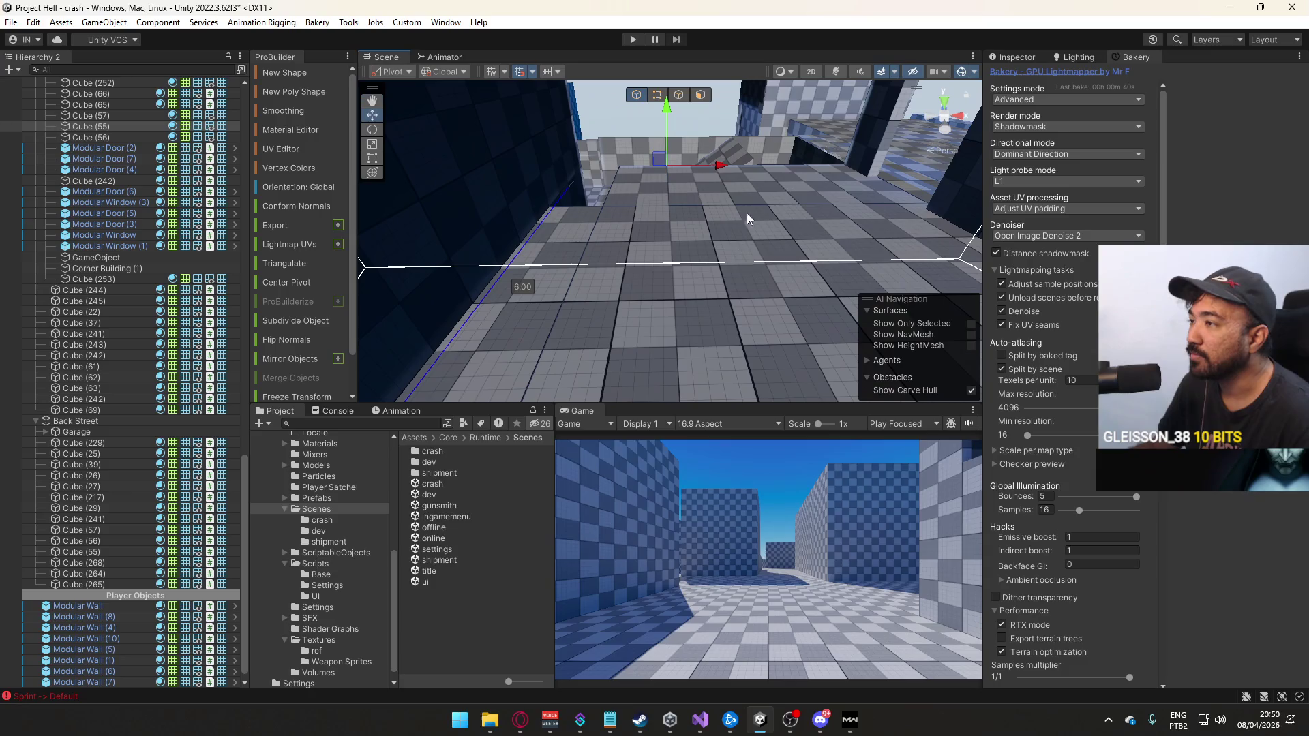
mouse_move(710, 104)
mouse_down()
mouse_move(685, 163)
mouse_move(832, 194)
mouse_up()
mouse_move(686, 207)
mouse_down()
mouse_move(709, 181)
mouse_move(746, 231)
mouse_move(398, 131)
mouse_up()
Start Team Deathmatch on Crash with Custom Loadout 1 (AK-47, .50 GS)
click(845, 725)
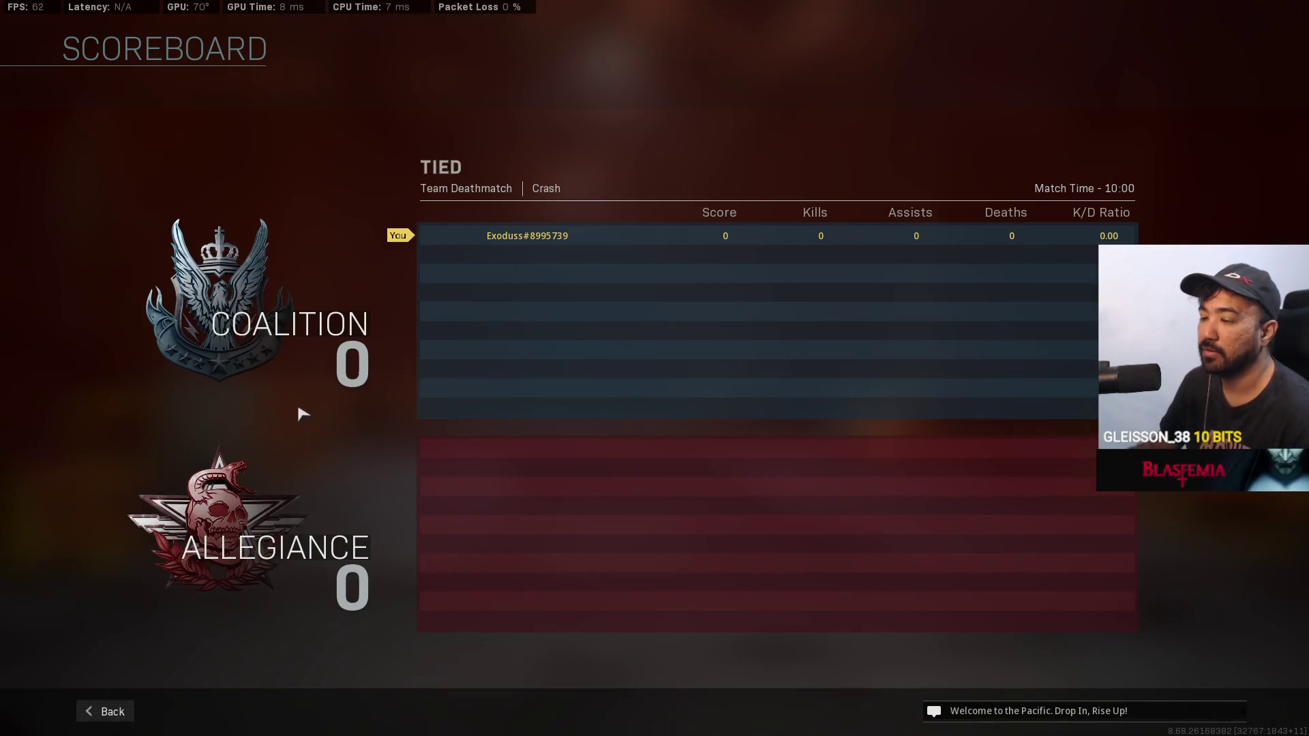
click(112, 716)
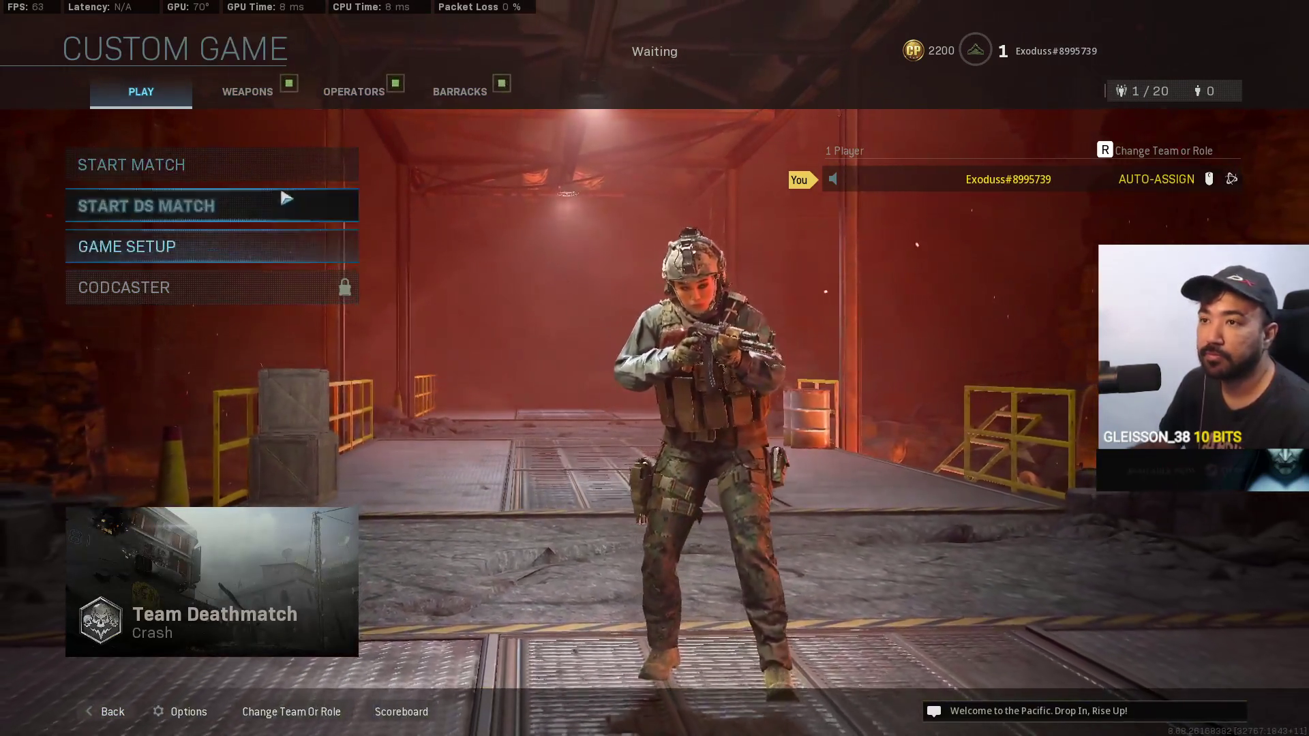
click(273, 167)
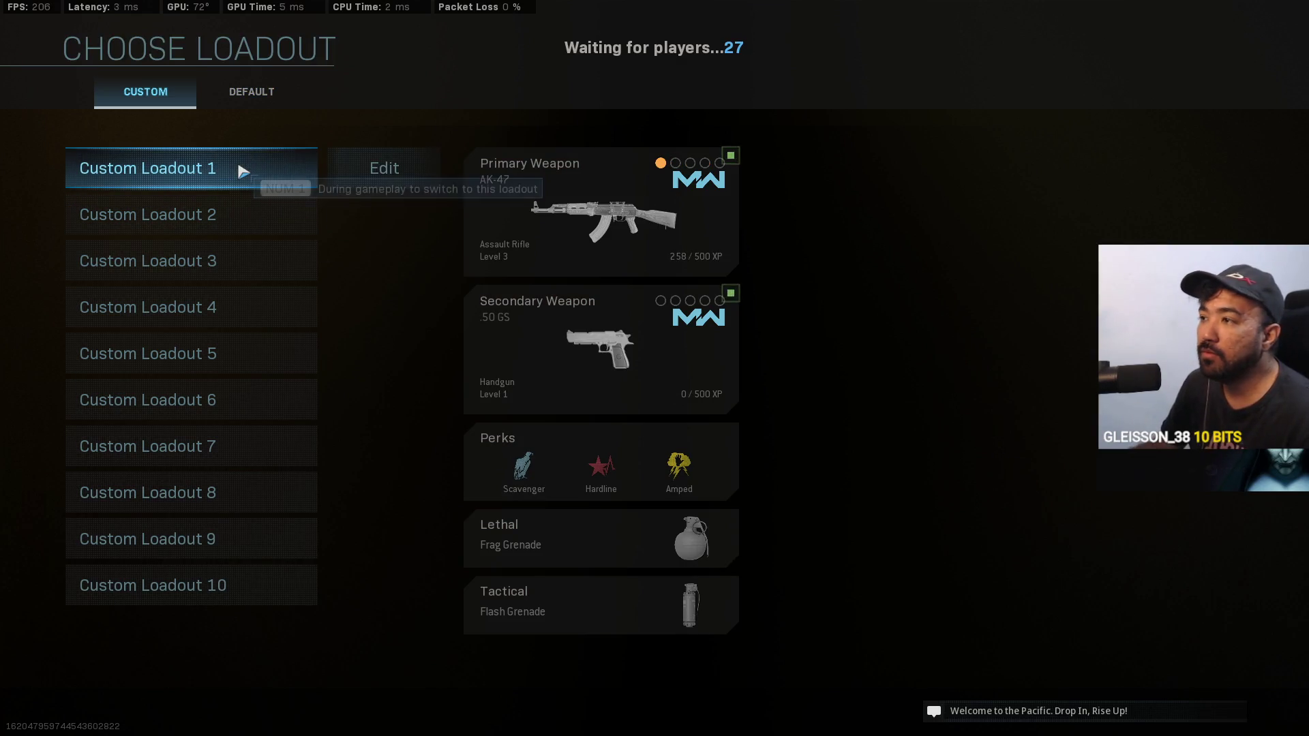
click(243, 171)
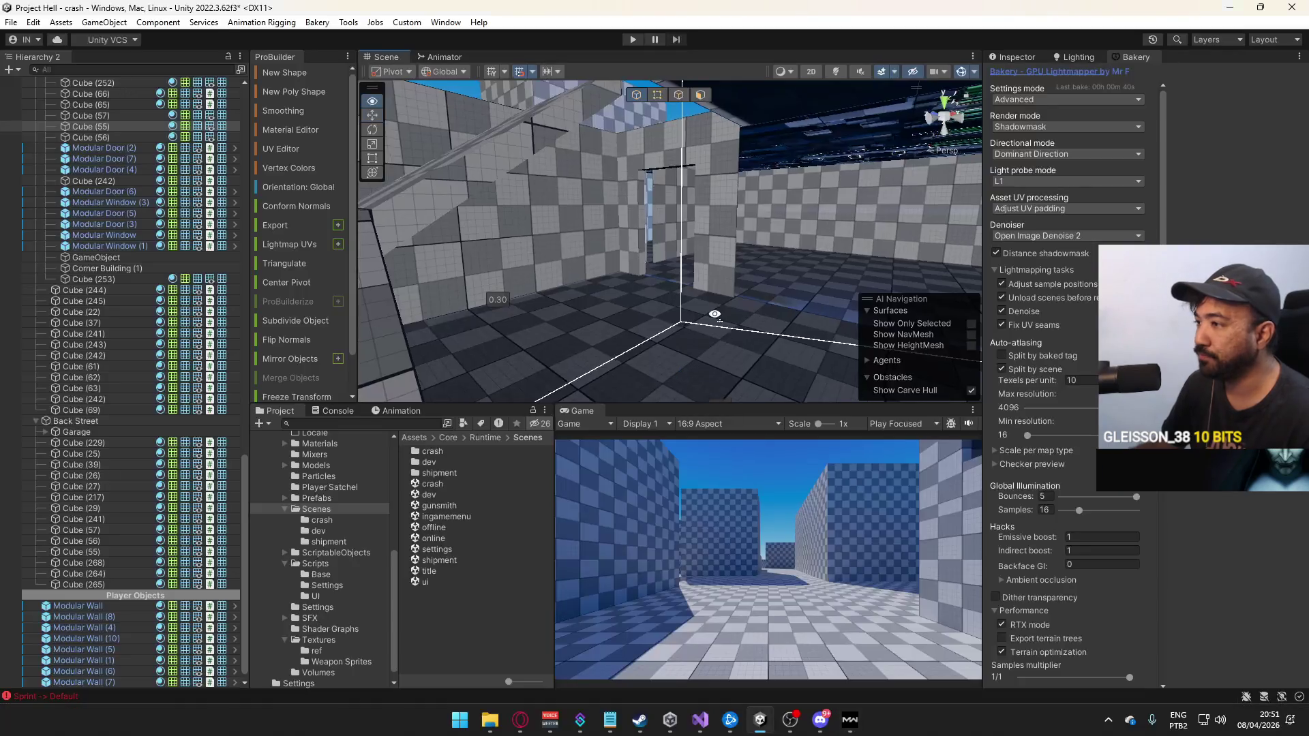
mouse_move(559, 348)
mouse_down()
mouse_move(849, 343)
mouse_move(660, 351)
mouse_move(668, 229)
mouse_move(646, 184)
mouse_move(675, 182)
mouse_up()
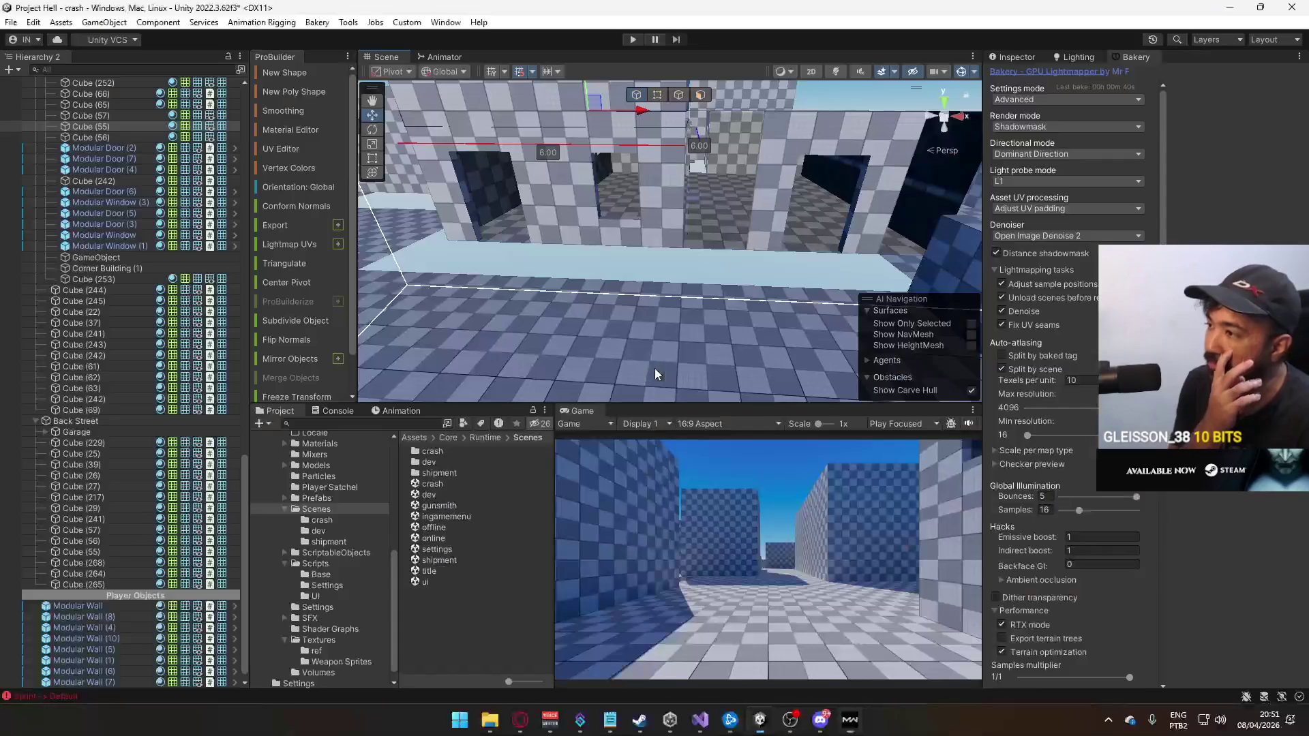
drag(798, 251, 624, 231)
mouse_move(800, 273)
mouse_down()
mouse_move(732, 247)
mouse_move(742, 254)
mouse_up()
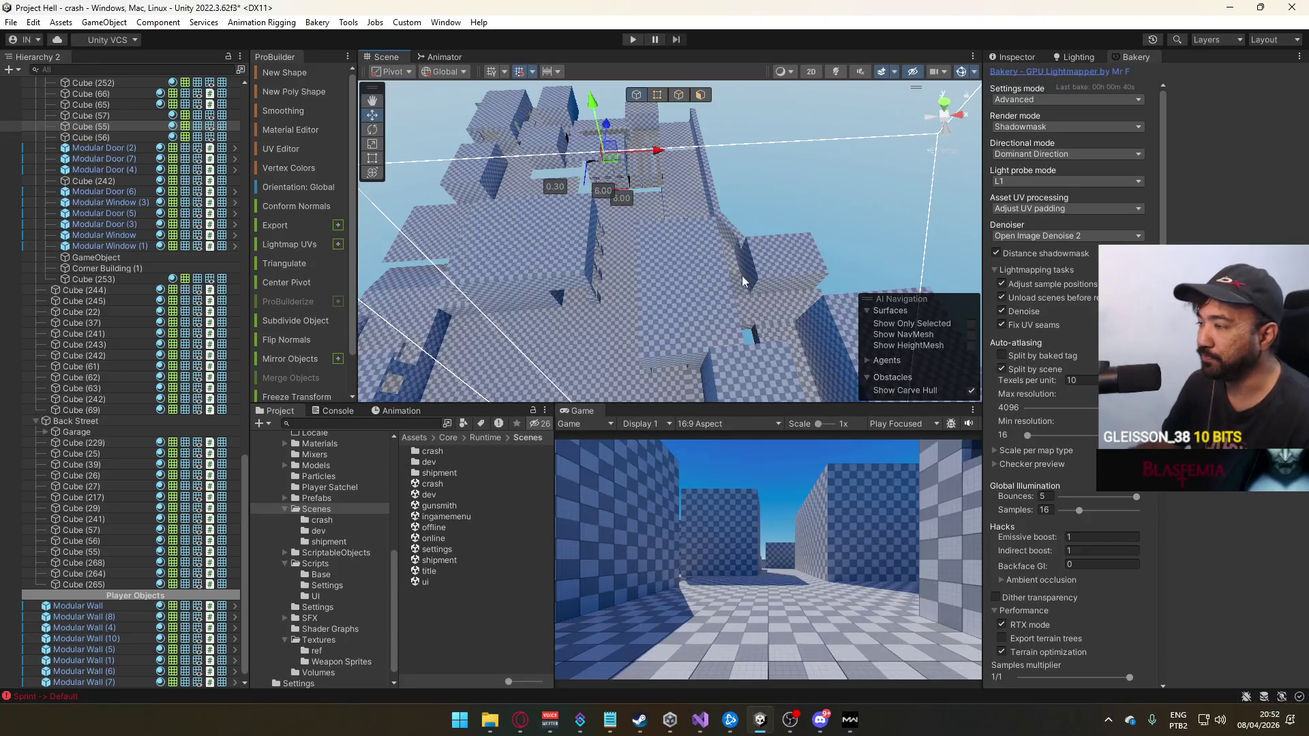
Orbit the Scene view down to floor level around the building beside the 6 × 6 slab
mouse_move(742, 276)
mouse_down()
mouse_move(652, 204)
mouse_move(776, 126)
mouse_move(723, 184)
mouse_move(655, 218)
mouse_up()
drag(120, 252, 431, 325)
mouse_move(846, 322)
mouse_down()
mouse_move(528, 244)
mouse_move(575, 275)
mouse_move(438, 315)
mouse_move(680, 278)
mouse_move(525, 248)
mouse_move(409, 257)
mouse_move(613, 286)
mouse_move(710, 219)
mouse_up()
Narrow one floor piece by dragging its face inward
click(658, 97)
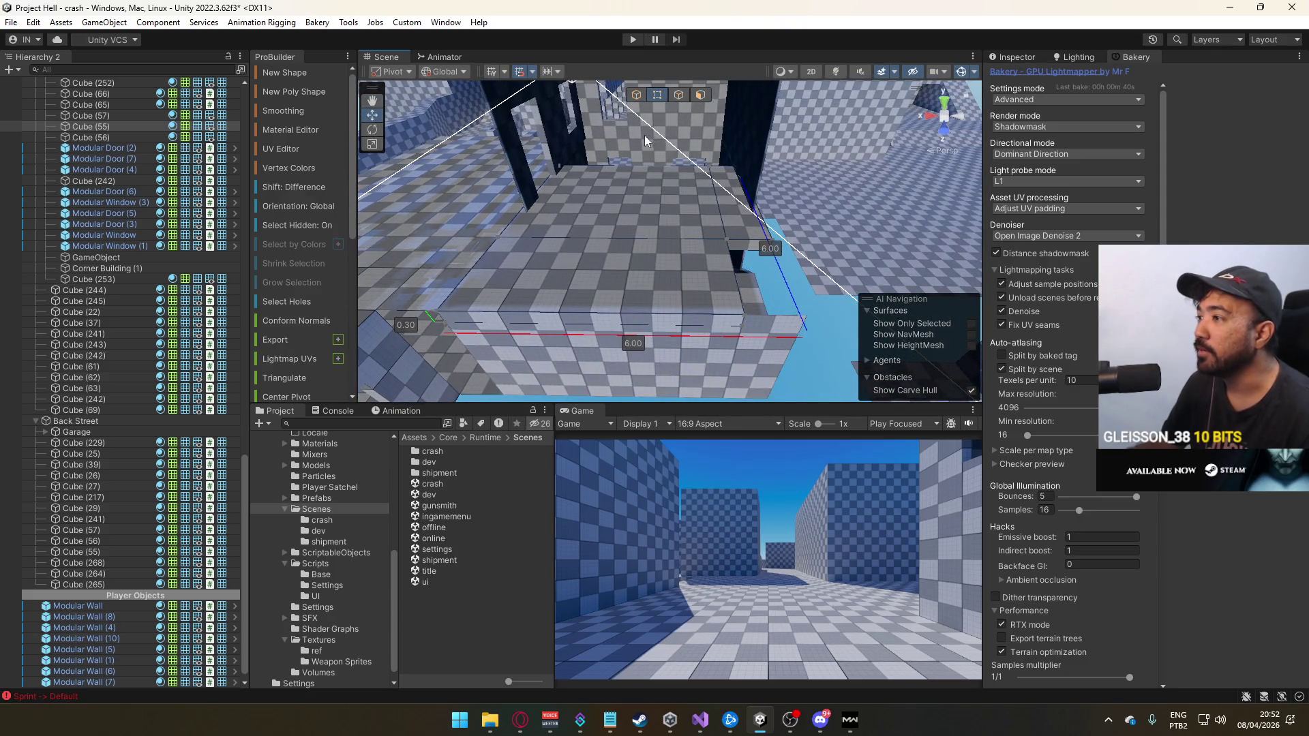
click(702, 294)
drag(701, 311, 489, 293)
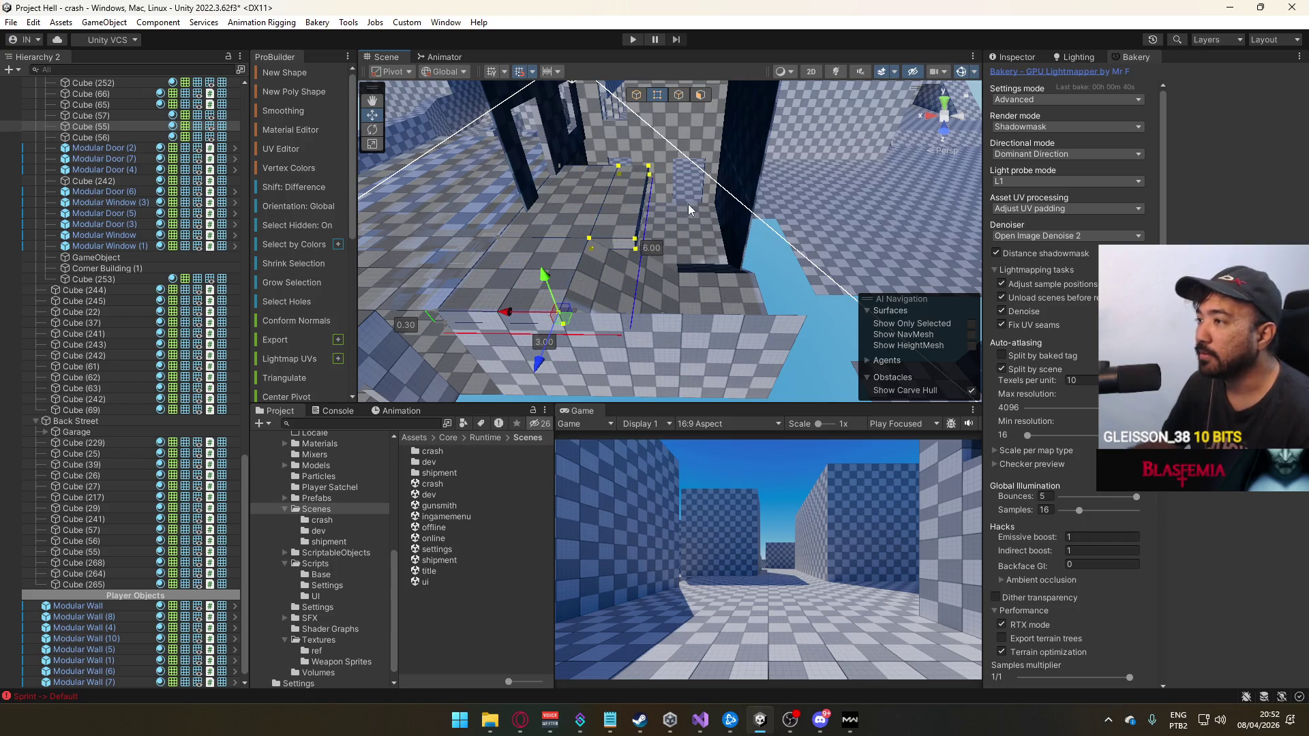
scroll(689, 209, up, 3)
Select edges on the floor slab and on the neighbouring block Cube (253)
click(700, 95)
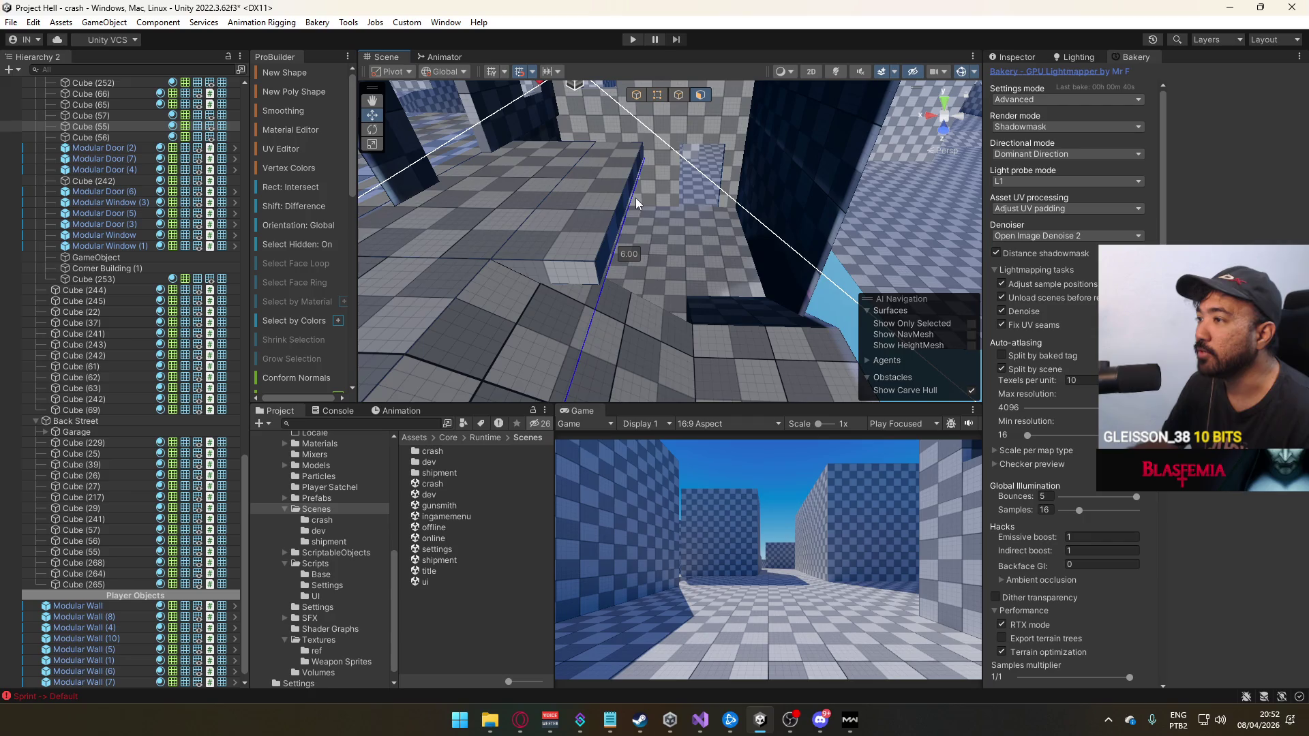
mouse_move(654, 225)
mouse_down()
mouse_move(691, 206)
mouse_move(644, 205)
mouse_up()
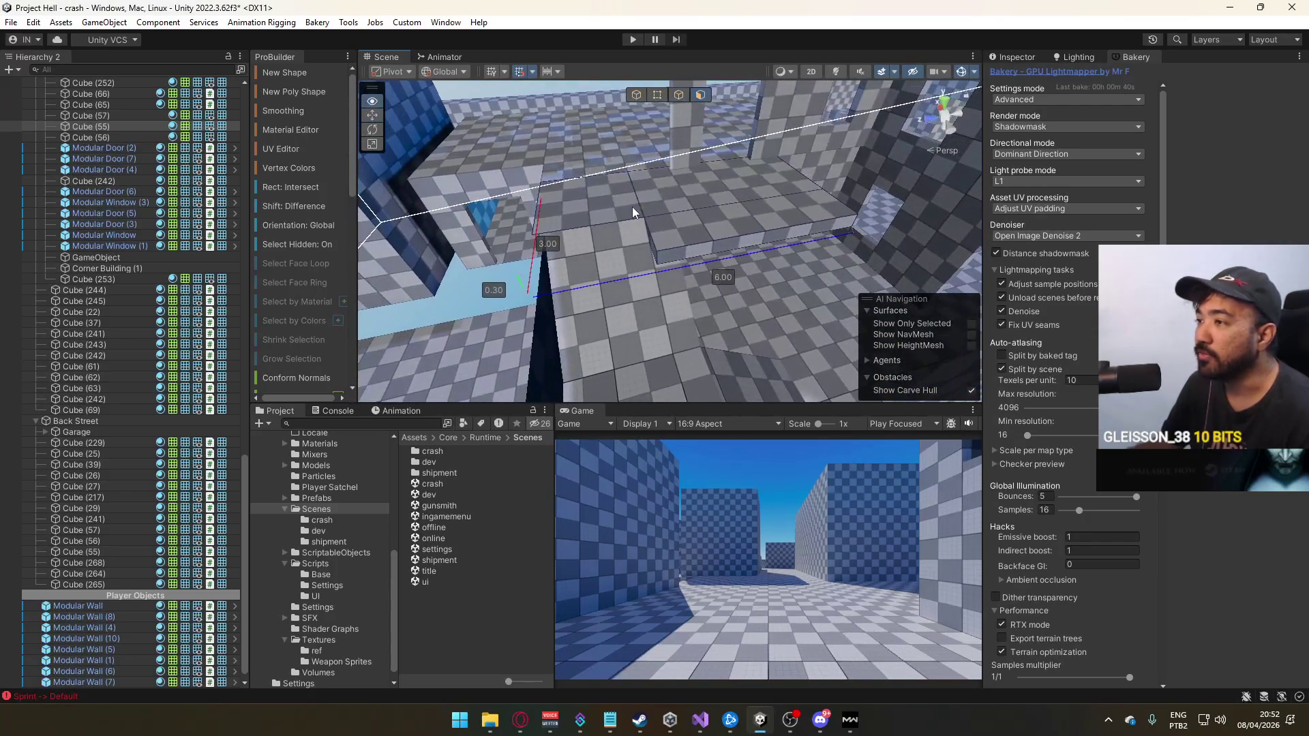
drag(642, 136, 610, 174)
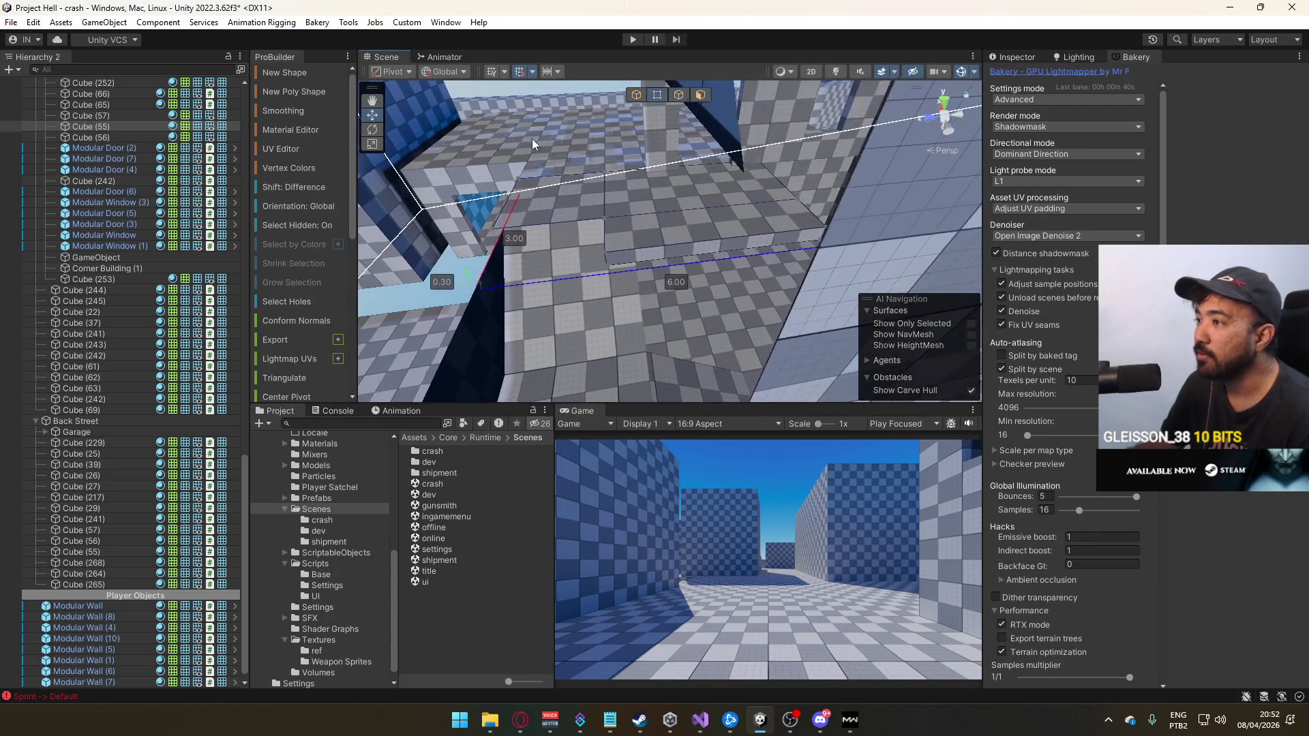
click(600, 183)
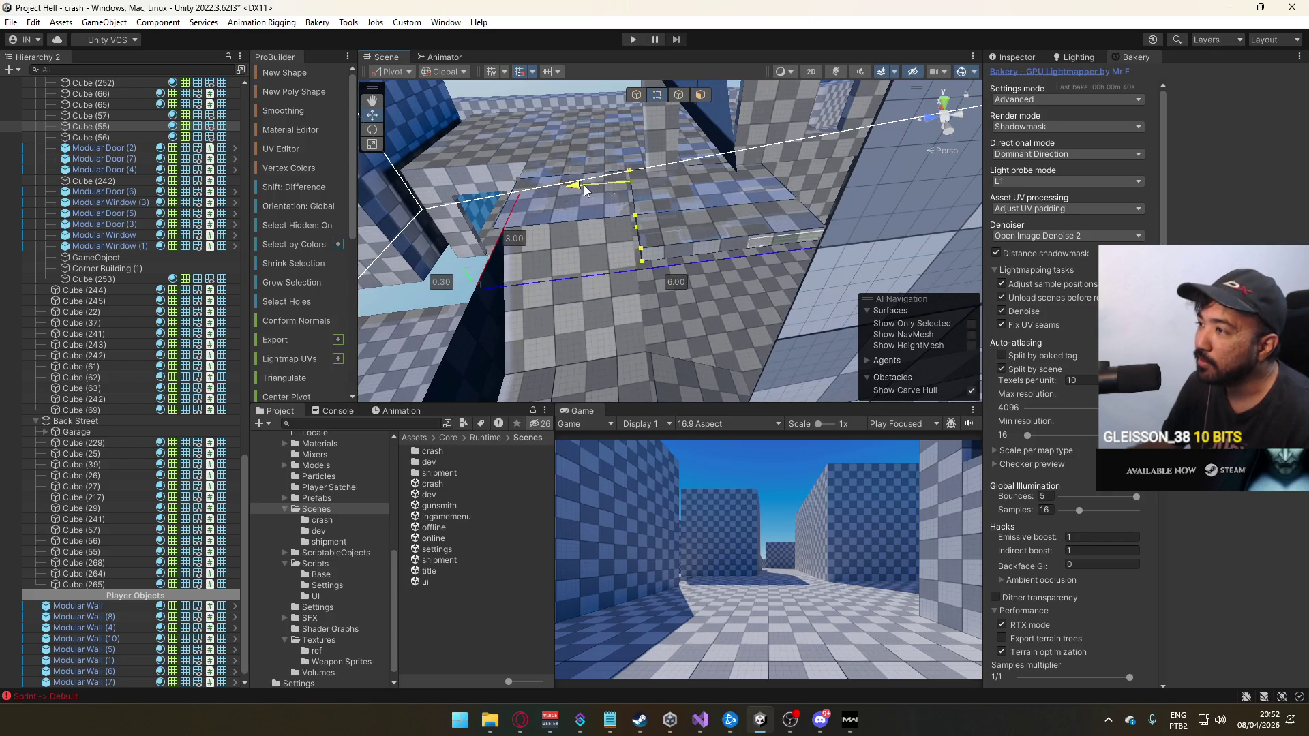
mouse_move(585, 188)
mouse_down()
mouse_move(583, 206)
mouse_move(850, 262)
mouse_move(439, 271)
mouse_up()
click(661, 271)
mouse_move(665, 251)
mouse_down()
mouse_move(699, 204)
mouse_move(686, 234)
mouse_up()
click(699, 199)
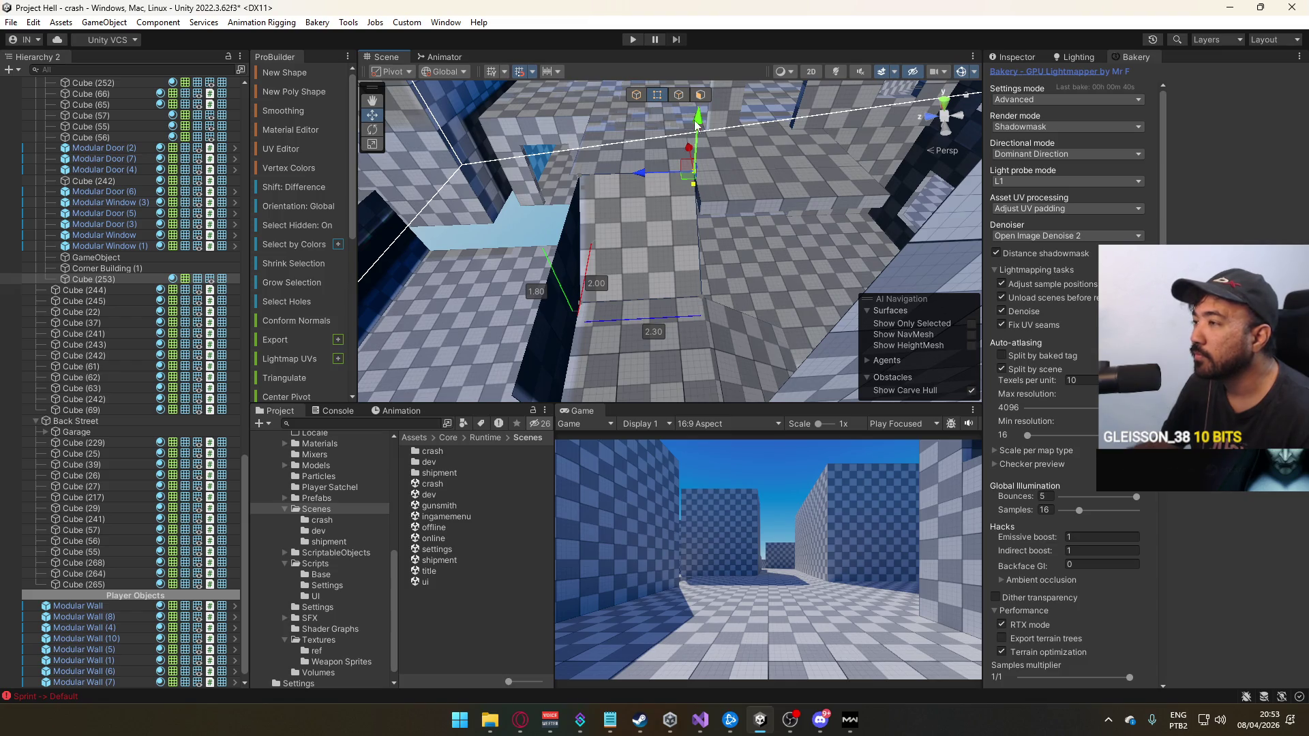
Stretch the Cube (55) slab from 6.00 to 8.80 long by moving its end vertices
click(787, 200)
click(701, 94)
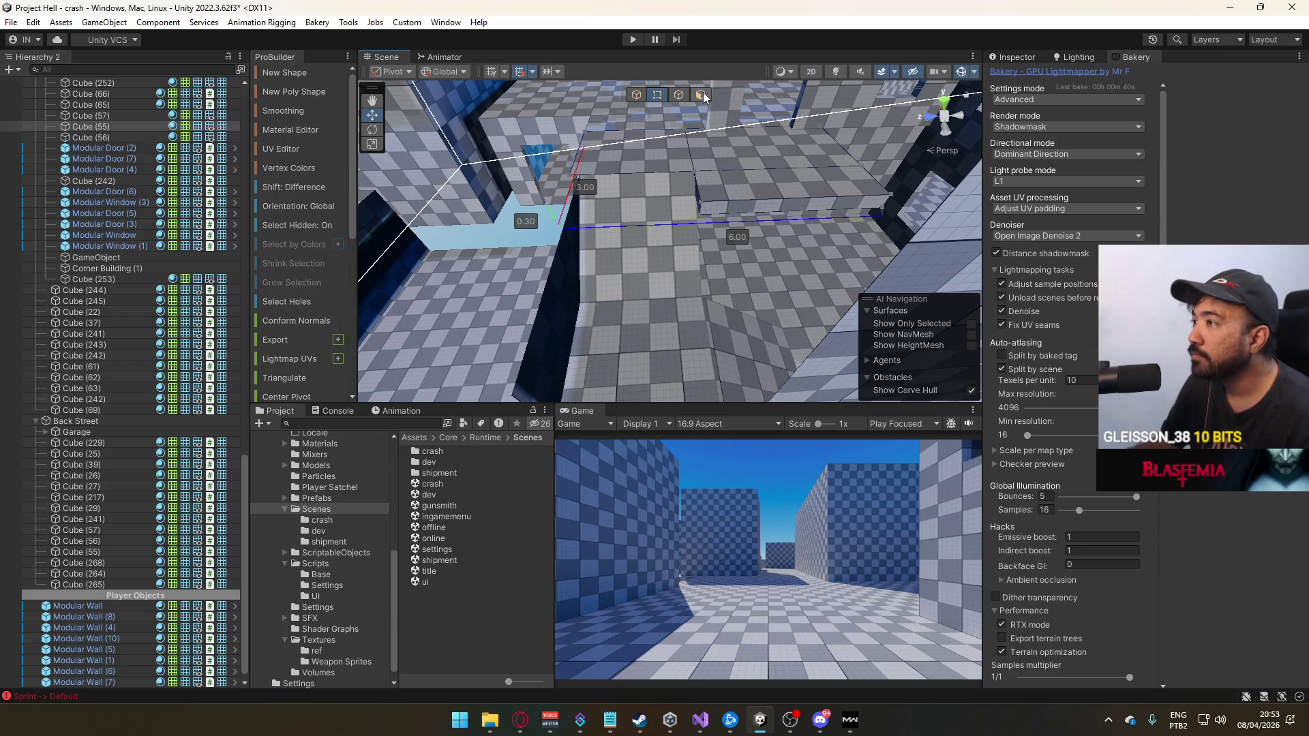
click(791, 201)
key(f)
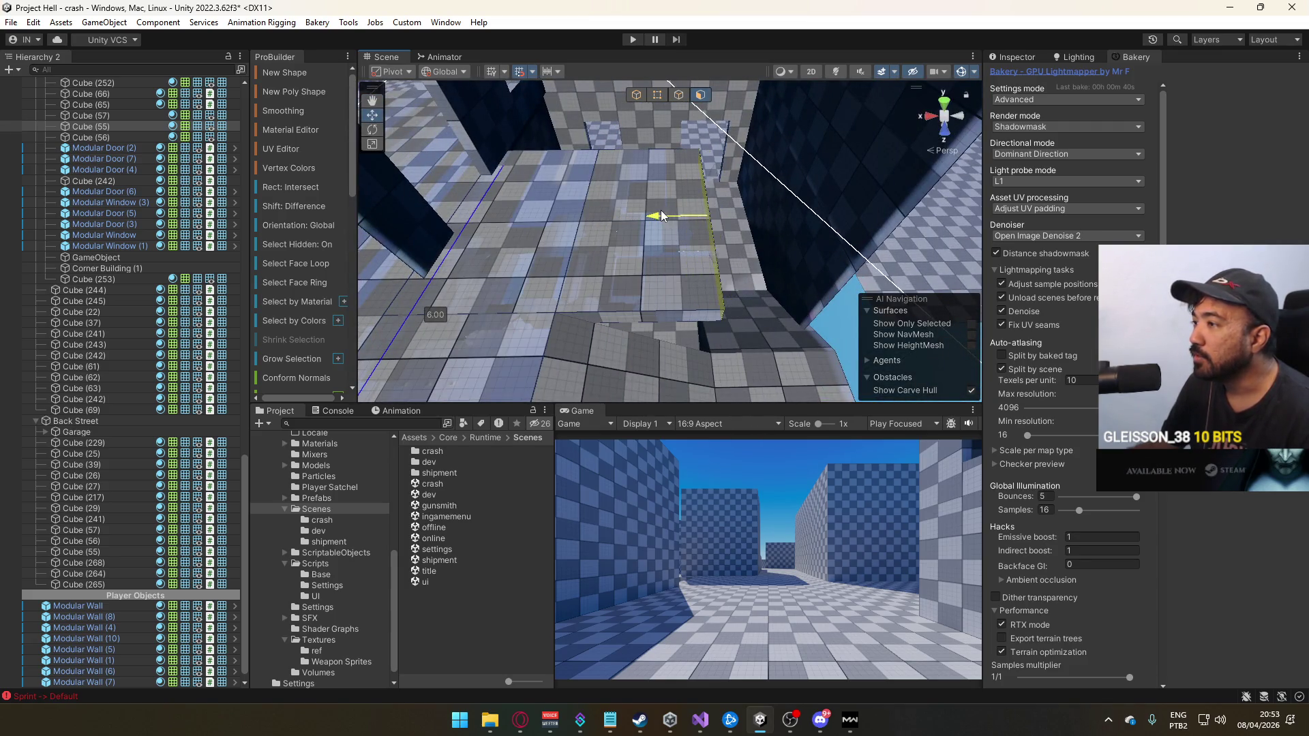
scroll(668, 184, down, 5)
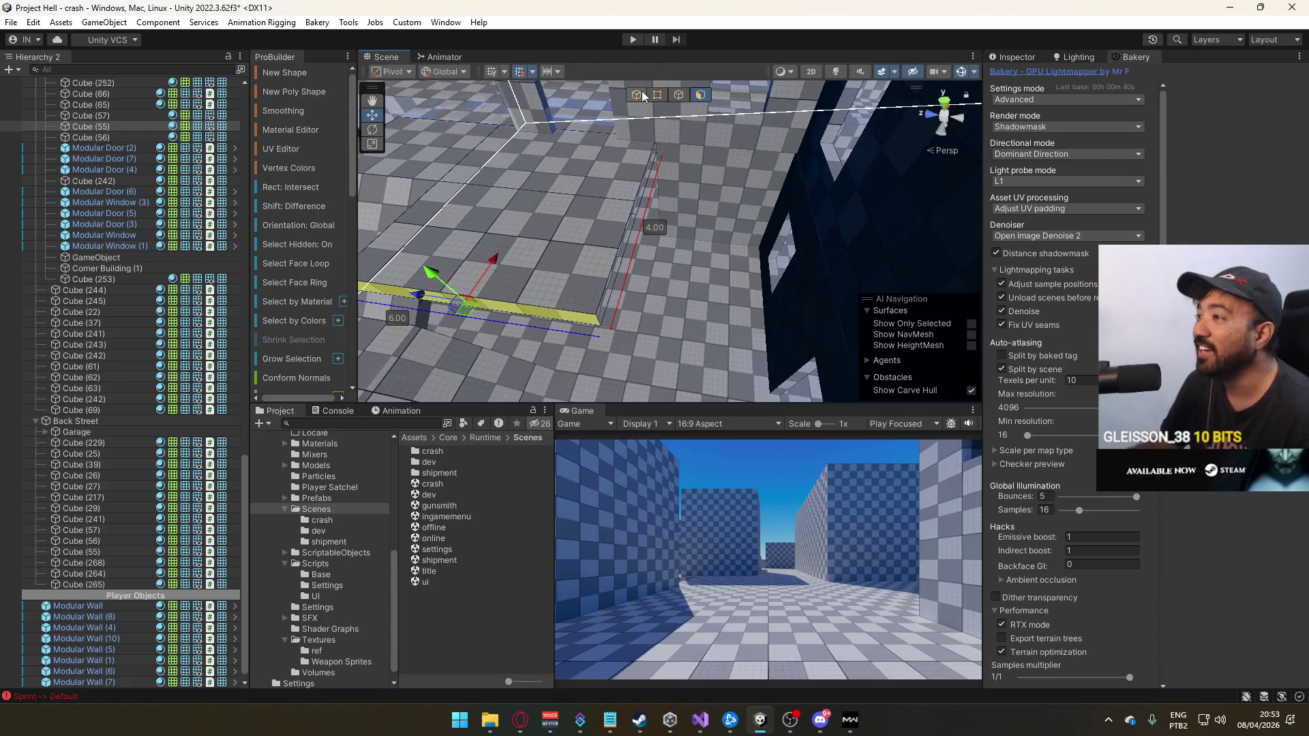
click(657, 95)
mouse_move(658, 181)
mouse_down()
mouse_move(614, 327)
mouse_move(680, 196)
mouse_up()
mouse_move(606, 154)
mouse_down()
mouse_move(736, 174)
mouse_move(747, 148)
mouse_move(754, 193)
mouse_move(765, 172)
mouse_move(722, 151)
mouse_move(693, 249)
mouse_move(696, 228)
mouse_move(697, 244)
mouse_move(788, 150)
mouse_up()
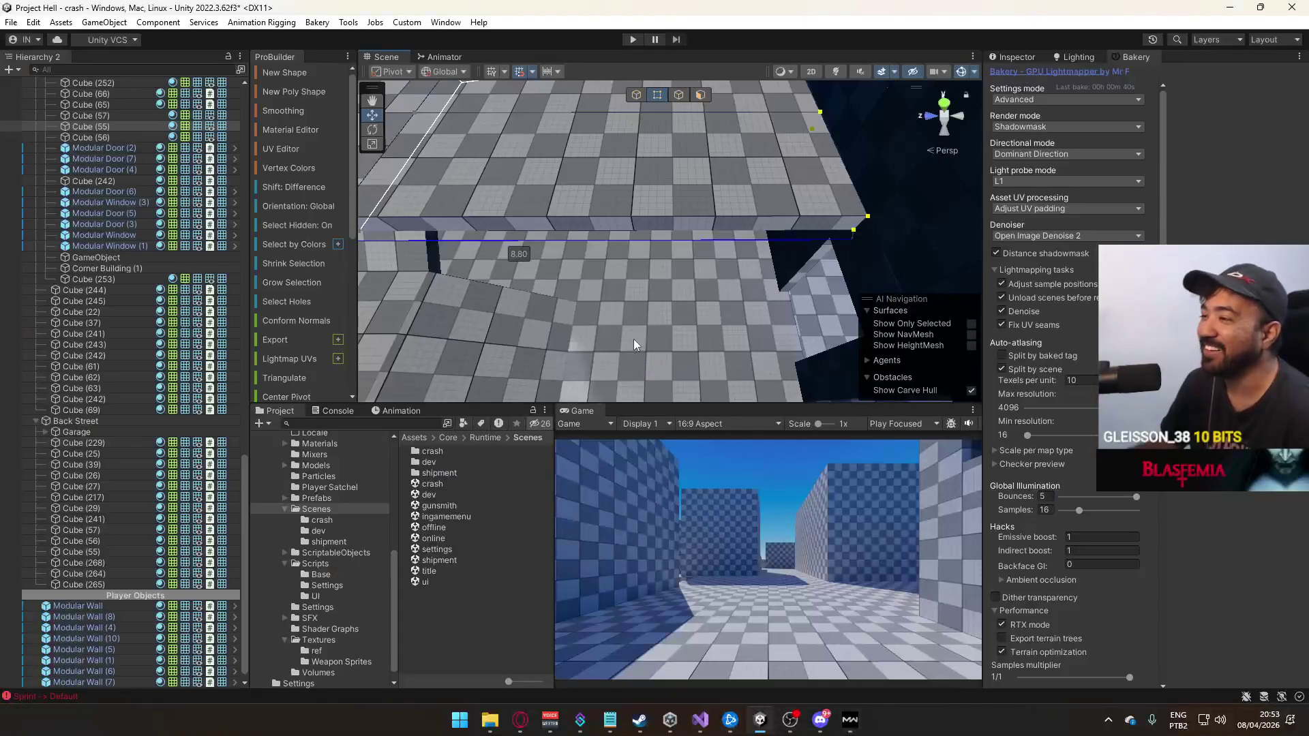
Orbit the Scene view around the 7.00 × 4.00 × 0.30 floor slab
mouse_move(632, 339)
mouse_down()
mouse_move(711, 133)
mouse_move(767, 142)
mouse_move(730, 169)
mouse_move(583, 189)
mouse_move(428, 166)
mouse_up()
Extrude an edge of the floor slab into a new strip
click(679, 95)
click(721, 210)
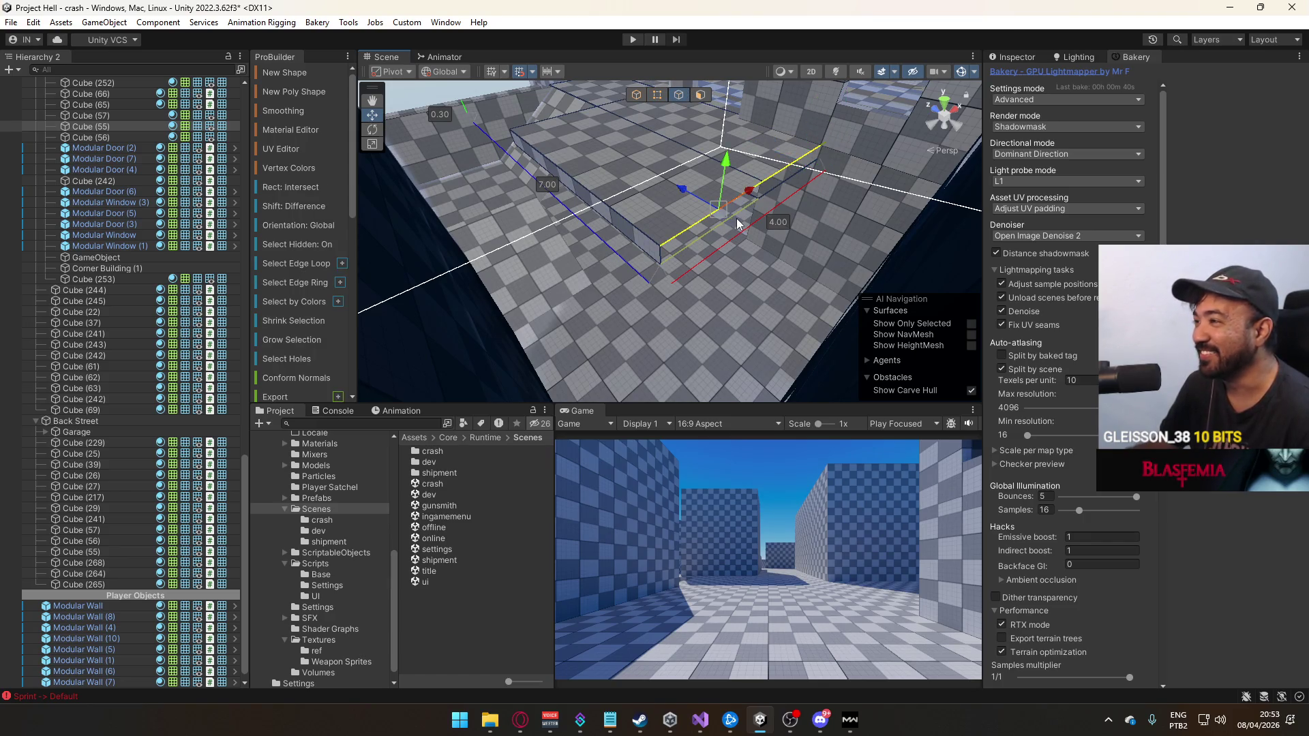
mouse_move(779, 195)
mouse_down()
mouse_move(656, 172)
mouse_move(982, 162)
mouse_up()
mouse_move(644, 201)
mouse_down()
mouse_move(622, 202)
mouse_move(737, 197)
mouse_move(672, 184)
mouse_move(719, 184)
mouse_move(809, 263)
mouse_up()
Extrude the edge further and weld two vertices into one, then bring up Opera
key(f)
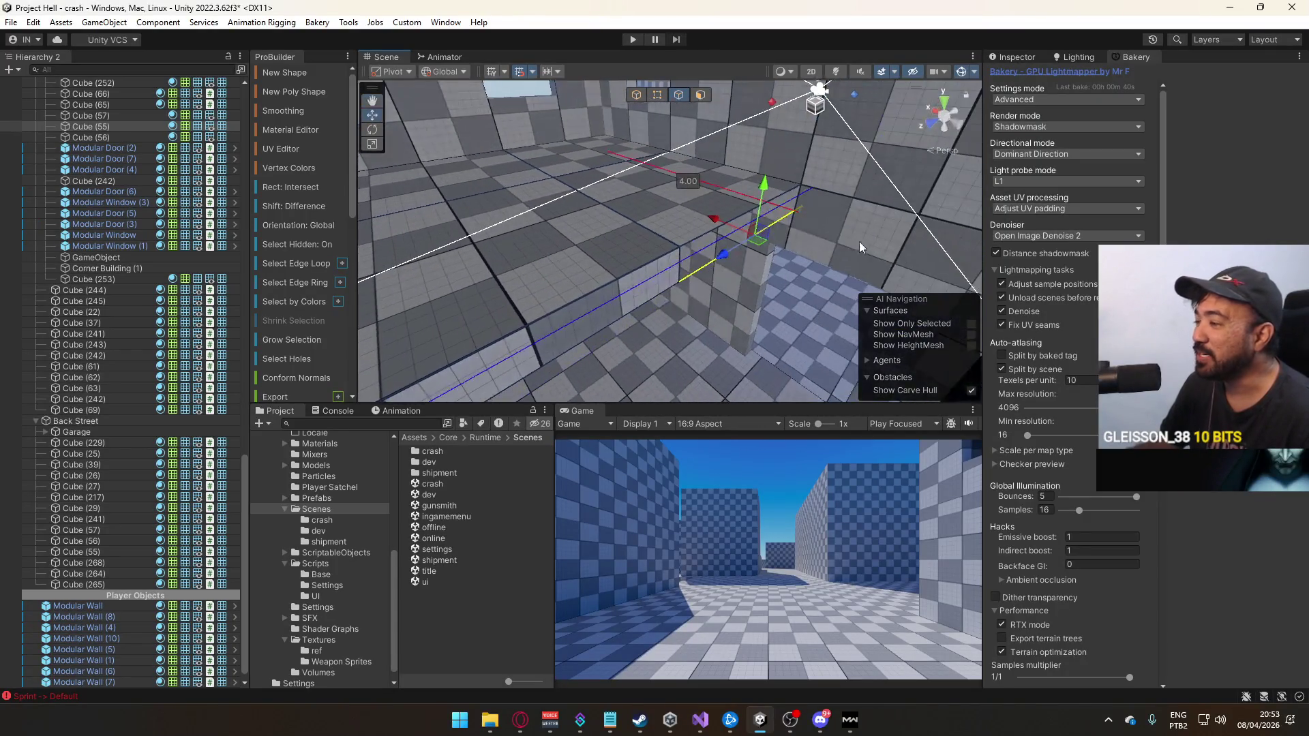
key(ctrl+e)
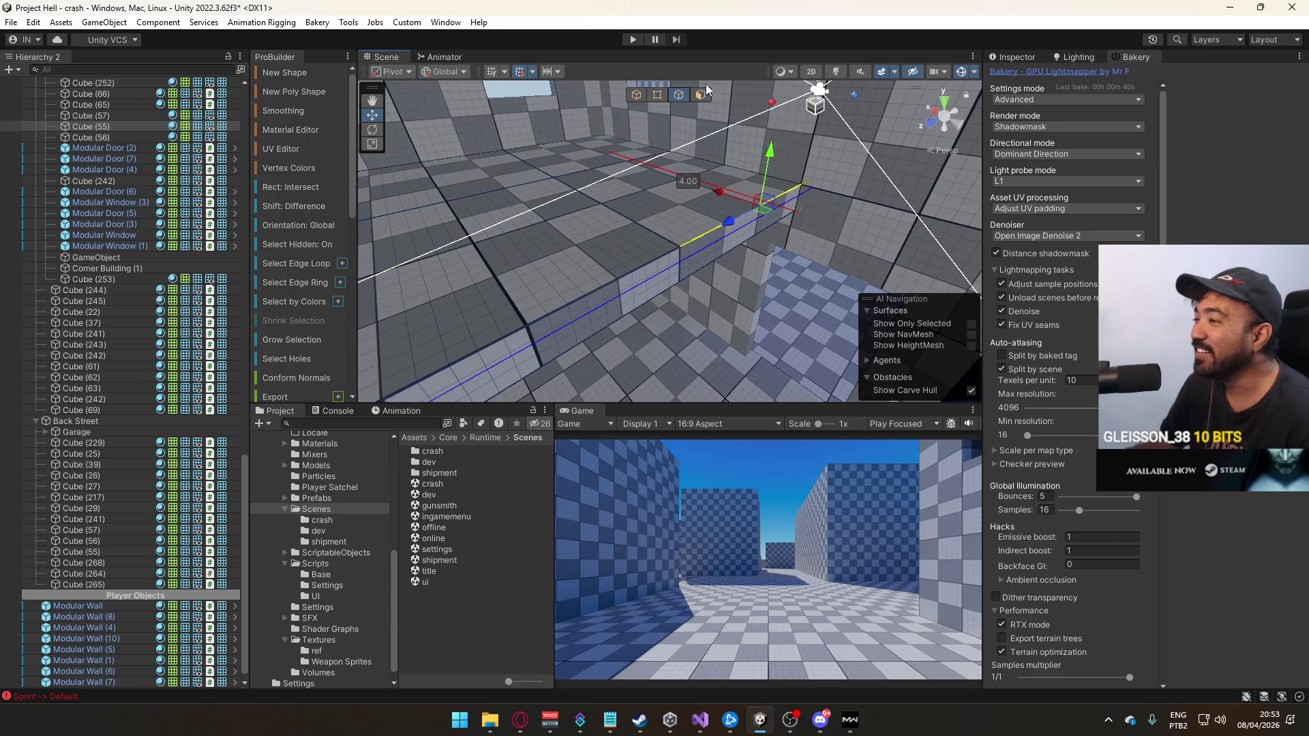
key(h)
key(alt+v)
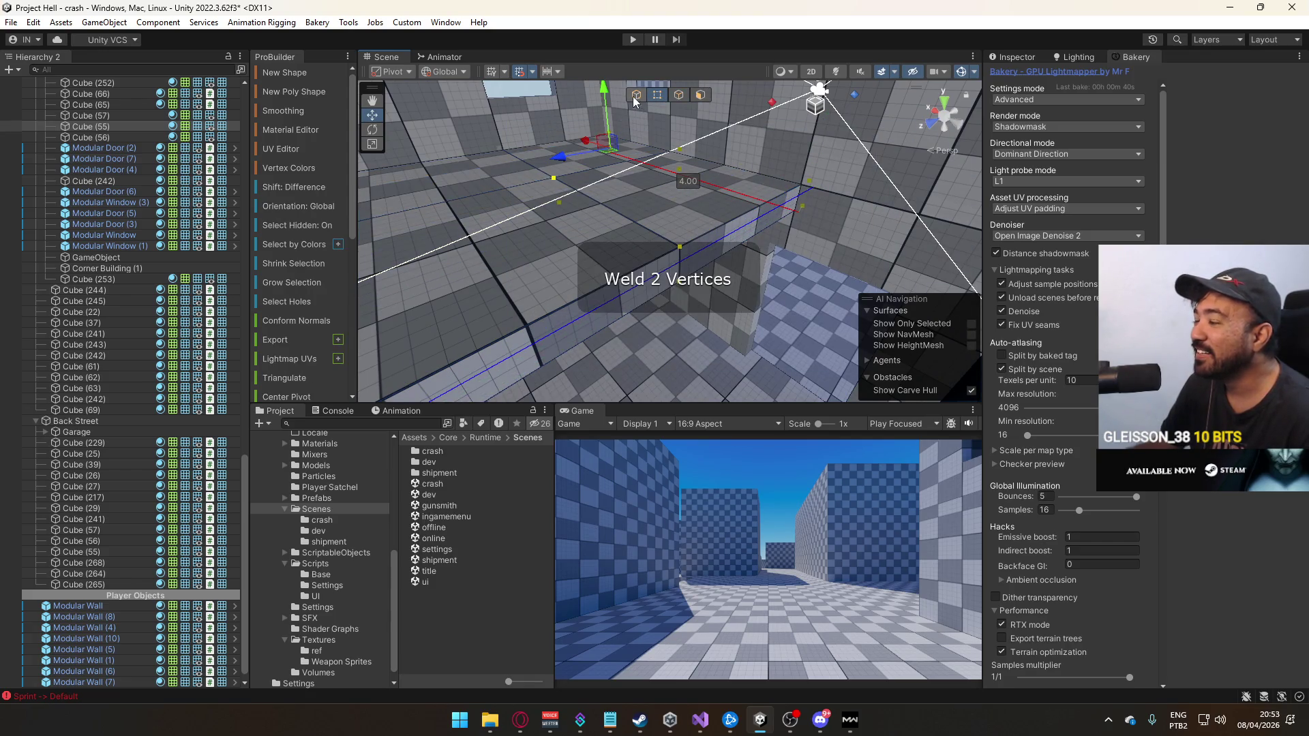
key(Escape)
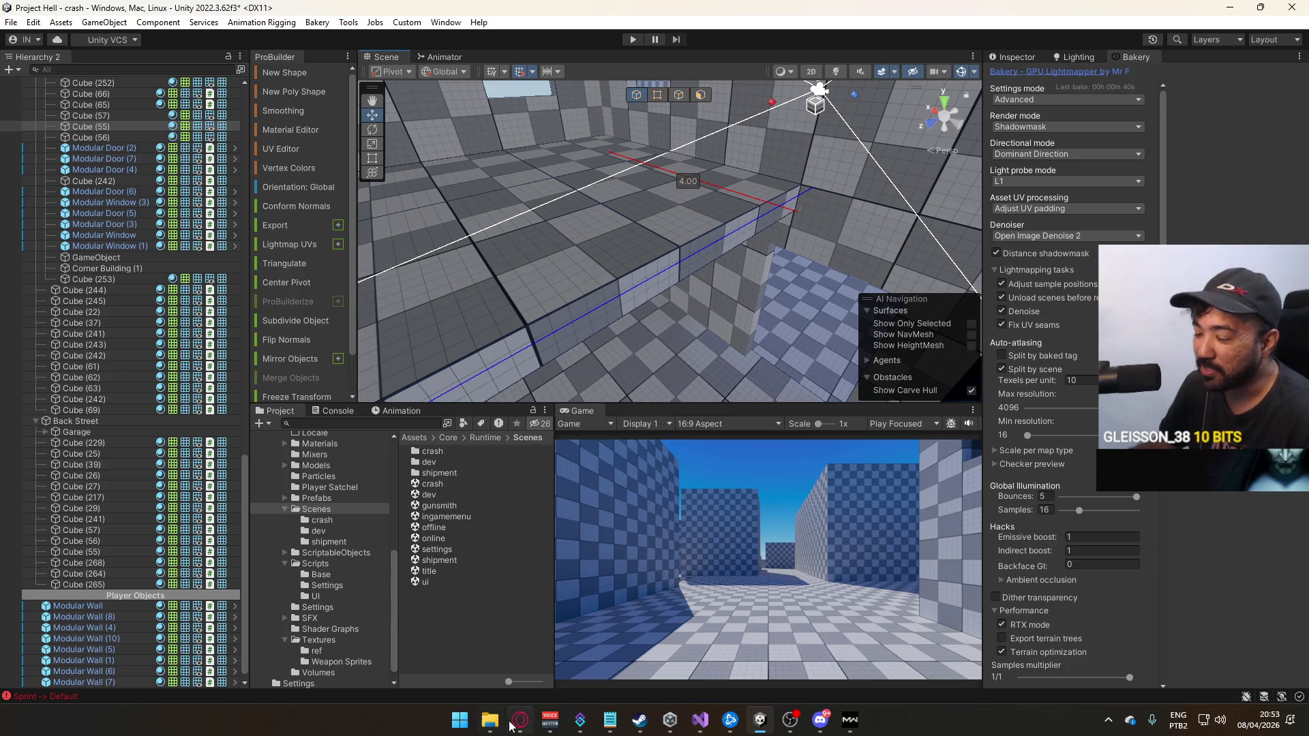
click(520, 721)
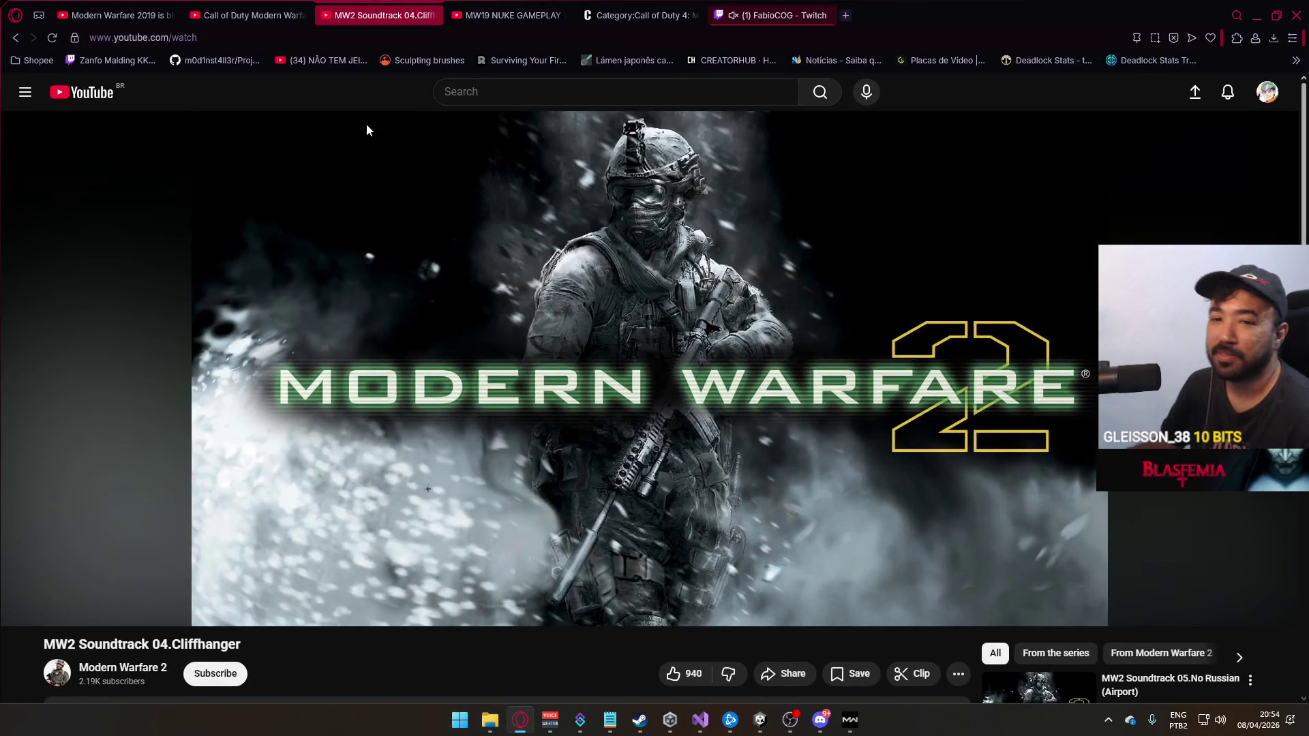
Close the 'BOB E SEUS OVOS' Shorts tab and minimize the browser back to Unity
key(alt+Tab)
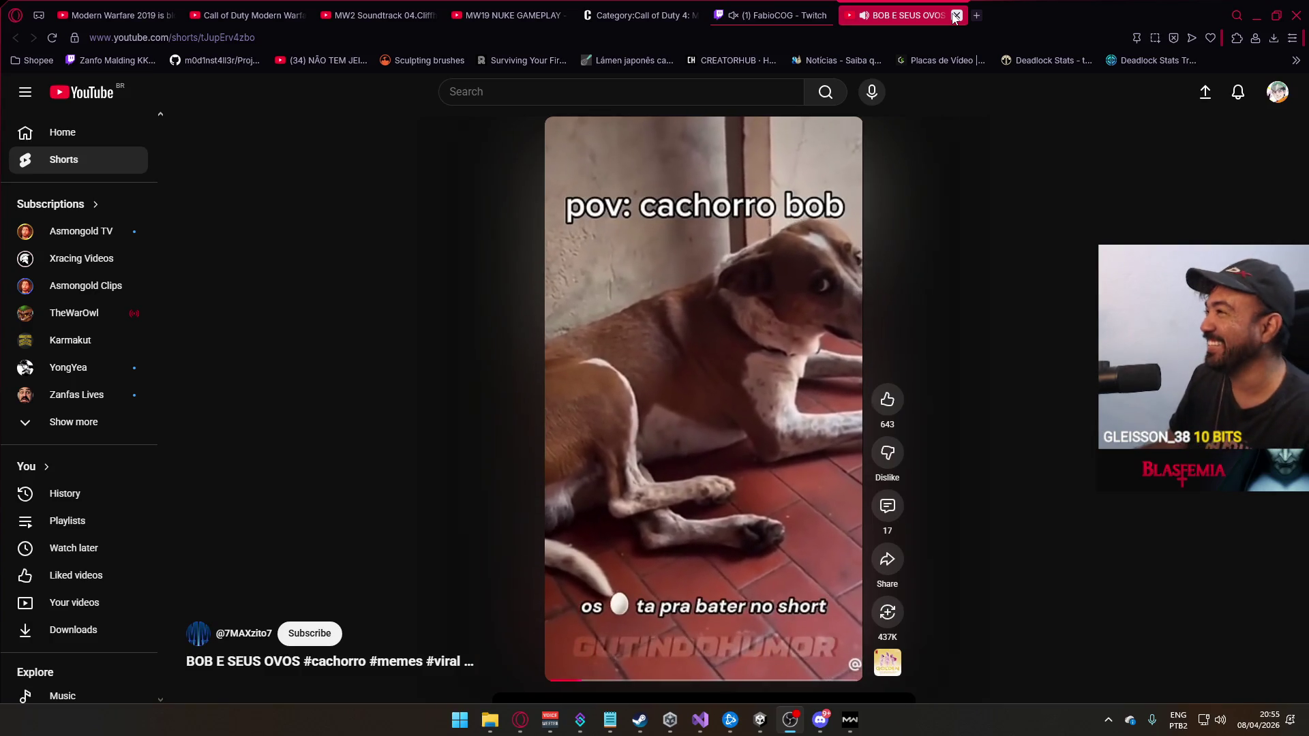
click(957, 15)
click(1255, 20)
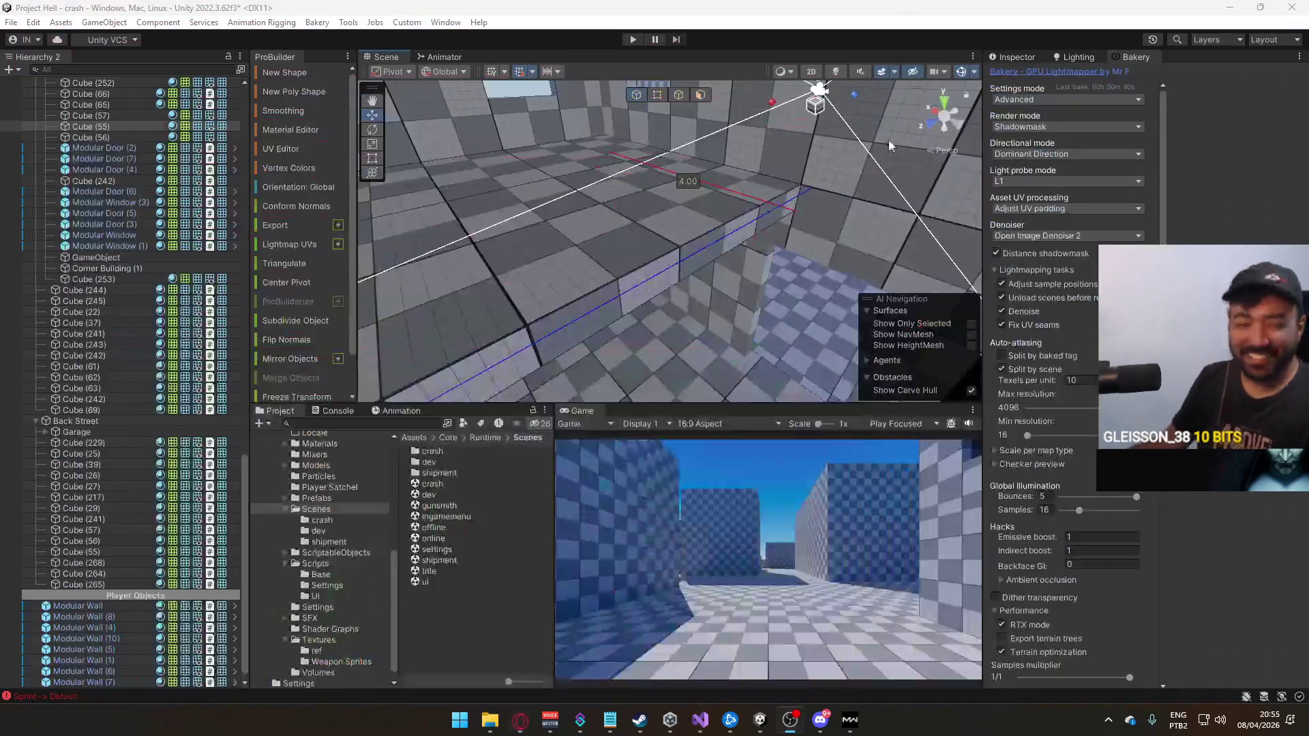
Extrude a side face of the wall slab outward by 0.5
mouse_move(730, 247)
mouse_down()
mouse_move(967, 281)
mouse_move(693, 128)
mouse_up()
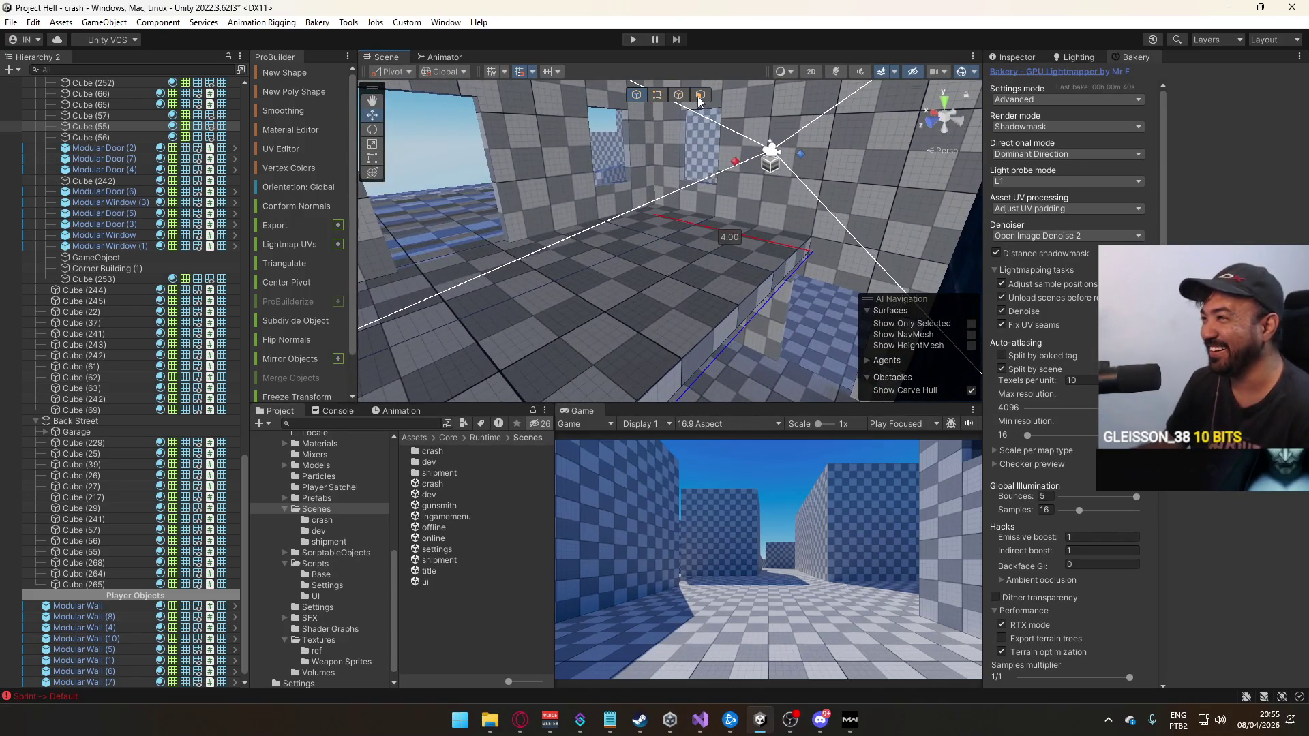
click(783, 266)
key(f)
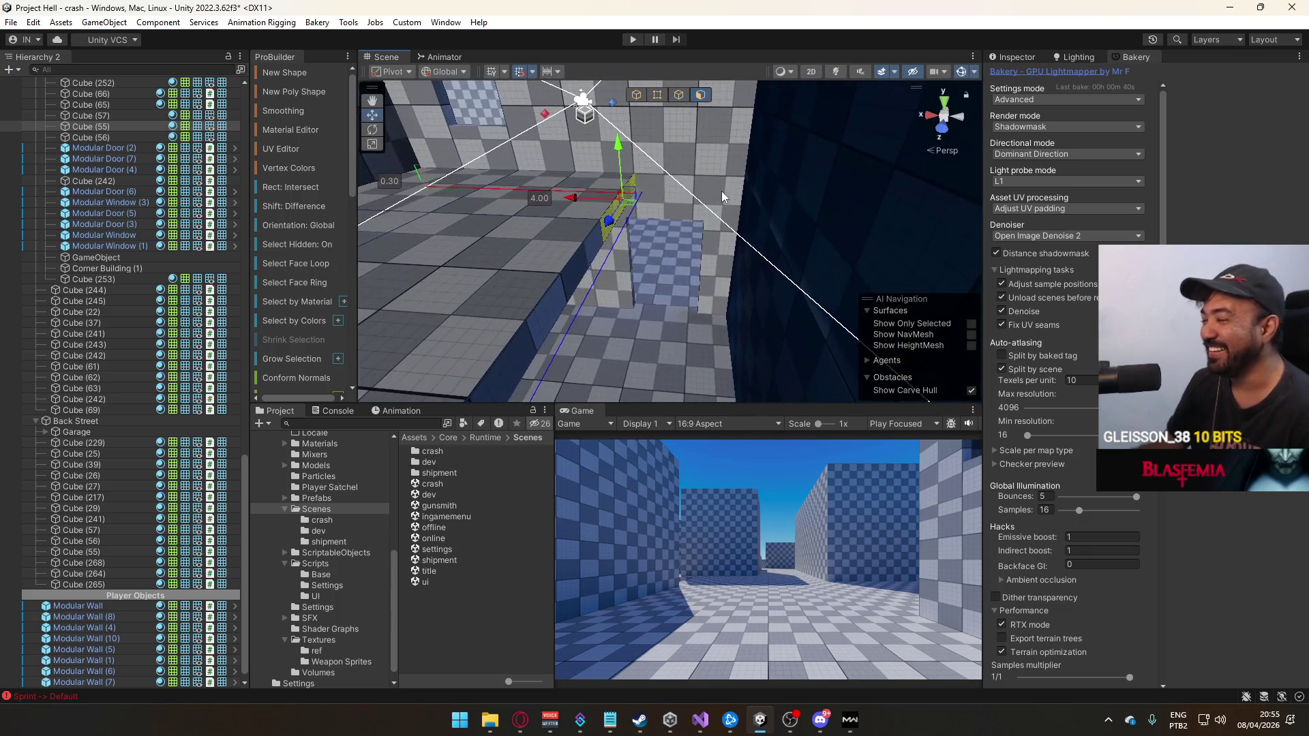
key(ctrl+e)
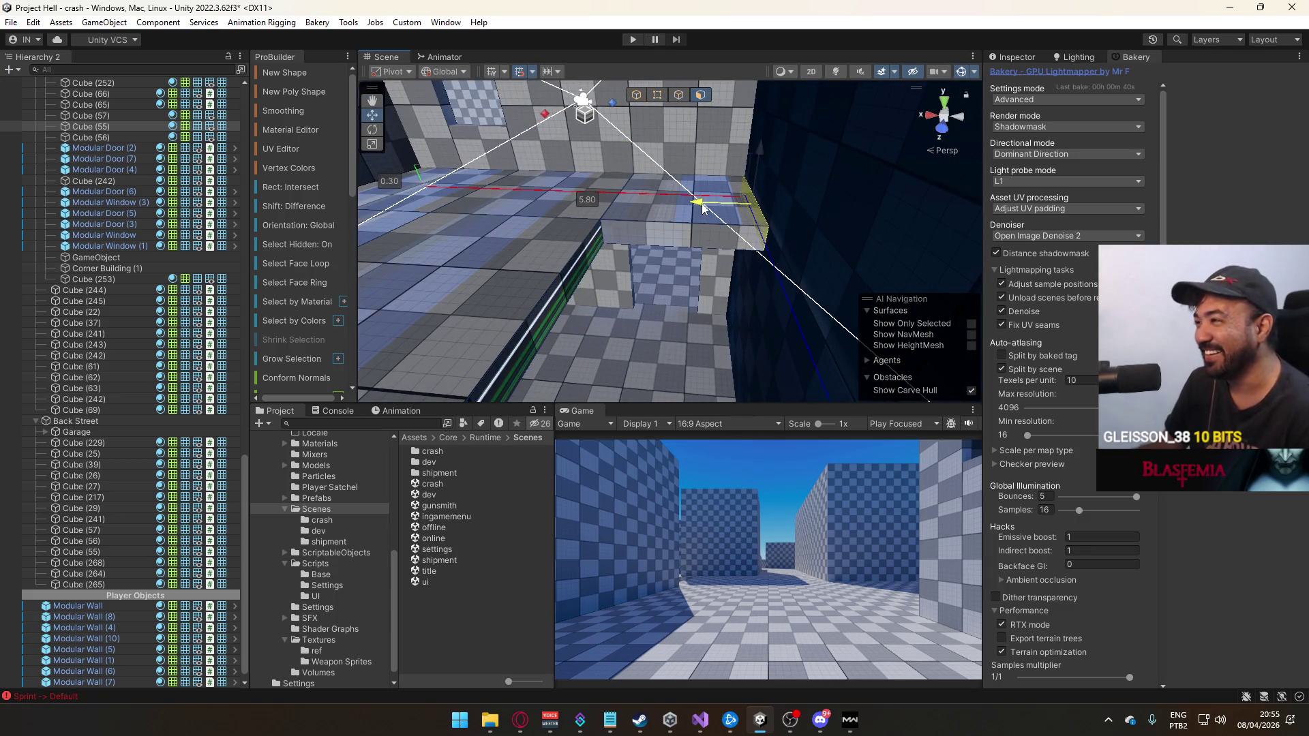
drag(716, 204, 636, 164)
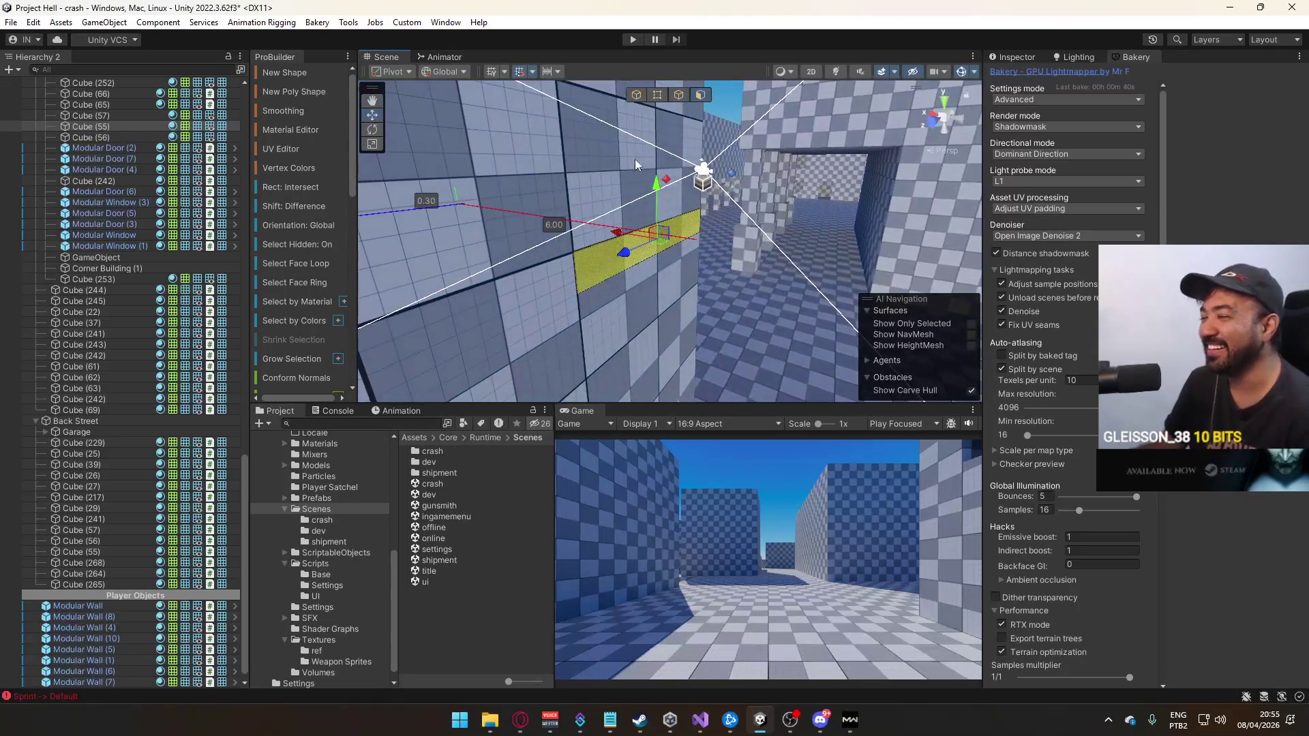
mouse_move(639, 216)
mouse_down()
mouse_move(661, 368)
mouse_move(695, 356)
mouse_move(701, 334)
mouse_move(687, 348)
mouse_move(656, 236)
mouse_up()
click(635, 94)
drag(635, 94, 784, 191)
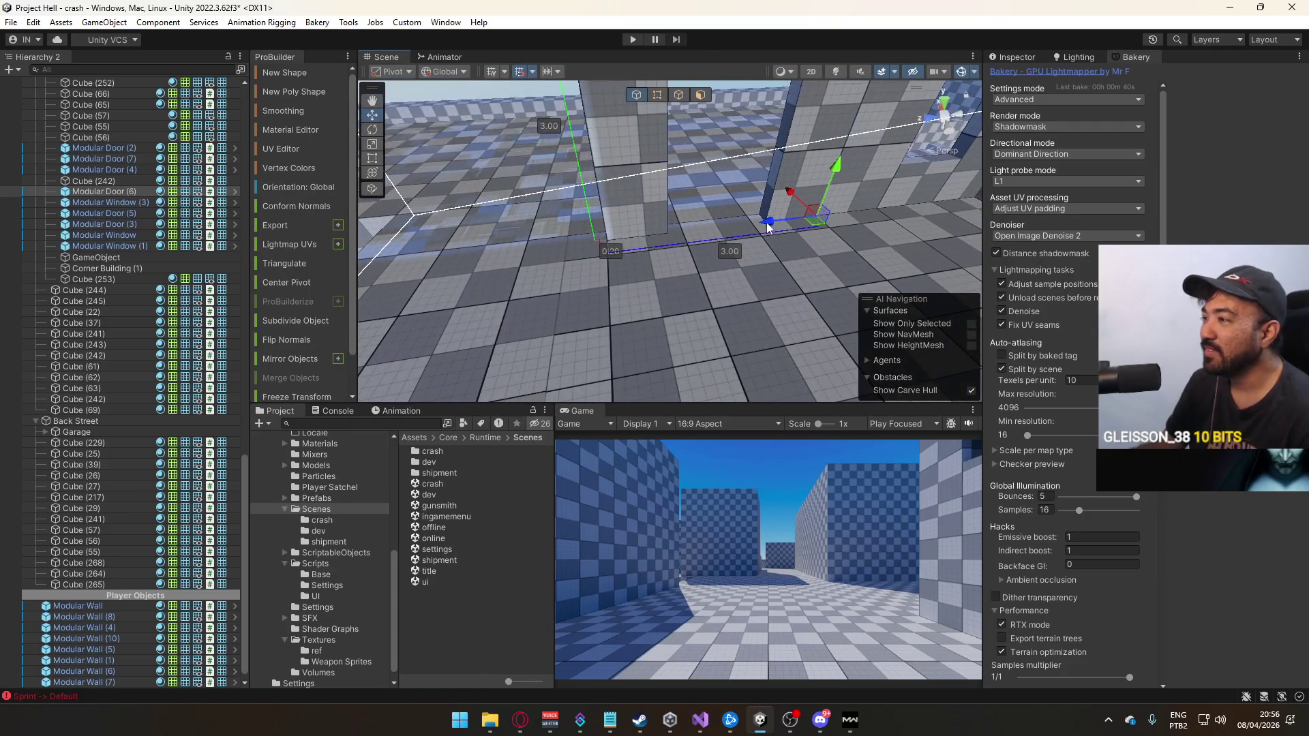
drag(595, 243, 561, 228)
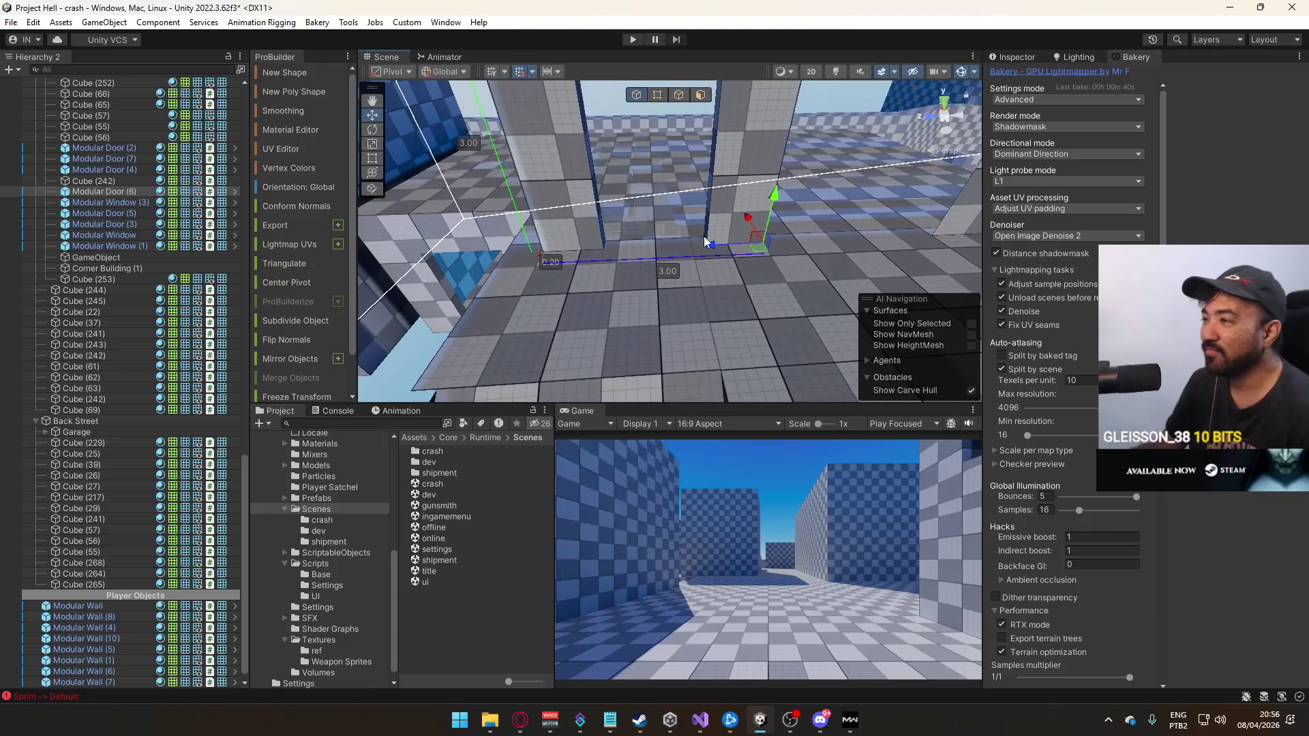
click(641, 286)
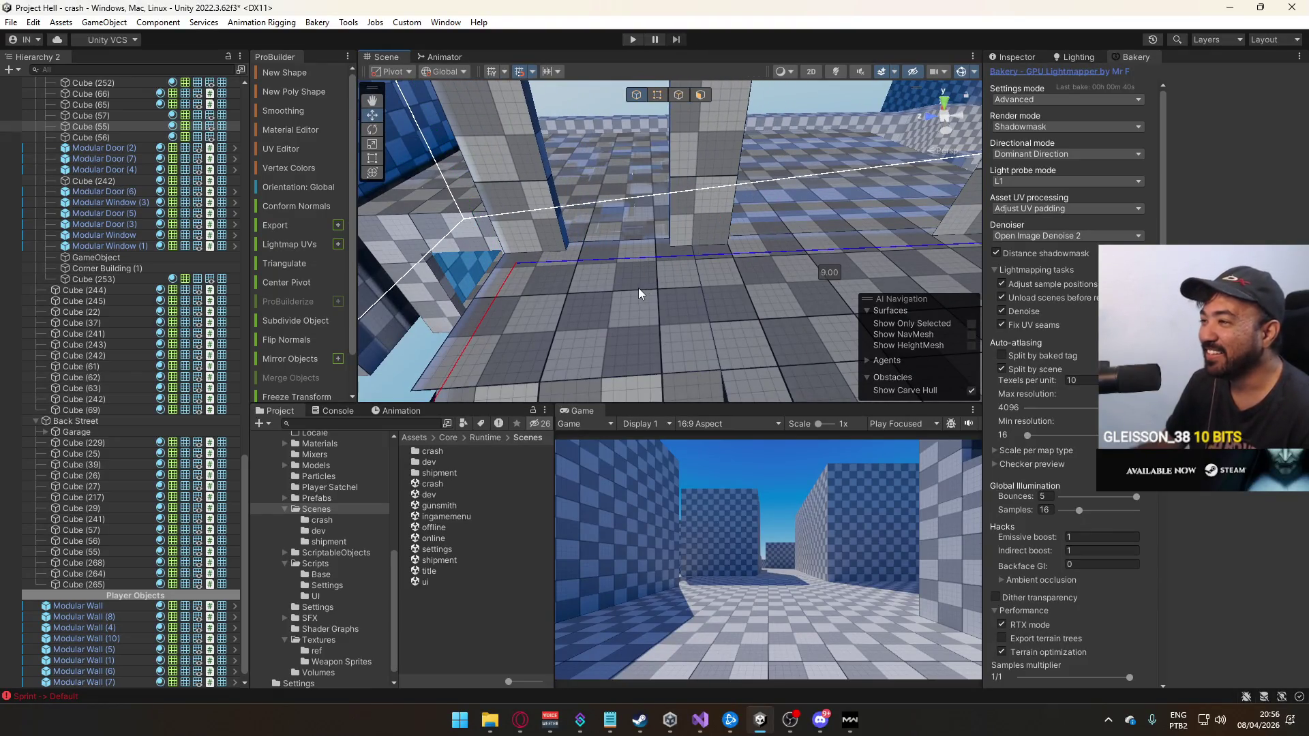
mouse_move(624, 260)
mouse_down()
mouse_move(682, 252)
mouse_move(622, 254)
mouse_move(690, 199)
mouse_move(804, 172)
mouse_move(794, 250)
mouse_move(767, 198)
mouse_move(791, 213)
mouse_move(409, 140)
mouse_move(395, 175)
mouse_move(516, 208)
mouse_move(463, 226)
mouse_move(654, 300)
mouse_move(823, 243)
mouse_move(695, 263)
mouse_move(681, 251)
mouse_move(676, 292)
mouse_move(590, 302)
mouse_up()
click(590, 302)
key(f)
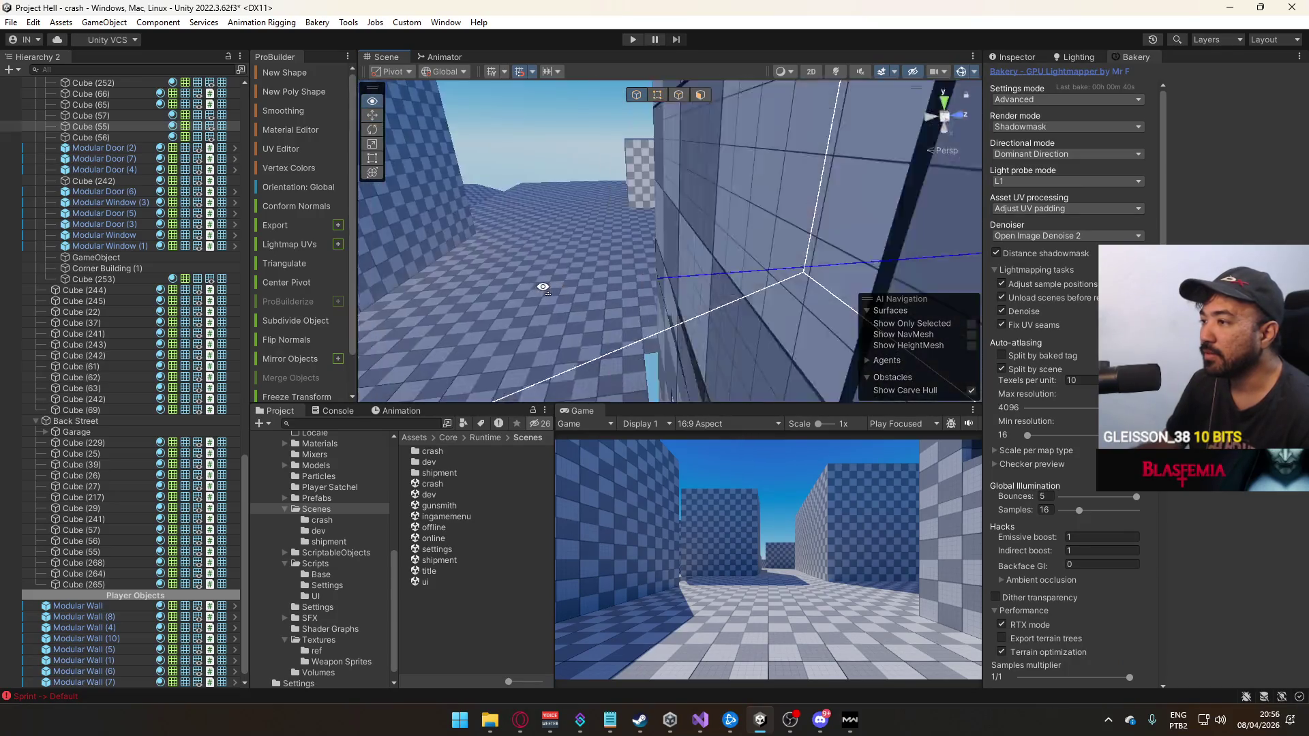
Delete a face from the building's checker wall strip
click(692, 214)
key(Delete)
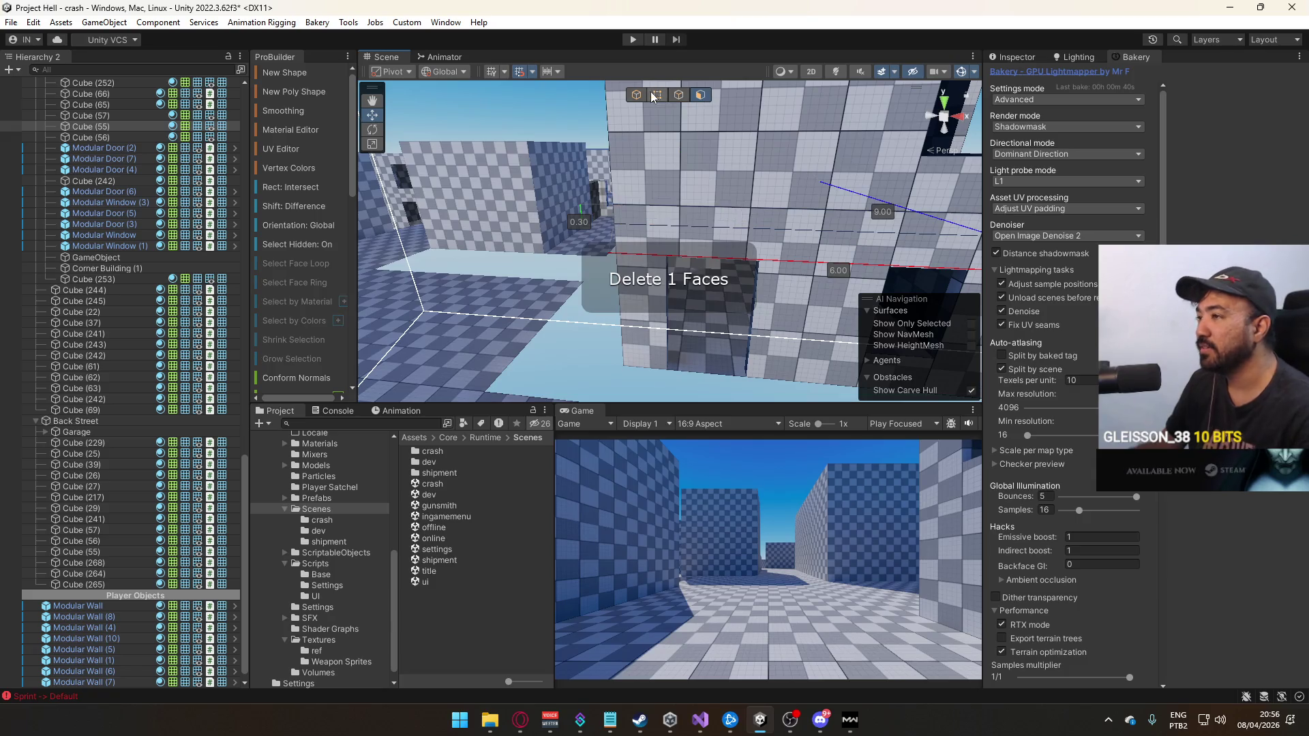
mouse_move(660, 177)
mouse_down()
mouse_move(680, 242)
mouse_move(658, 244)
mouse_move(720, 229)
mouse_move(638, 221)
mouse_move(665, 269)
mouse_move(638, 285)
mouse_move(672, 280)
mouse_move(666, 240)
mouse_move(645, 247)
mouse_move(673, 277)
mouse_up()
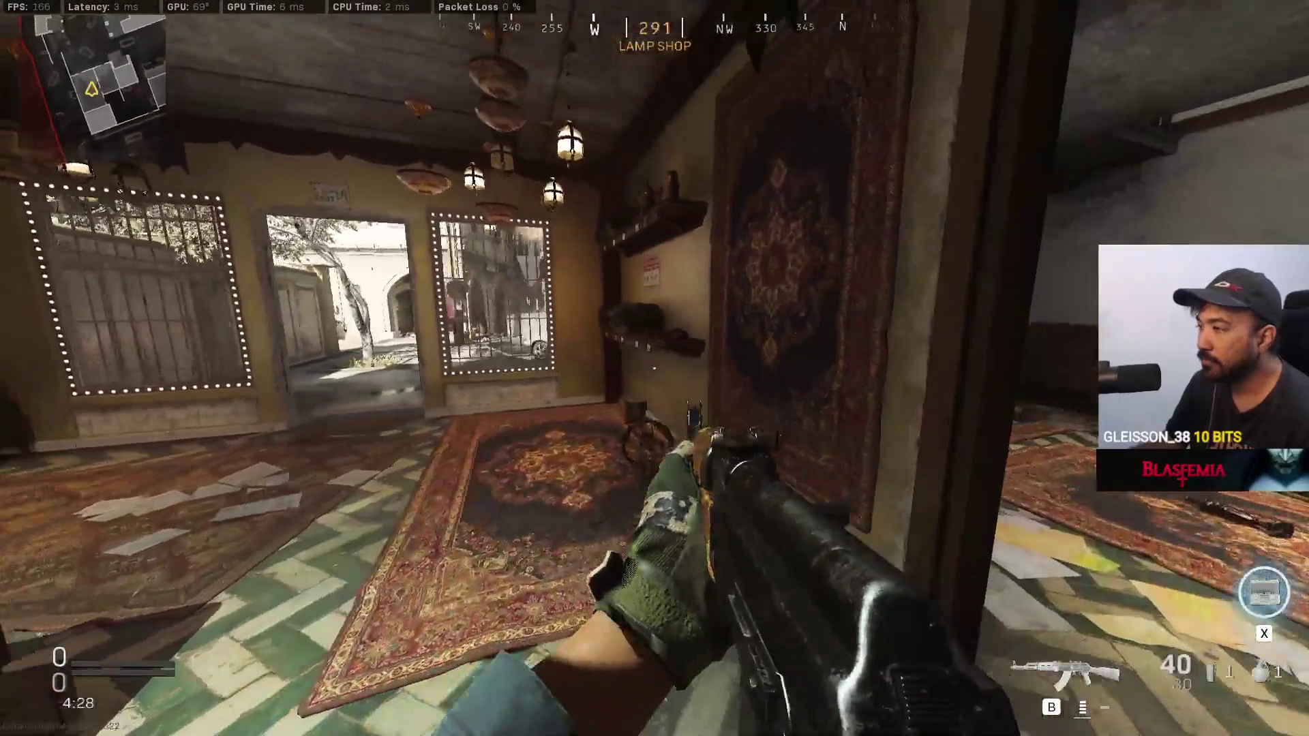
Return from the game to Unity and select the Modular Window object
key(alt+Tab)
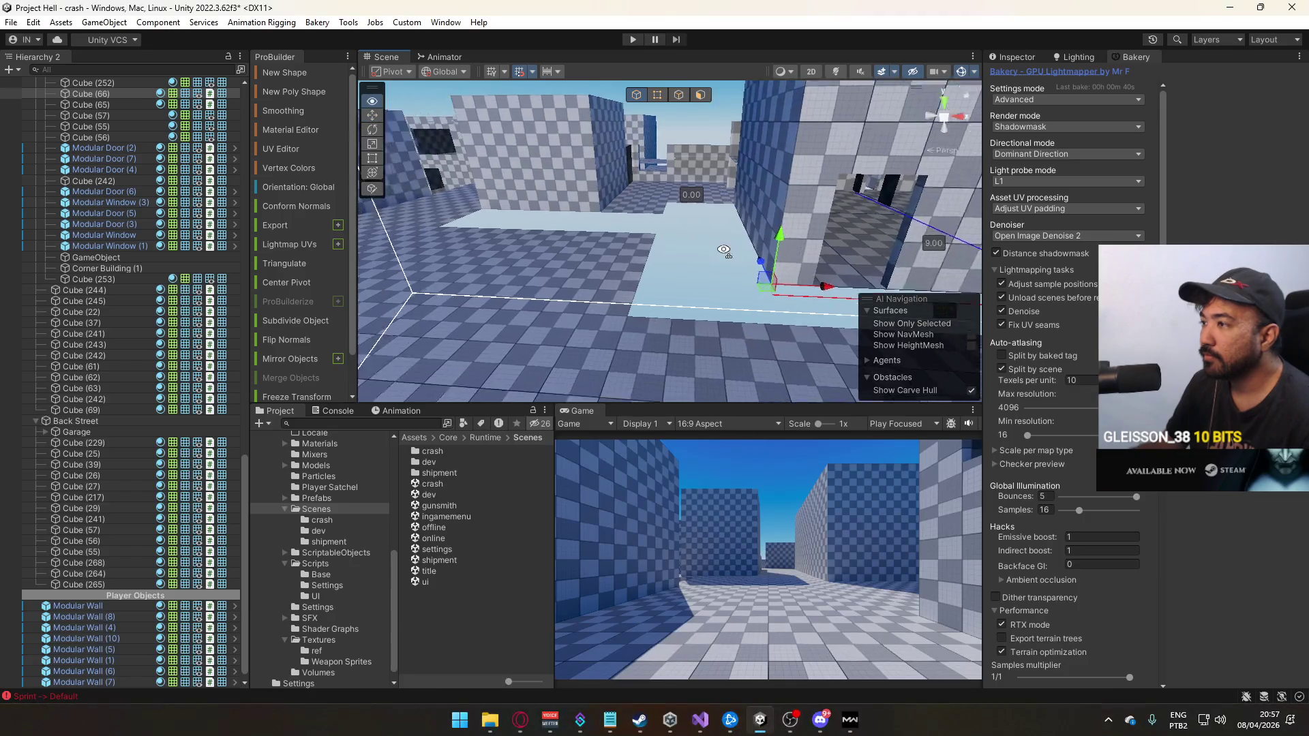
mouse_move(688, 352)
mouse_down()
mouse_move(750, 244)
mouse_move(674, 267)
mouse_up()
click(673, 267)
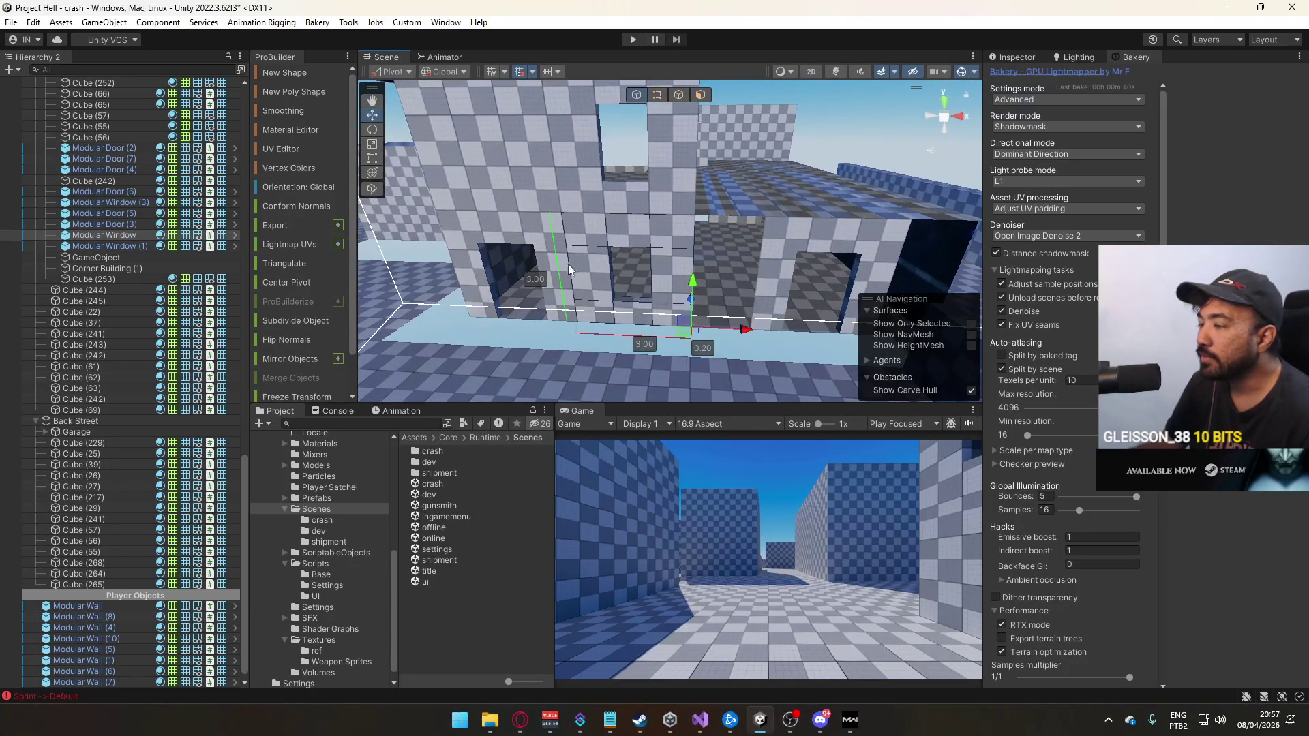
Slide wall piece Cube (242) along Z to stand beside the building's window openings
drag(572, 256, 678, 214)
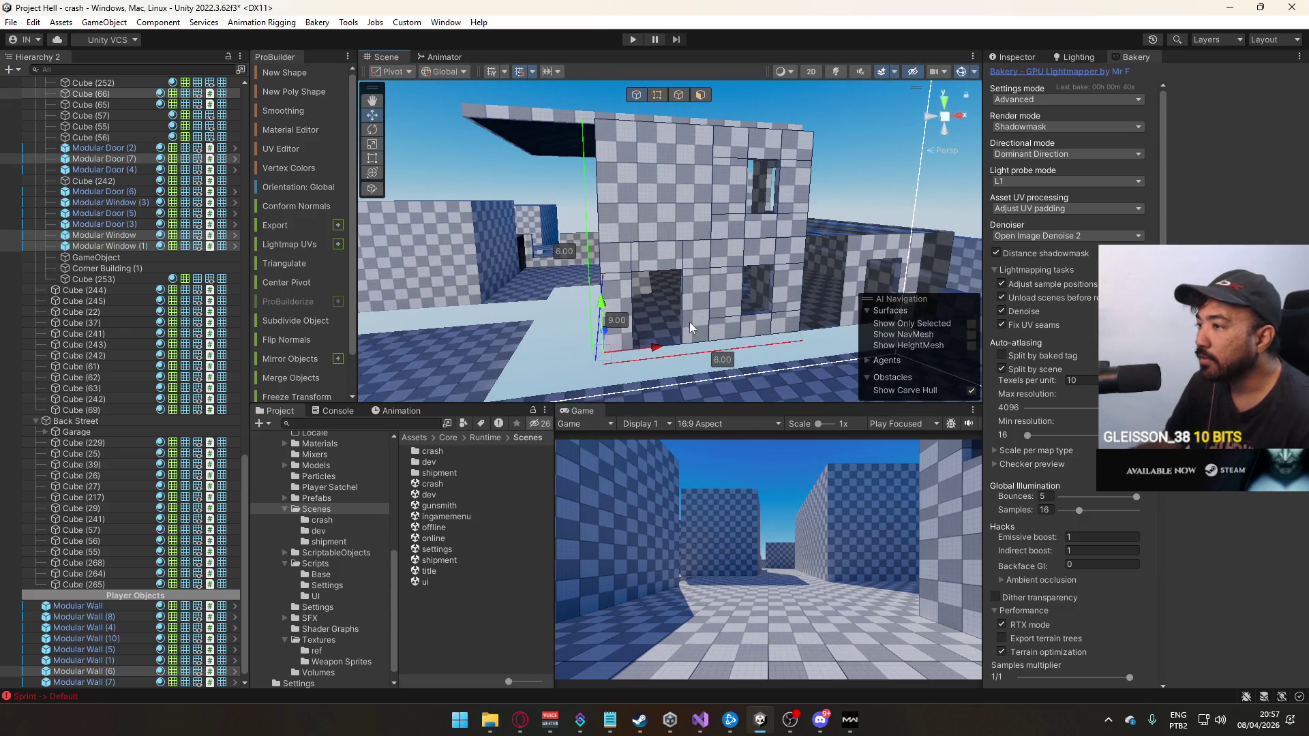
scroll(690, 328, down, 6)
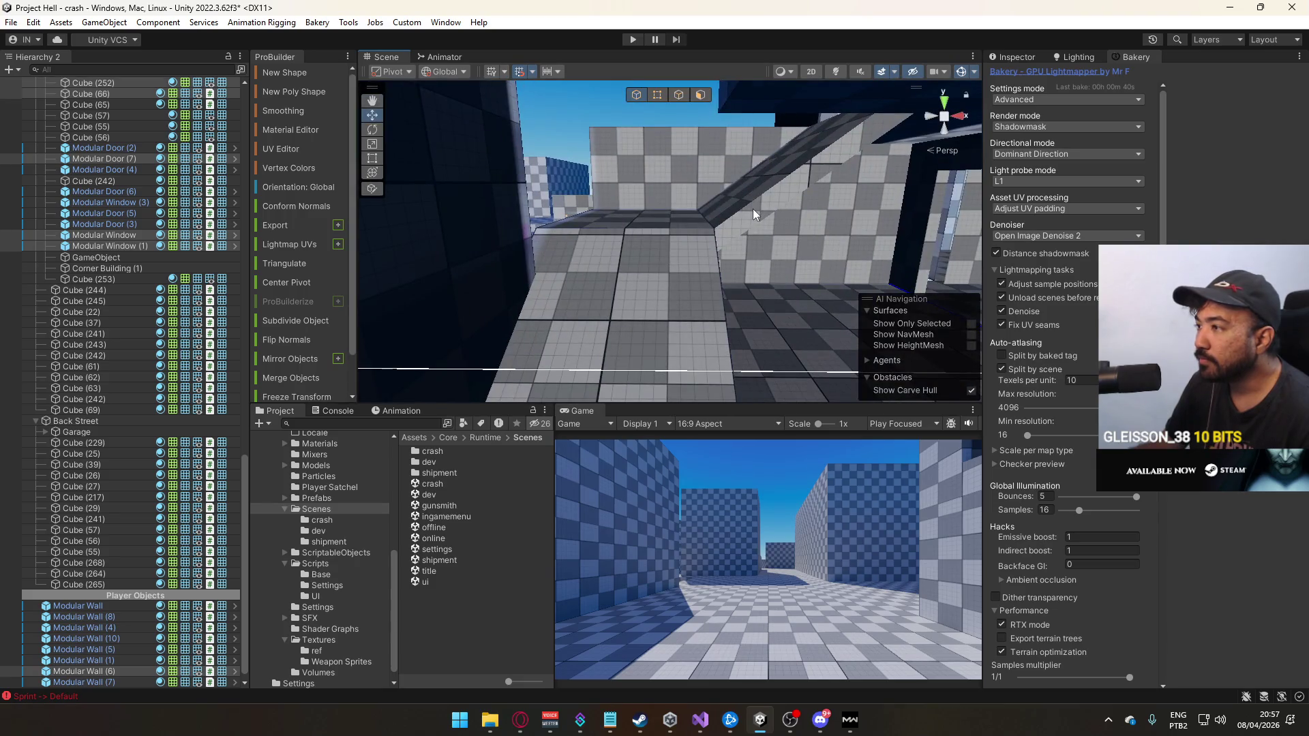
click(753, 208)
key(f)
mouse_move(603, 264)
mouse_down()
mouse_move(664, 255)
mouse_move(582, 268)
mouse_move(628, 330)
mouse_move(733, 310)
mouse_move(603, 314)
mouse_move(626, 242)
mouse_move(694, 352)
mouse_move(622, 348)
mouse_up()
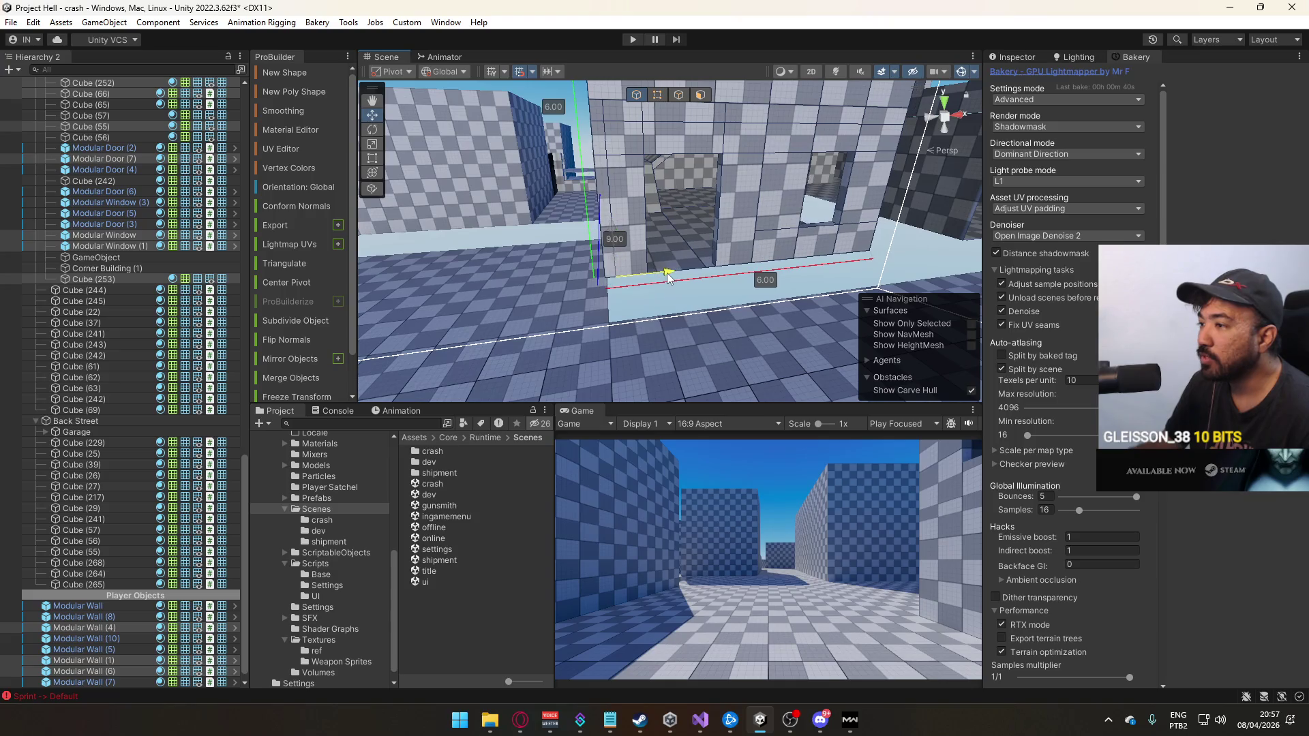
mouse_move(667, 273)
mouse_down()
mouse_move(580, 144)
mouse_move(686, 197)
mouse_move(475, 235)
mouse_move(559, 293)
mouse_move(716, 341)
mouse_up()
click(686, 198)
drag(997, 374, 935, 300)
mouse_move(694, 193)
mouse_down()
mouse_move(795, 210)
mouse_move(809, 260)
mouse_move(768, 243)
mouse_move(767, 256)
mouse_move(557, 290)
mouse_move(407, 269)
mouse_move(619, 268)
mouse_move(379, 278)
mouse_move(439, 262)
mouse_move(518, 310)
mouse_move(583, 312)
mouse_move(542, 279)
mouse_up()
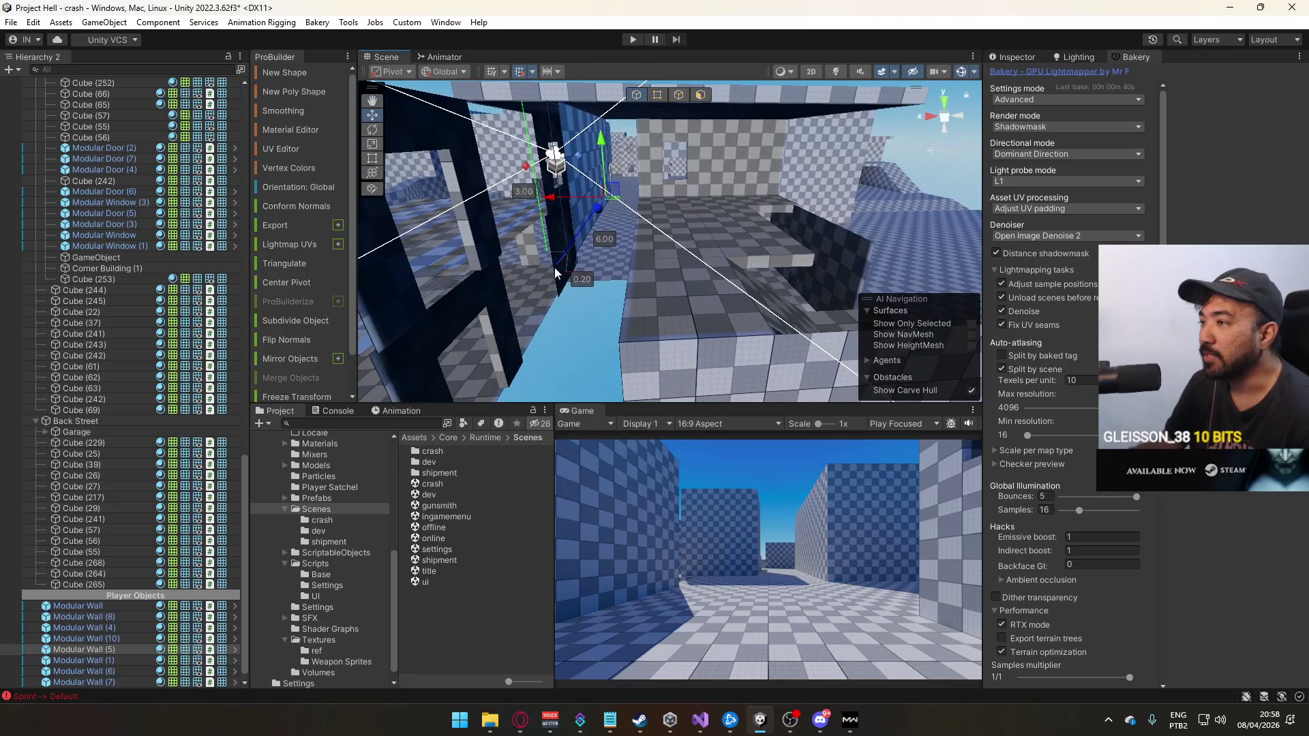
Slide Modular Wall (5) sideways along the X axis
mouse_move(576, 196)
mouse_down()
mouse_move(966, 294)
mouse_move(655, 300)
mouse_move(689, 306)
mouse_move(723, 309)
mouse_move(637, 253)
mouse_up()
mouse_move(704, 225)
mouse_down()
mouse_move(695, 199)
mouse_move(692, 223)
mouse_move(656, 191)
mouse_up()
mouse_move(654, 194)
mouse_down()
mouse_move(927, 203)
mouse_move(865, 213)
mouse_up()
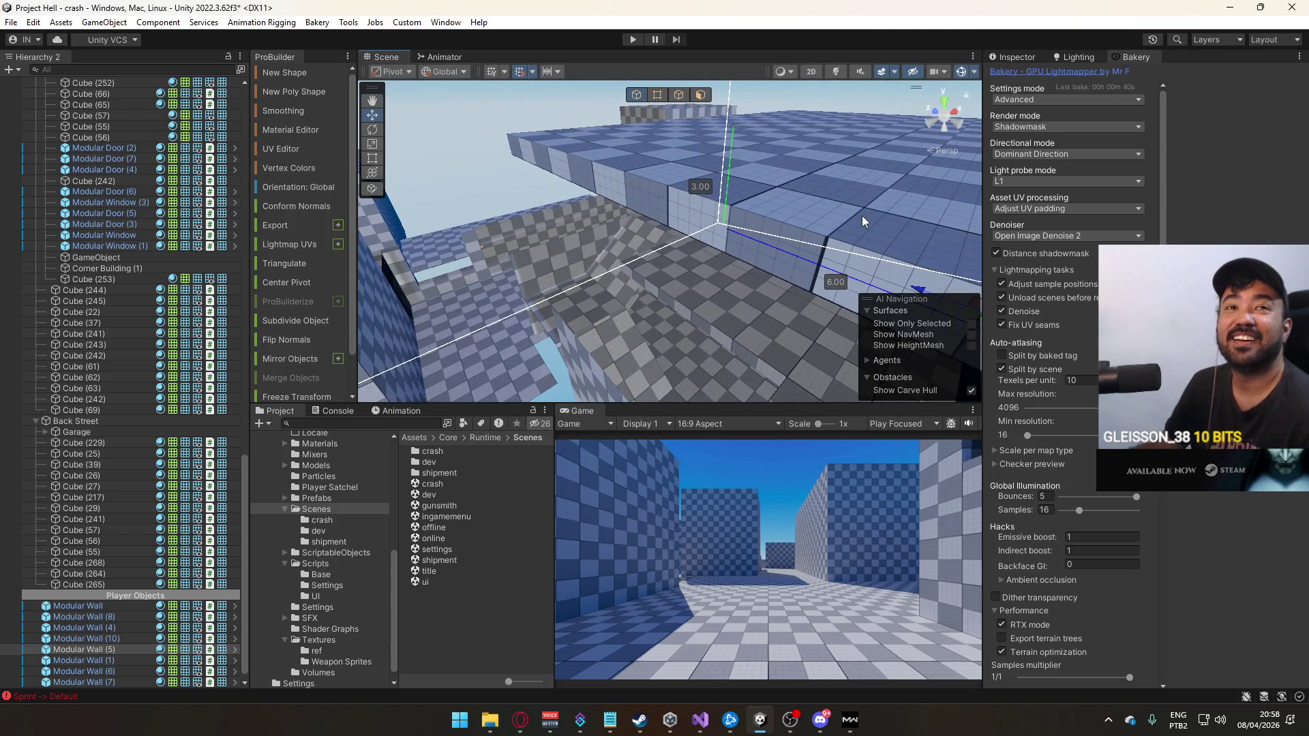
Undo an accidental deletion of Modular Wall (5), then select Cube (55)
key(Delete)
mouse_move(638, 279)
mouse_down()
mouse_move(716, 233)
mouse_move(682, 190)
mouse_move(653, 255)
mouse_up()
key(ctrl+z)
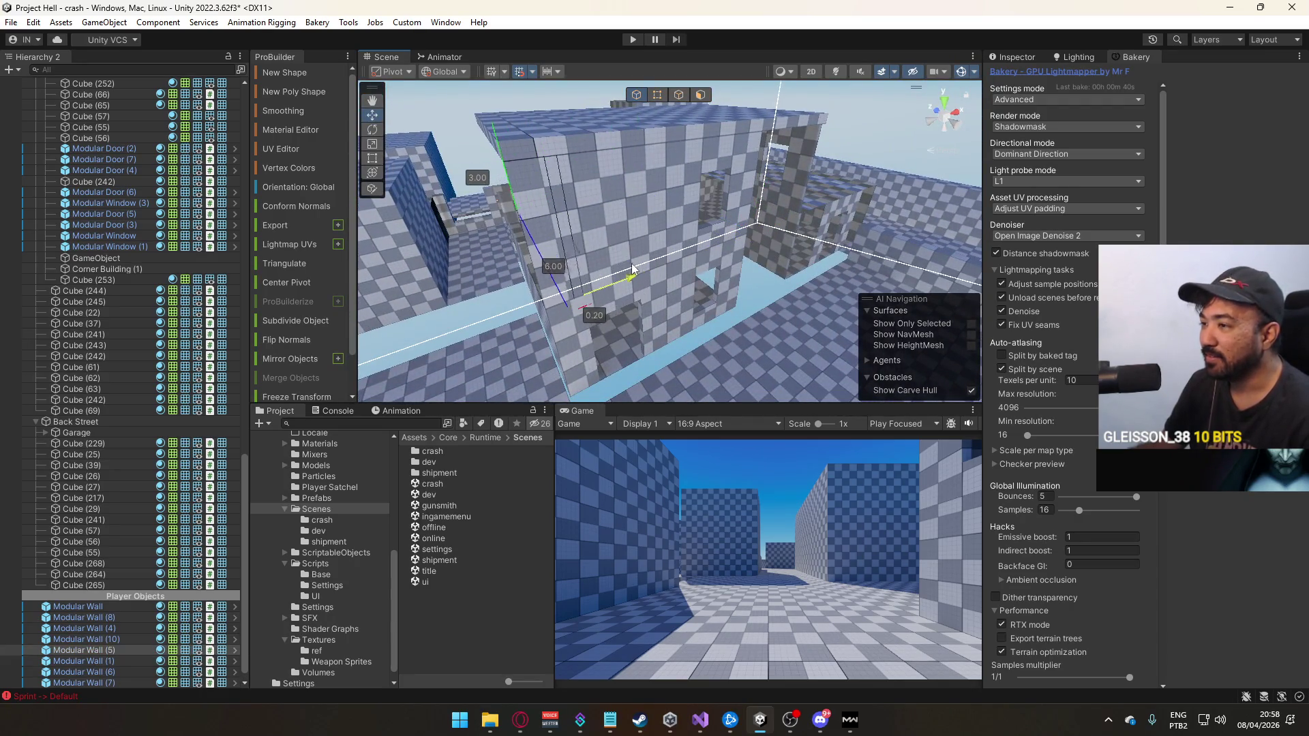
mouse_move(606, 279)
mouse_down()
mouse_move(689, 251)
mouse_move(633, 308)
mouse_up()
click(688, 251)
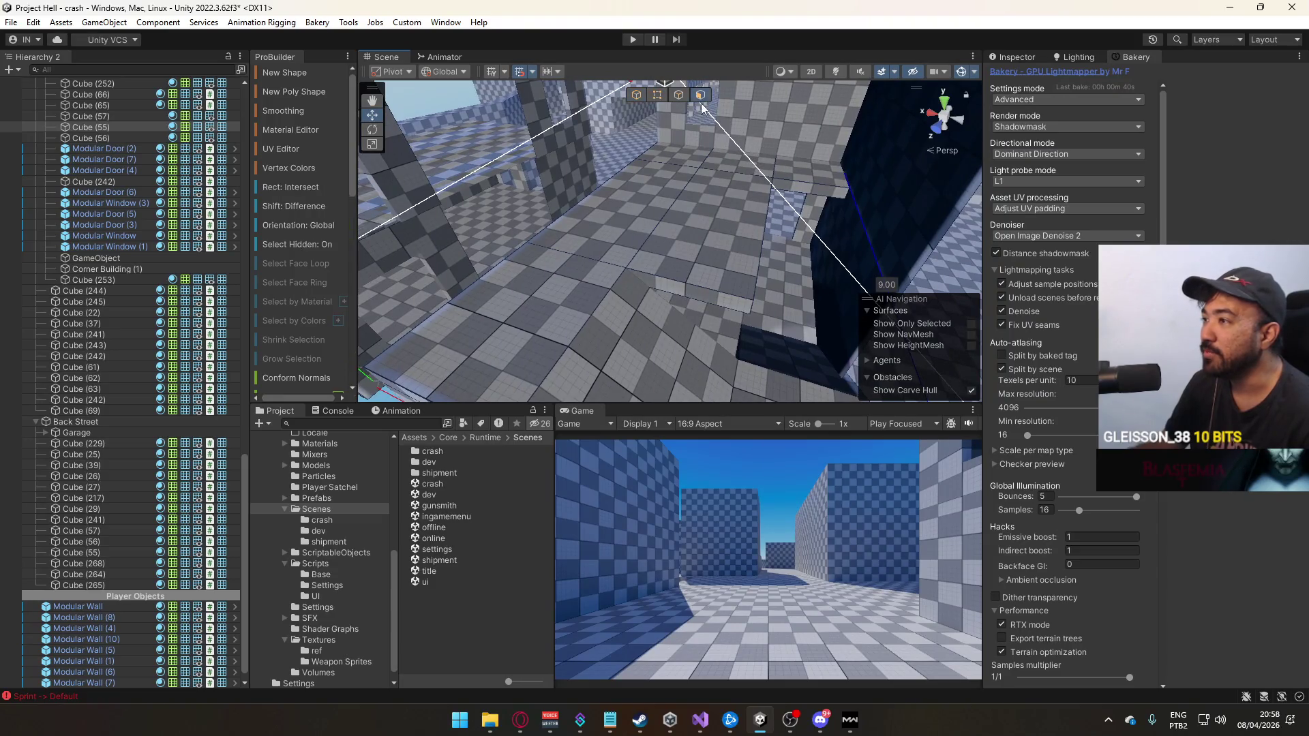
drag(702, 108, 558, 174)
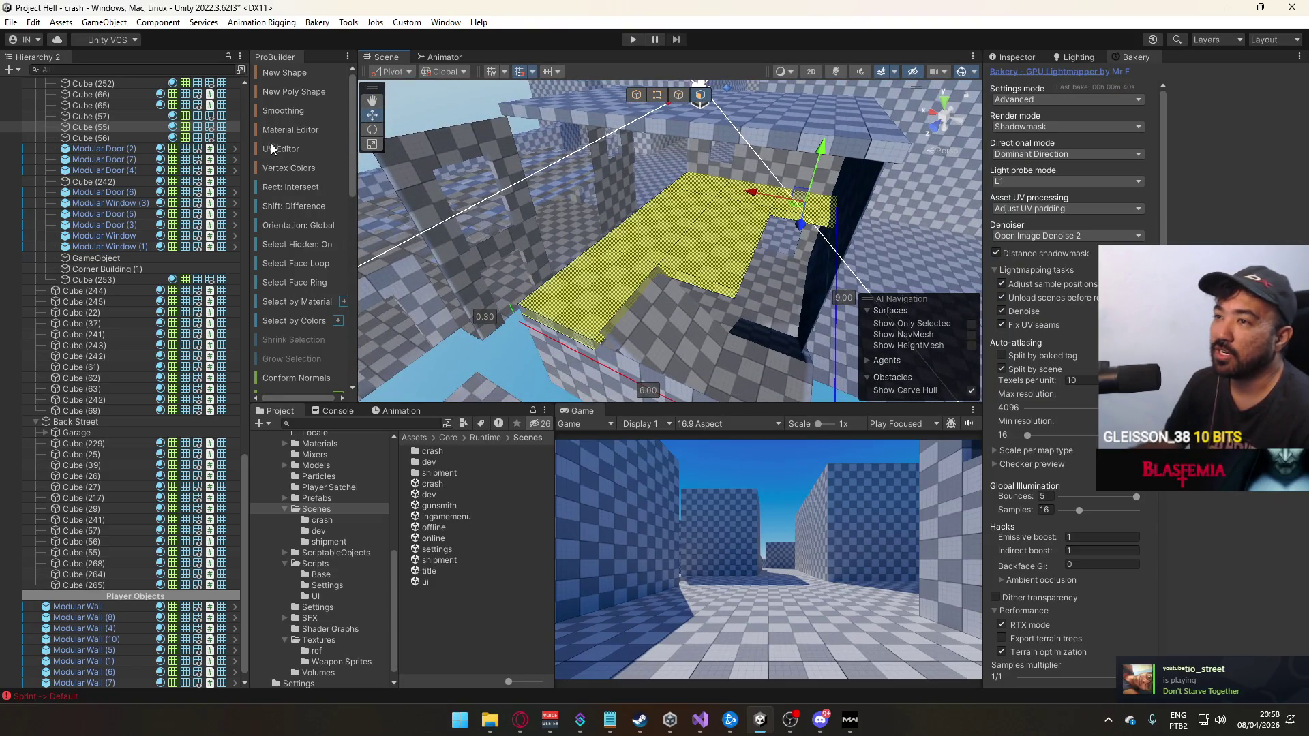
Reset the UVs on the L-shaped upper floor's top faces in the UV Editor
click(270, 147)
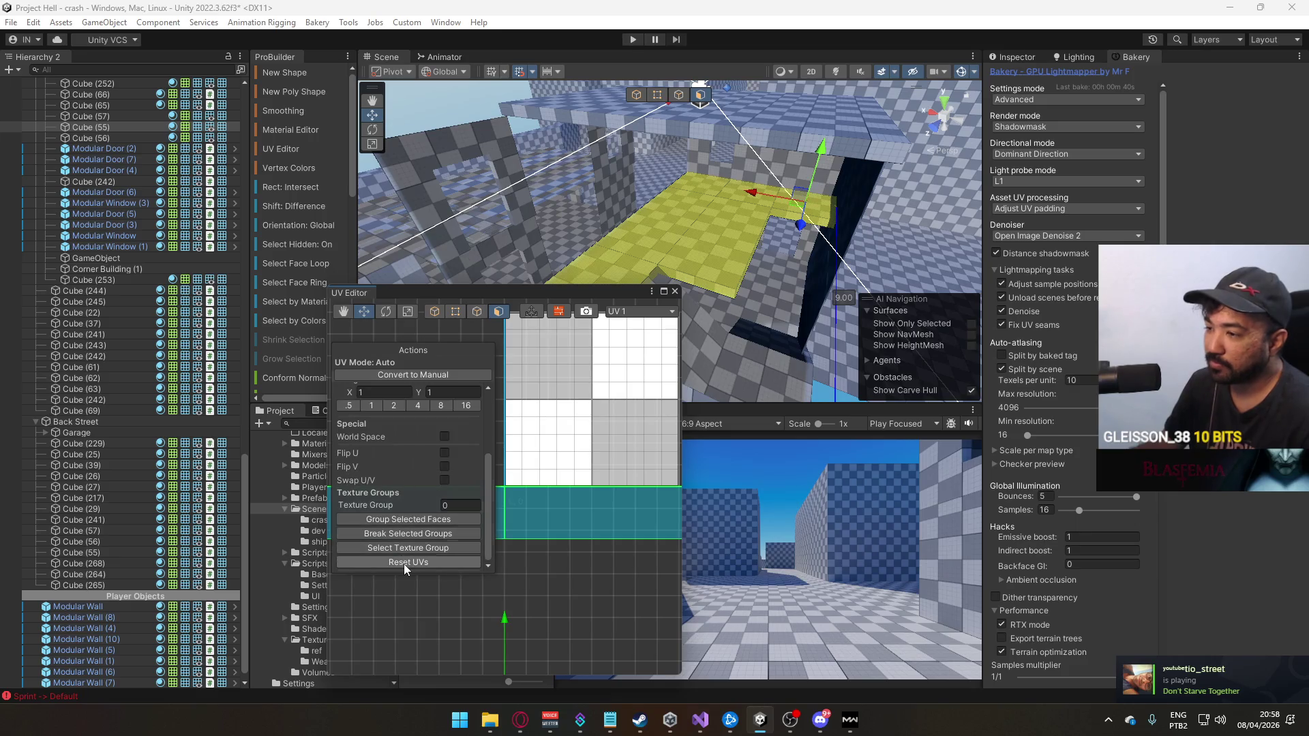
click(404, 564)
click(675, 291)
mouse_move(673, 300)
mouse_down()
mouse_move(673, 154)
mouse_move(693, 146)
mouse_move(631, 120)
mouse_up()
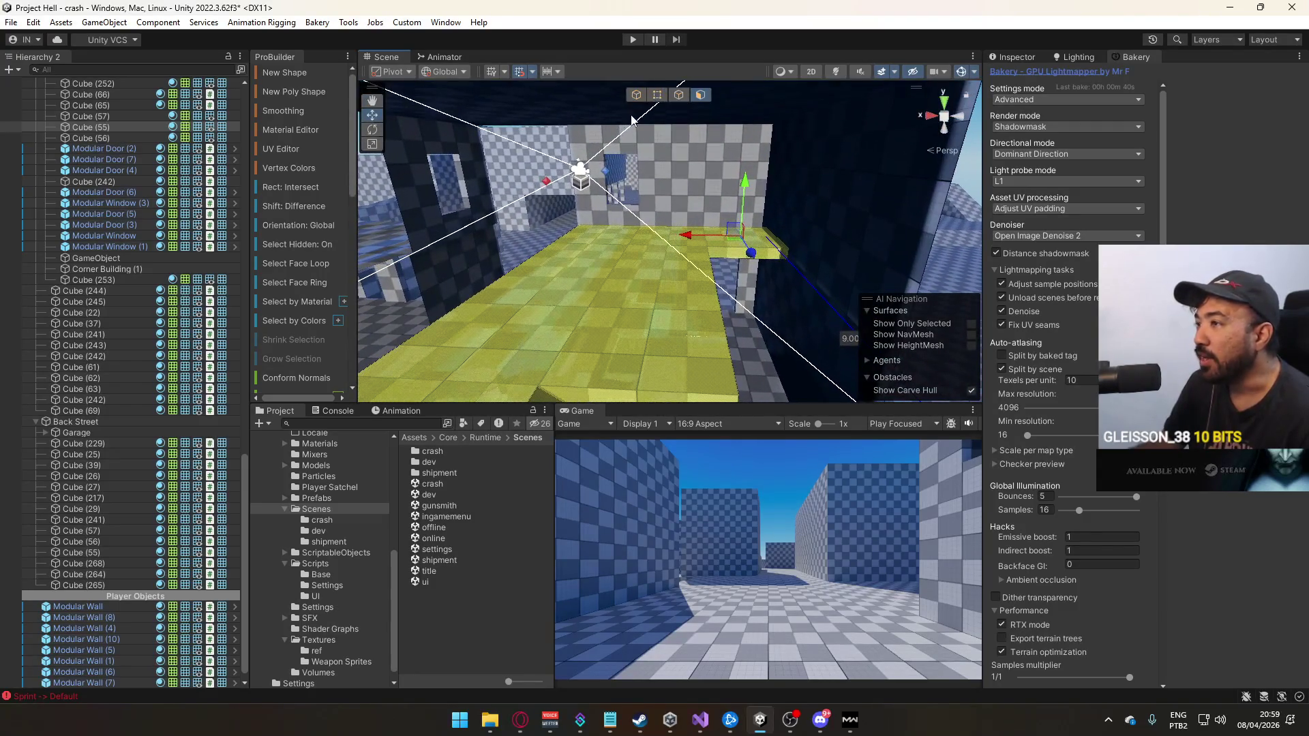
click(687, 200)
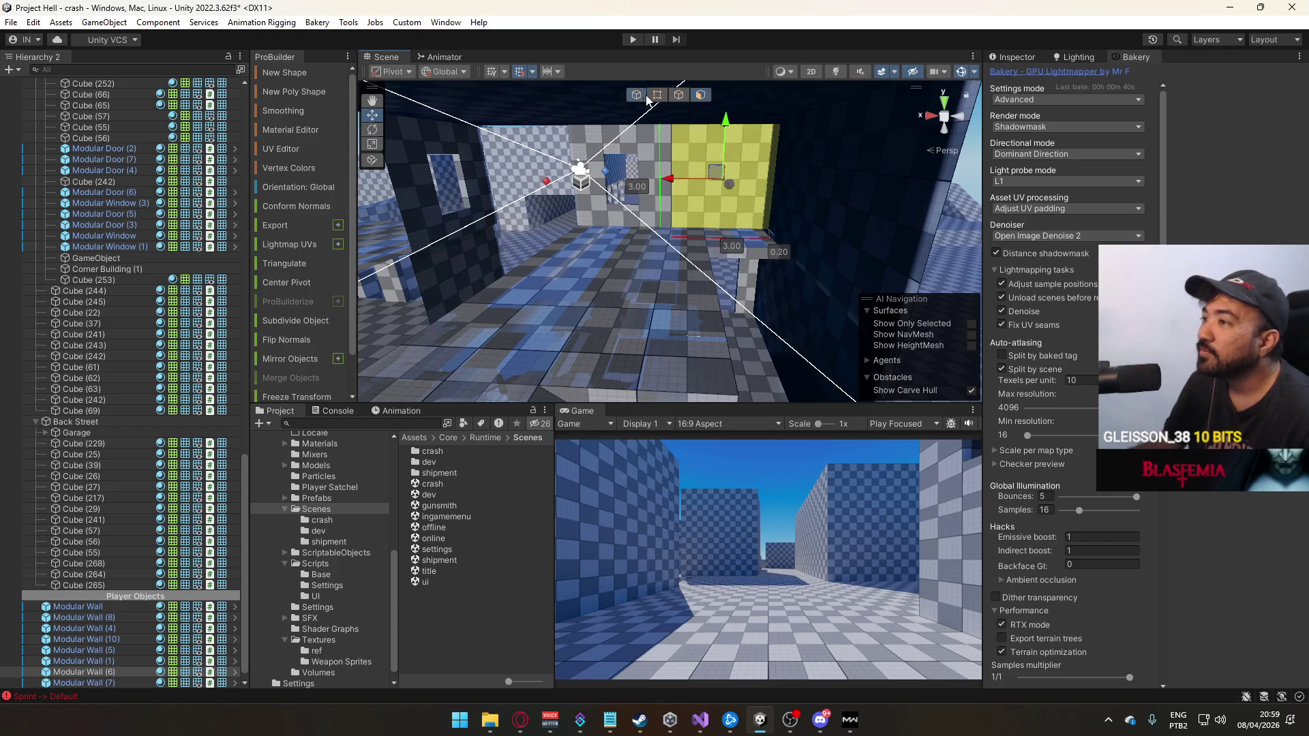
Duplicate the Modular Window into Modular Window (2), then inspect it near Modular Door (7)
mouse_move(596, 157)
mouse_down()
mouse_move(627, 168)
mouse_move(606, 188)
mouse_move(639, 226)
mouse_move(439, 234)
mouse_up()
key(ctrl+d)
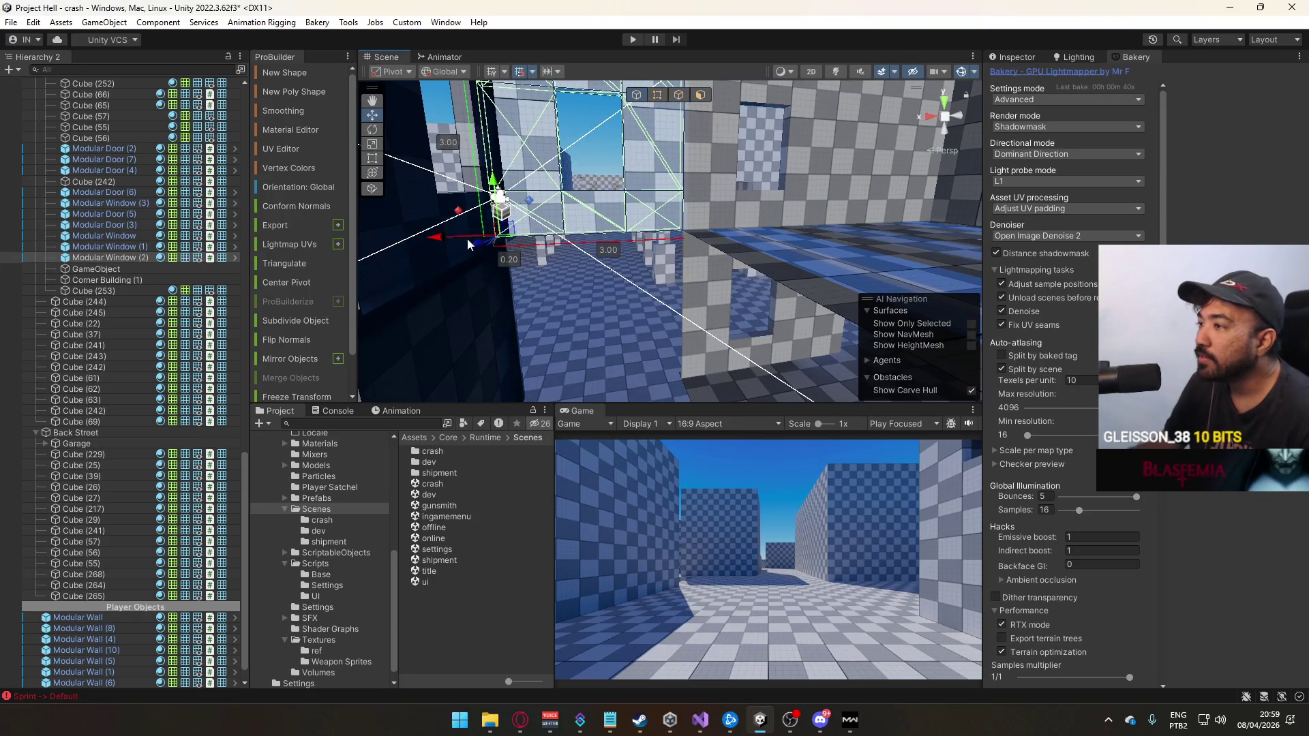
click(703, 323)
mouse_move(703, 323)
mouse_down()
mouse_move(663, 263)
mouse_move(638, 321)
mouse_move(727, 244)
mouse_up()
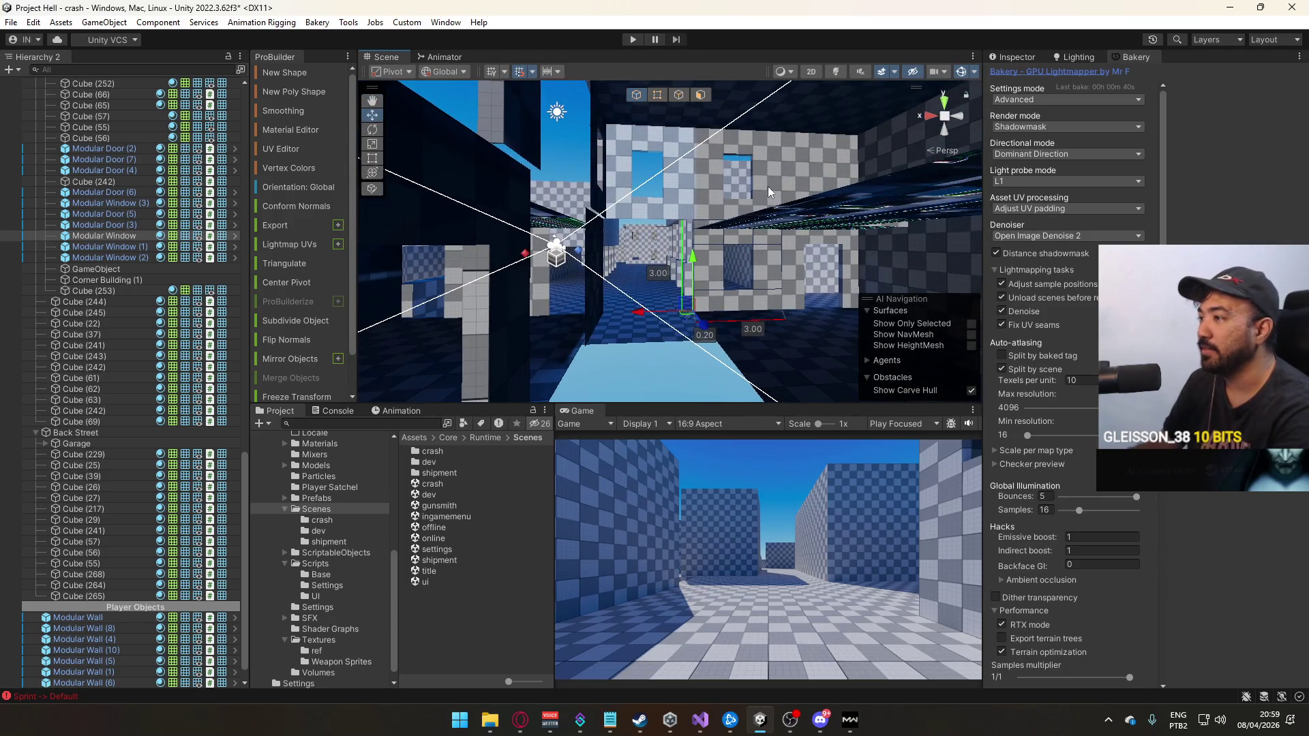
click(789, 252)
drag(775, 315, 757, 319)
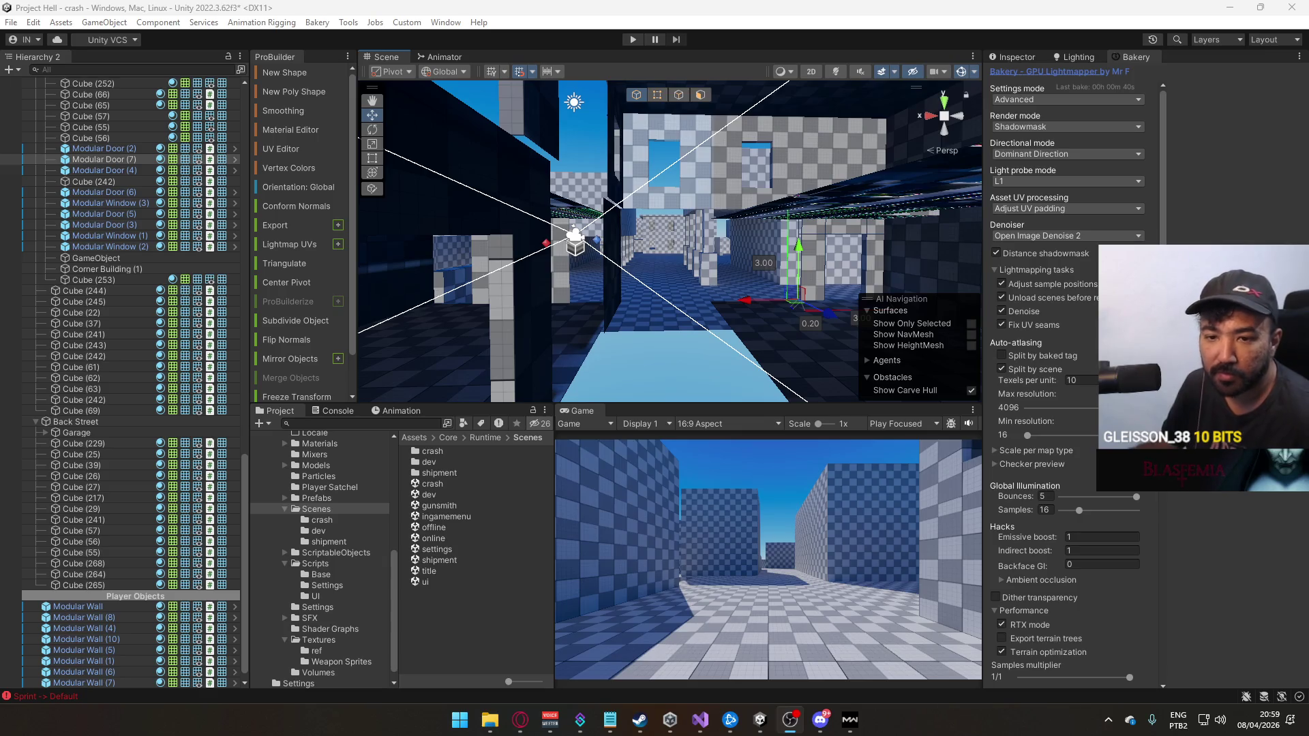
double_click(82, 94)
click(658, 95)
click(707, 205)
key(f)
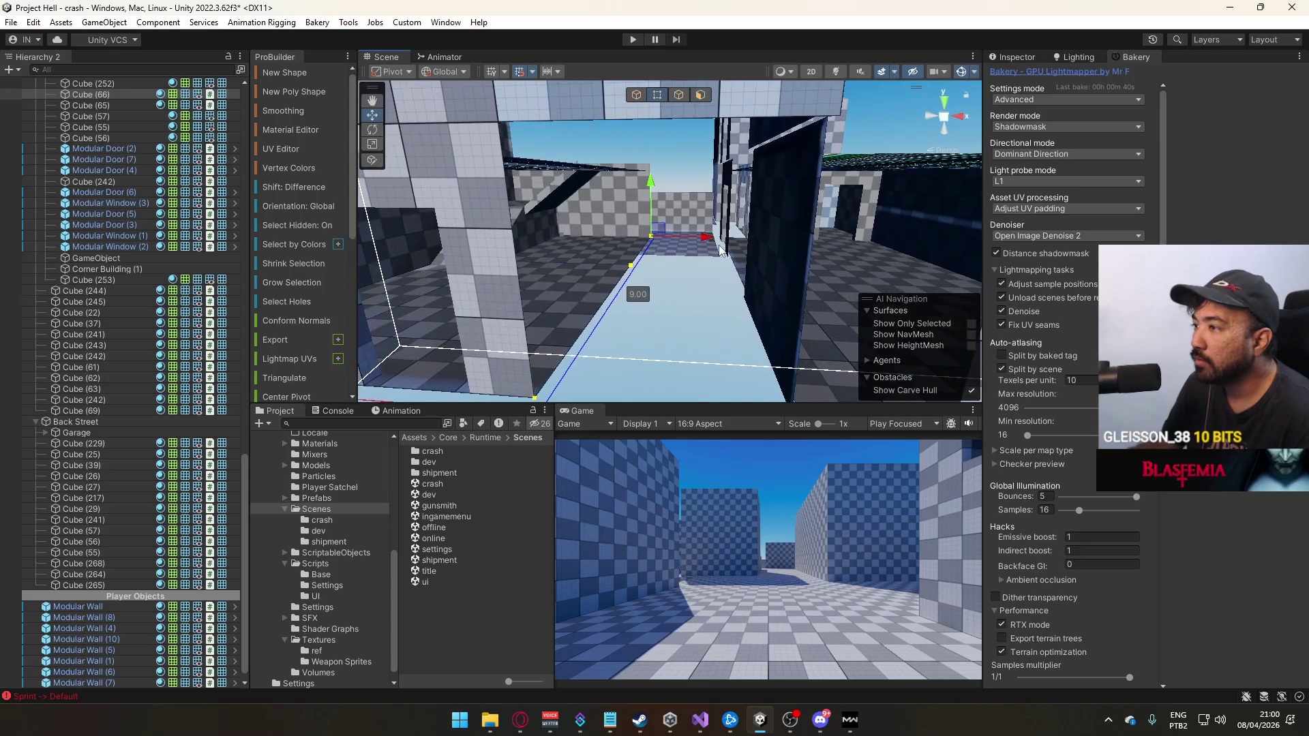
mouse_move(770, 238)
mouse_down()
mouse_move(877, 345)
mouse_move(728, 217)
mouse_move(762, 191)
mouse_up()
drag(690, 273, 726, 142)
mouse_move(644, 345)
mouse_down()
mouse_move(732, 263)
mouse_move(728, 222)
mouse_up()
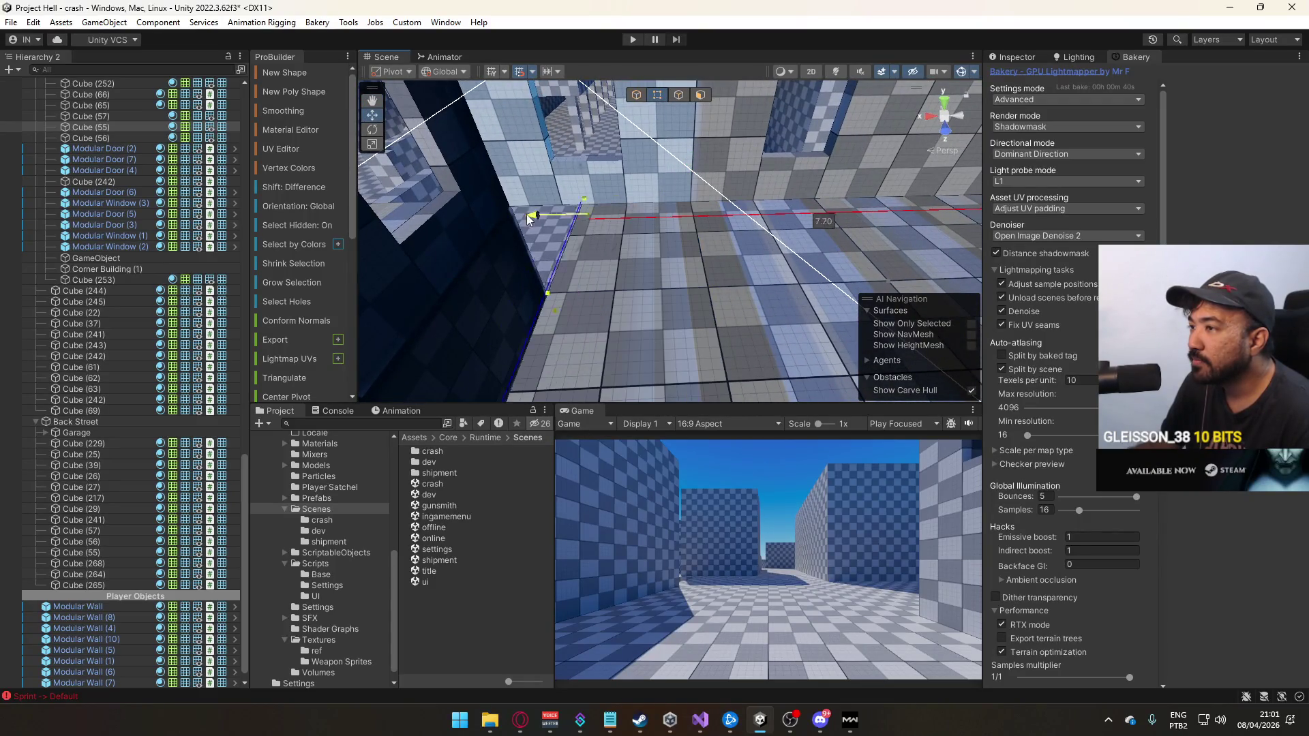
mouse_move(468, 219)
mouse_down()
mouse_move(702, 183)
mouse_move(798, 190)
mouse_up()
mouse_move(804, 131)
mouse_down()
mouse_move(528, 116)
mouse_move(525, 79)
mouse_move(629, 93)
mouse_up()
mouse_move(717, 144)
mouse_down()
mouse_move(663, 114)
mouse_move(668, 75)
mouse_move(766, 150)
mouse_move(692, 151)
mouse_up()
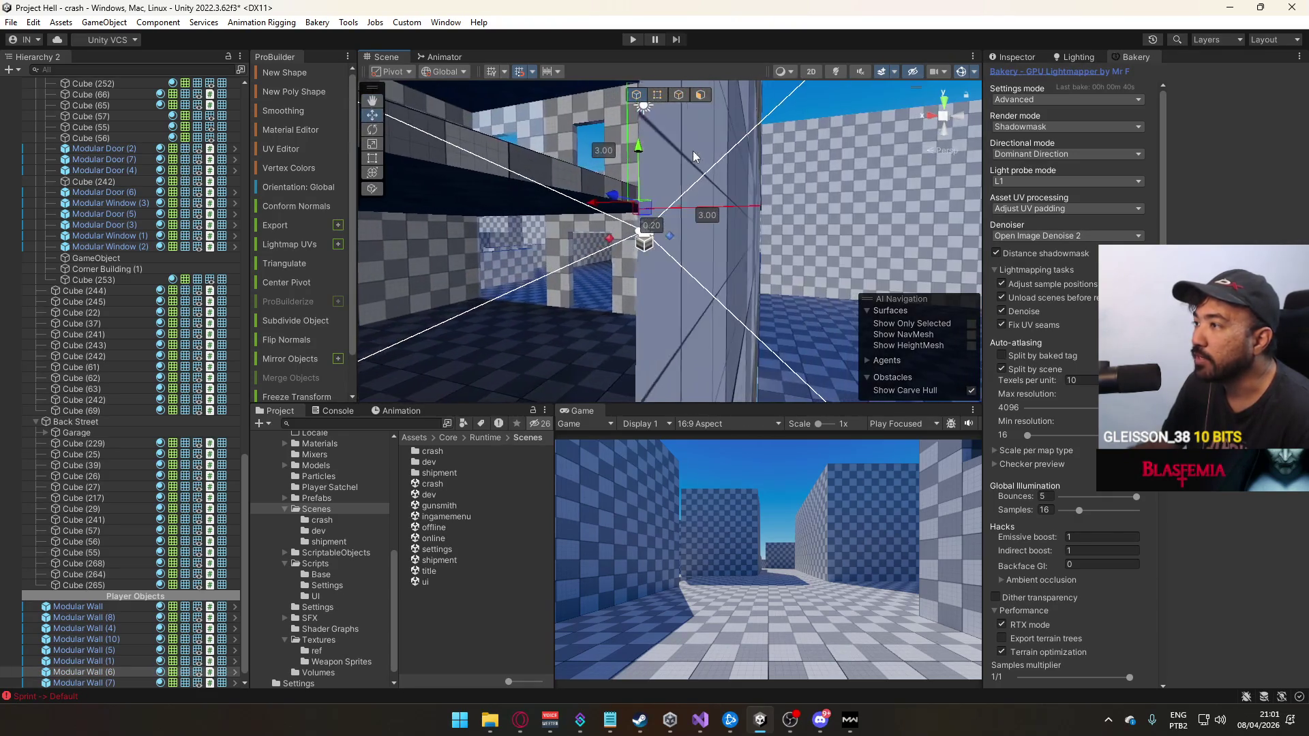
click(648, 162)
key(f)
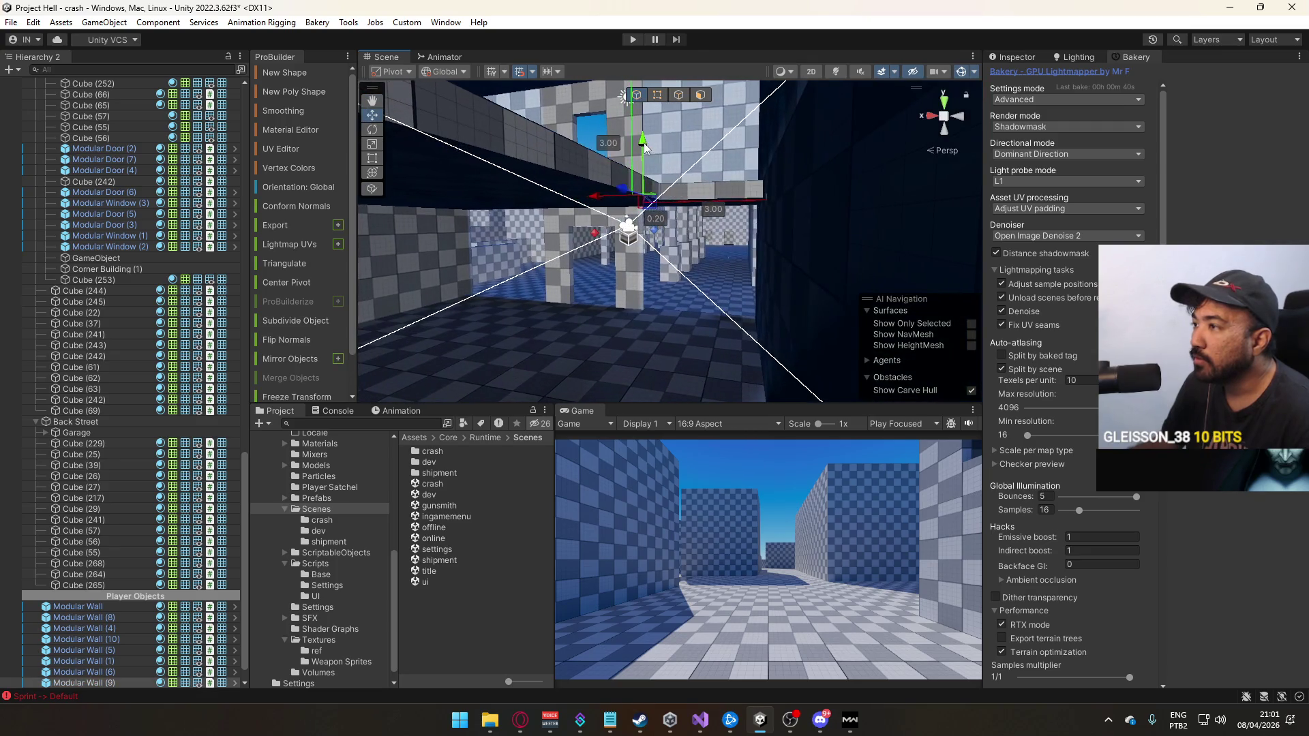
mouse_move(665, 261)
mouse_down()
mouse_move(724, 302)
mouse_move(732, 279)
mouse_up()
mouse_move(482, 270)
mouse_down()
mouse_move(458, 285)
mouse_move(573, 318)
mouse_move(504, 306)
mouse_move(486, 315)
mouse_move(477, 349)
mouse_move(858, 367)
mouse_move(633, 294)
mouse_move(562, 318)
mouse_move(691, 317)
mouse_move(916, 384)
mouse_move(608, 179)
mouse_move(1068, 248)
mouse_move(650, 214)
mouse_move(705, 210)
mouse_move(595, 161)
mouse_up()
mouse_move(470, 169)
mouse_down()
mouse_move(480, 140)
mouse_move(811, 238)
mouse_move(763, 224)
mouse_up()
click(776, 225)
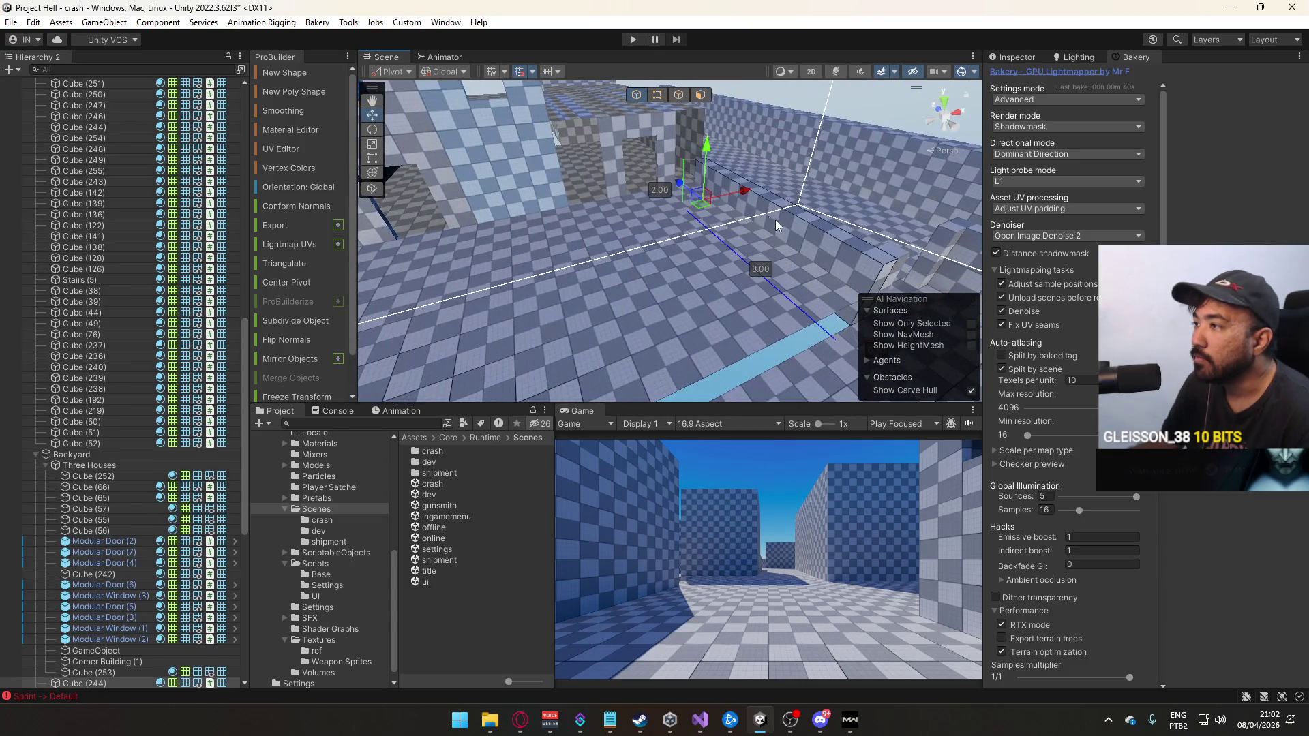
mouse_move(733, 142)
mouse_down()
mouse_move(583, 193)
mouse_move(411, 176)
mouse_move(604, 255)
mouse_move(951, 295)
mouse_move(471, 289)
mouse_move(780, 311)
mouse_move(690, 207)
mouse_move(669, 231)
mouse_up()
click(668, 231)
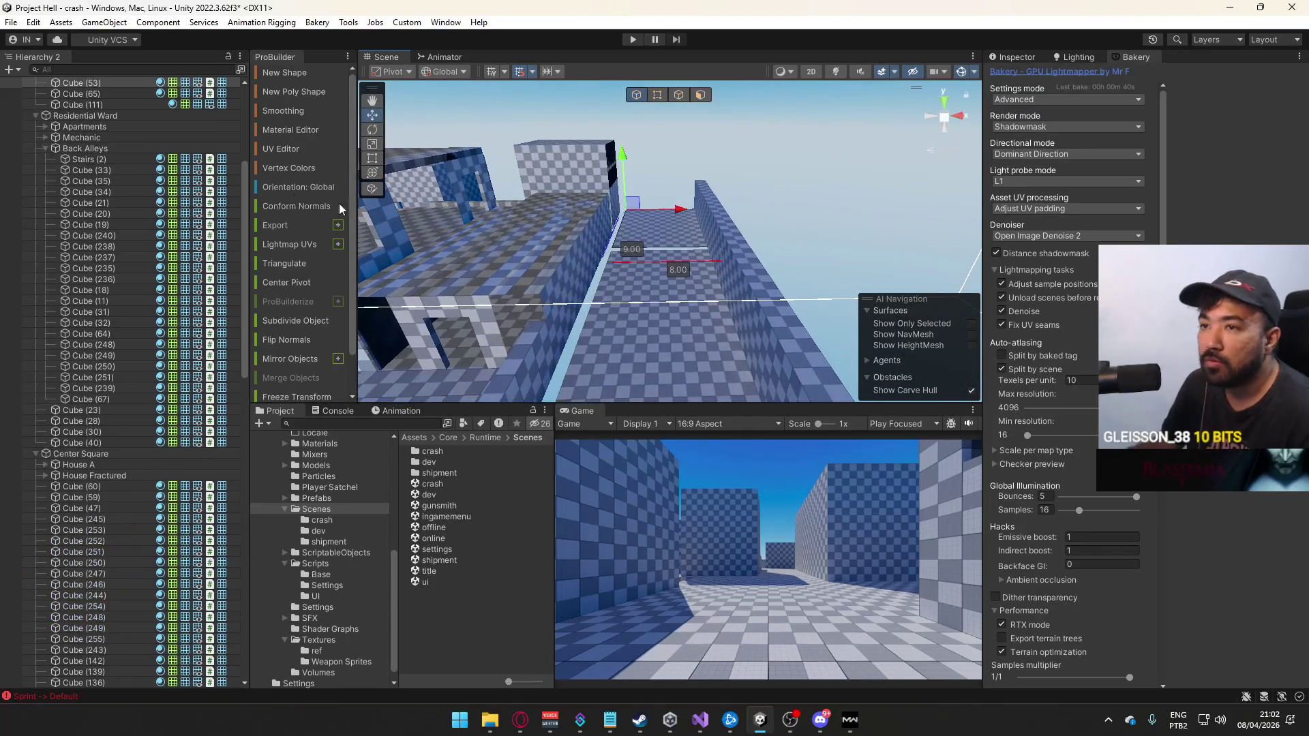
scroll(97, 185, up, 5)
mouse_move(675, 270)
mouse_down()
mouse_move(705, 287)
mouse_move(481, 260)
mouse_move(519, 225)
mouse_move(559, 218)
mouse_up()
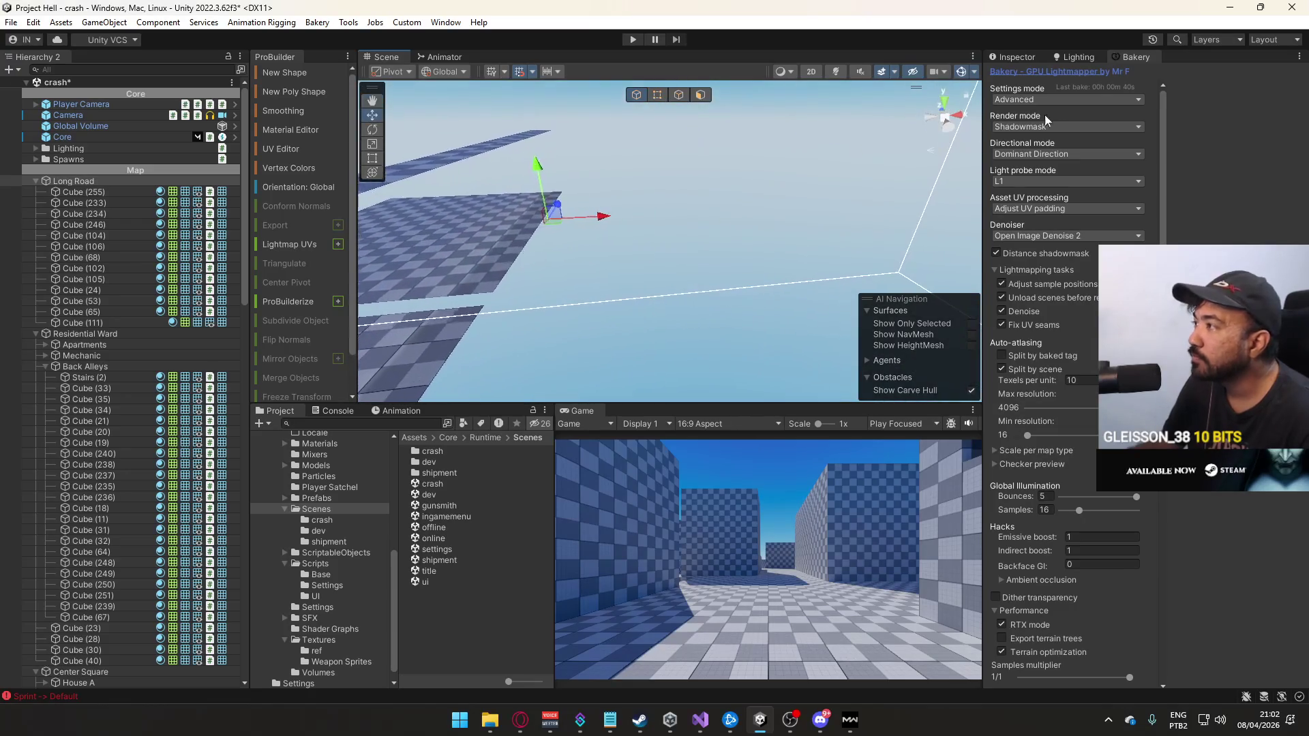
Set Long Road's Transform Position X to -1 in the Inspector
click(1005, 58)
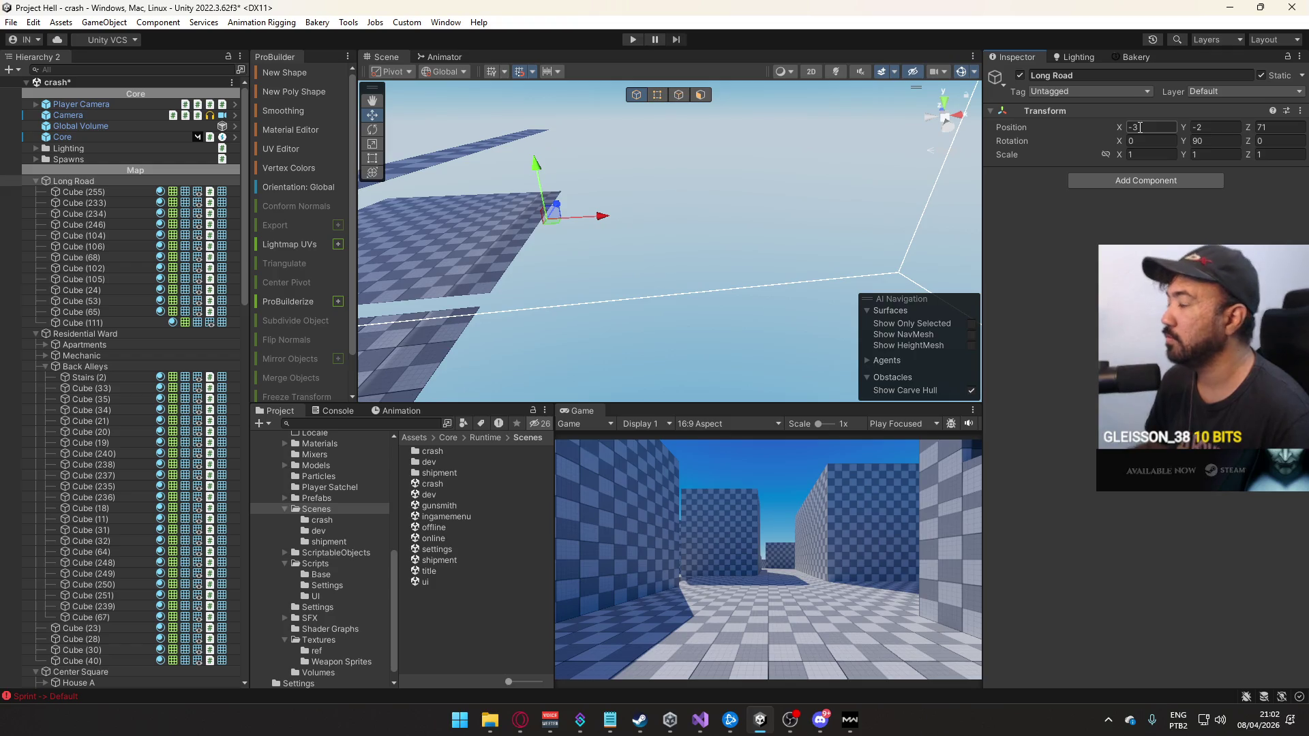
mouse_move(745, 177)
mouse_down()
mouse_move(705, 317)
mouse_move(716, 333)
mouse_up()
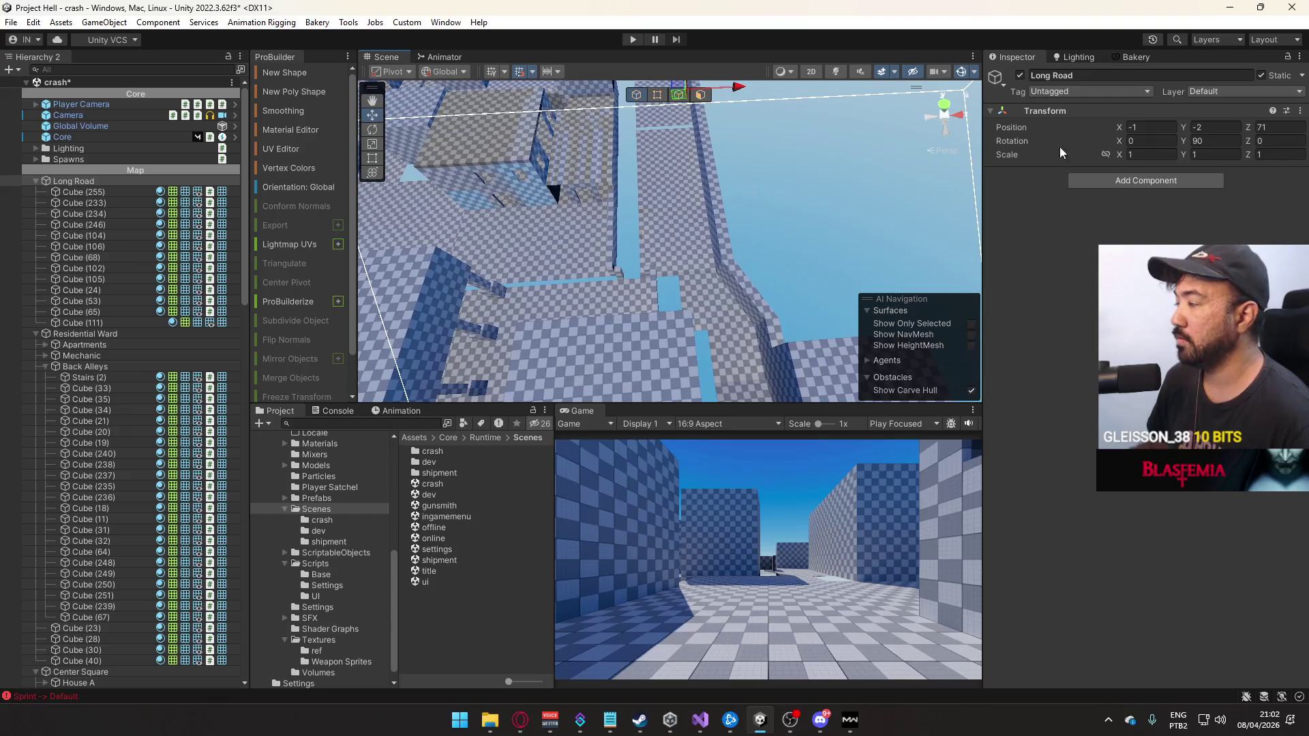
click(812, 202)
mouse_move(811, 202)
mouse_down()
mouse_move(799, 167)
mouse_move(701, 195)
mouse_move(636, 297)
mouse_move(715, 300)
mouse_move(648, 248)
mouse_move(734, 235)
mouse_move(684, 243)
mouse_up()
Select Cube (244) with two walls, then pick Cube (59) for edge editing
click(701, 195)
shift+click(619, 235)
shift+click(723, 277)
mouse_move(590, 202)
mouse_down()
mouse_move(806, 259)
mouse_move(596, 227)
mouse_move(778, 172)
mouse_move(927, 207)
mouse_up()
click(807, 259)
click(596, 227)
click(678, 95)
Stretch Cube (59) along X from 15 to about 17.5 units by dragging an edge
click(719, 228)
key(f)
drag(730, 248, 757, 251)
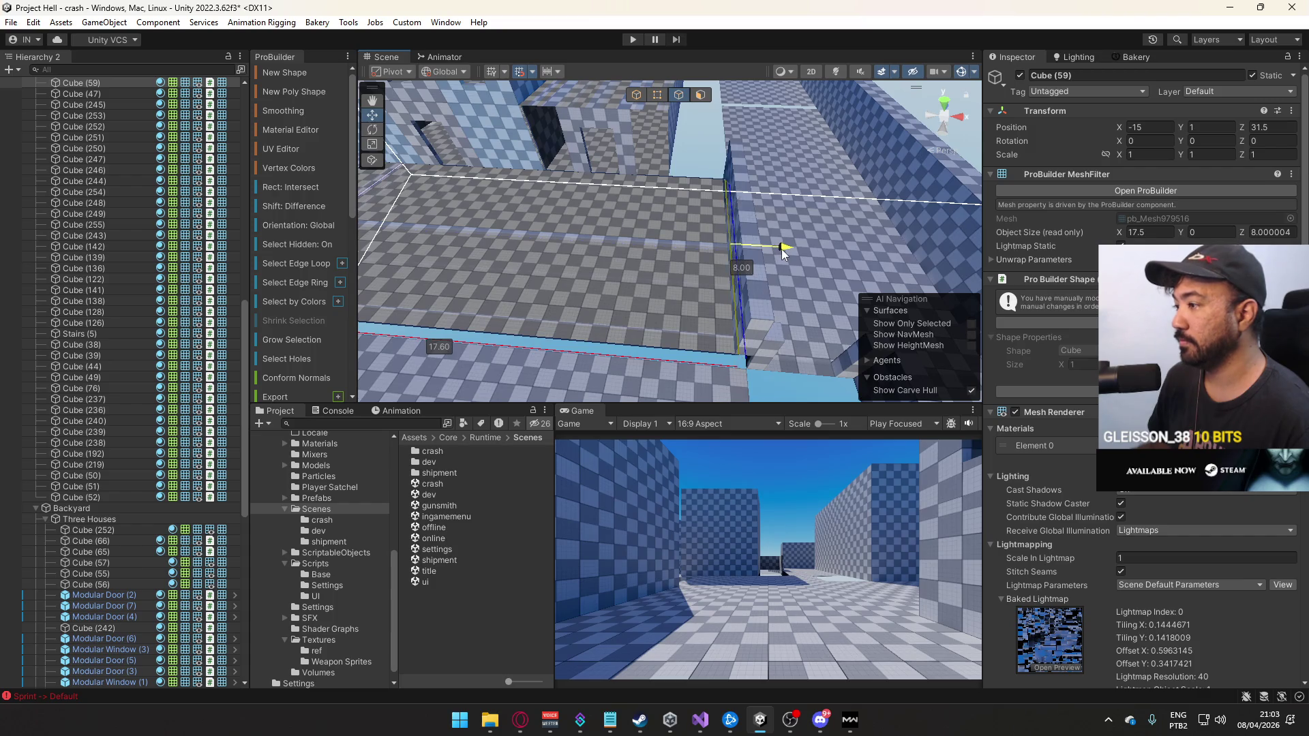
drag(793, 254, 757, 165)
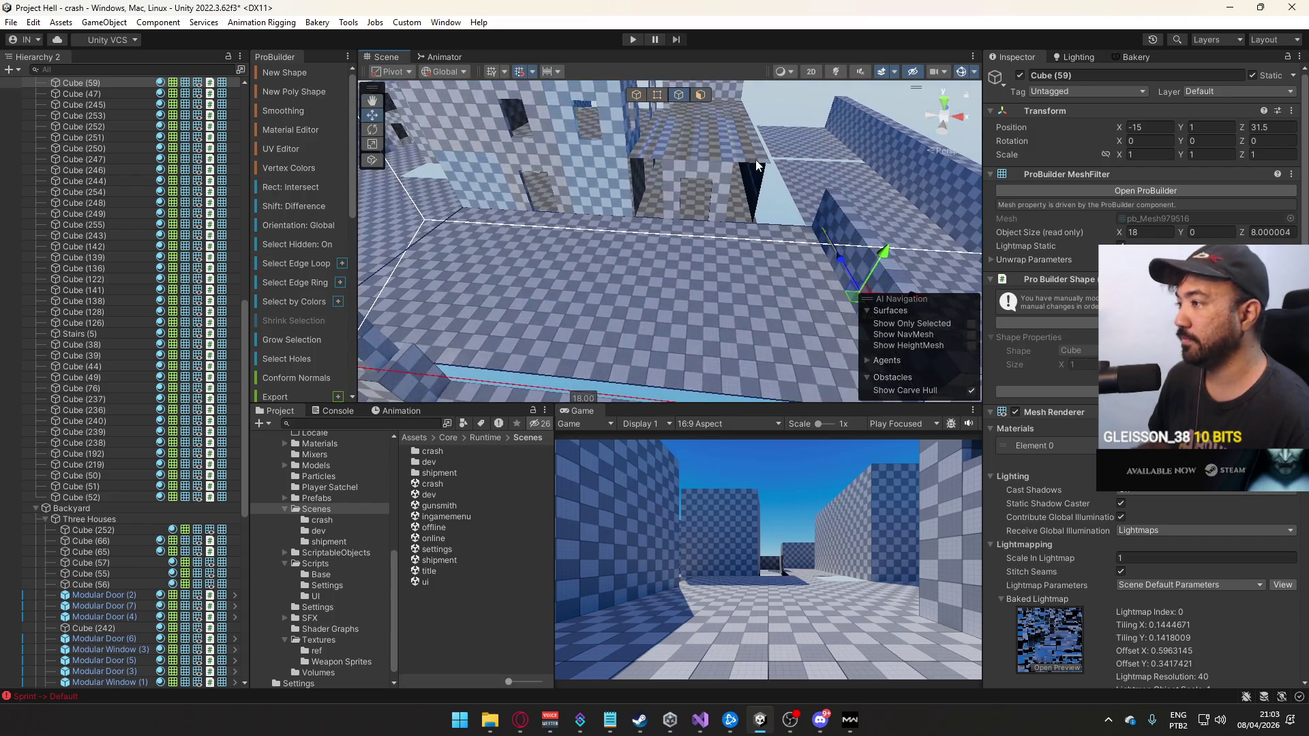
click(636, 95)
Frame Modular Door (2) and select Modular Wall (8) with a neighbouring wall
click(714, 187)
key(f)
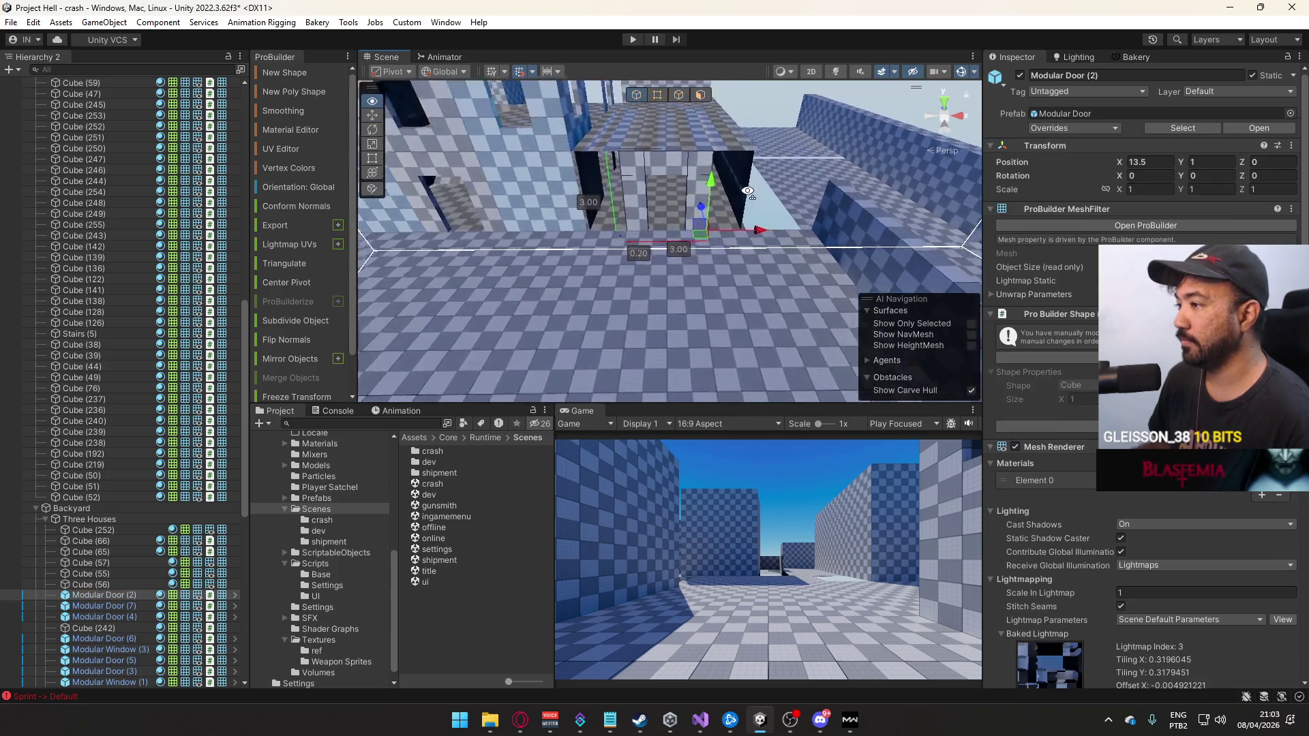
mouse_move(748, 189)
mouse_down()
mouse_move(711, 230)
mouse_move(751, 222)
mouse_up()
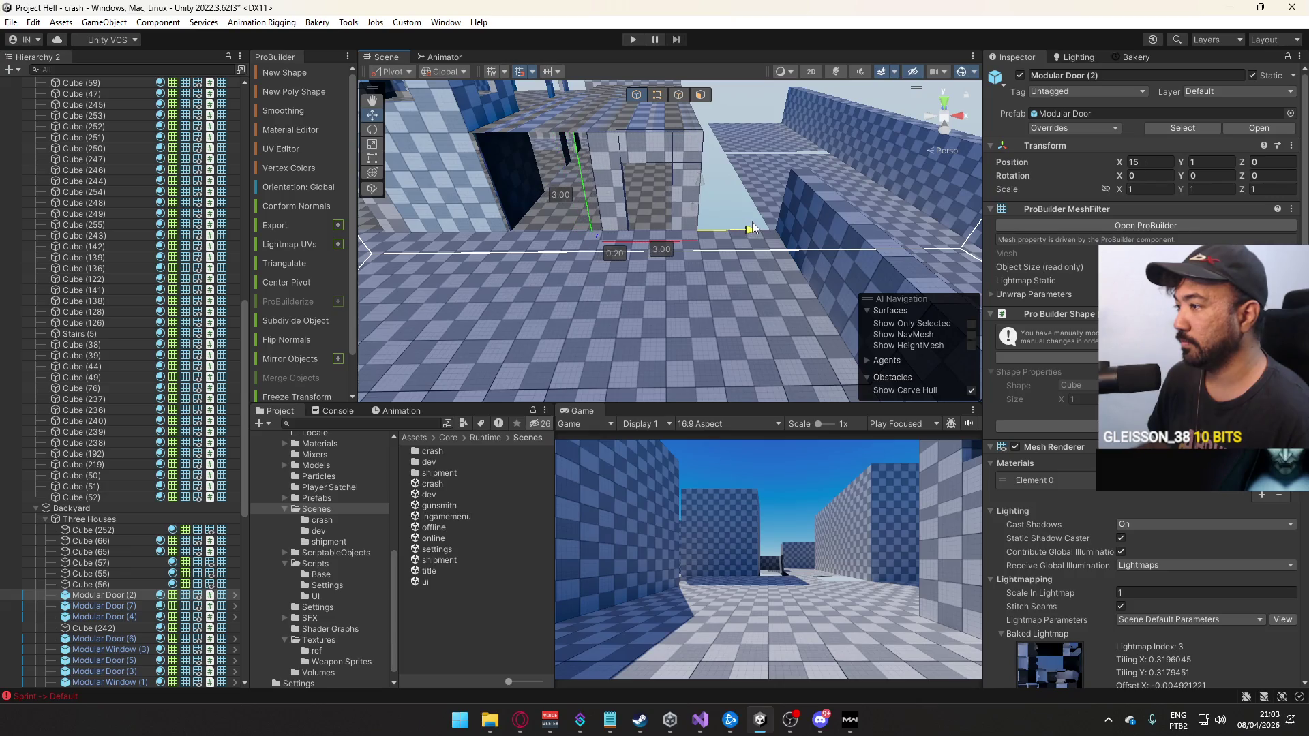
mouse_move(633, 128)
mouse_down()
mouse_move(585, 195)
mouse_move(618, 208)
mouse_move(740, 206)
mouse_up()
click(629, 213)
shift+click(662, 204)
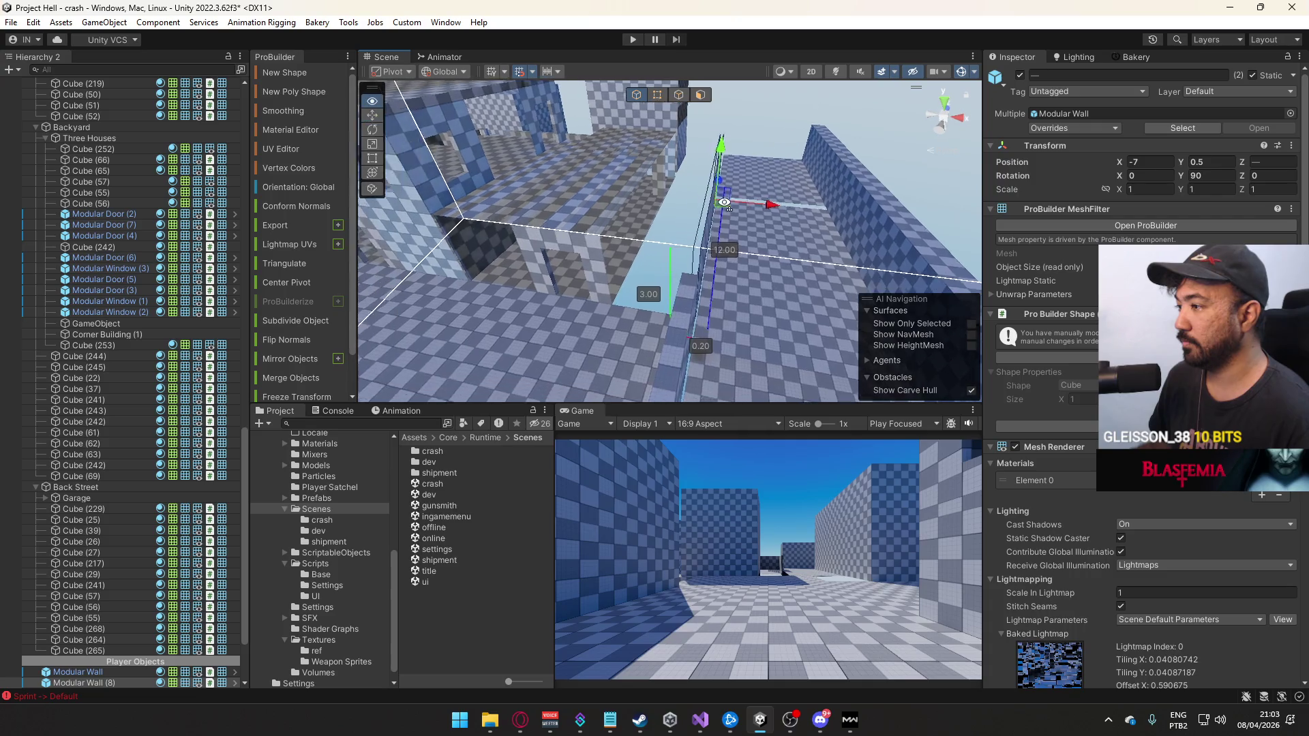
click(723, 203)
mouse_move(722, 202)
mouse_down()
mouse_move(560, 194)
mouse_move(798, 242)
mouse_move(698, 240)
mouse_up()
Select Cube (67), Modular Door (4) and Modular Wall (7) pieces around the street
click(786, 244)
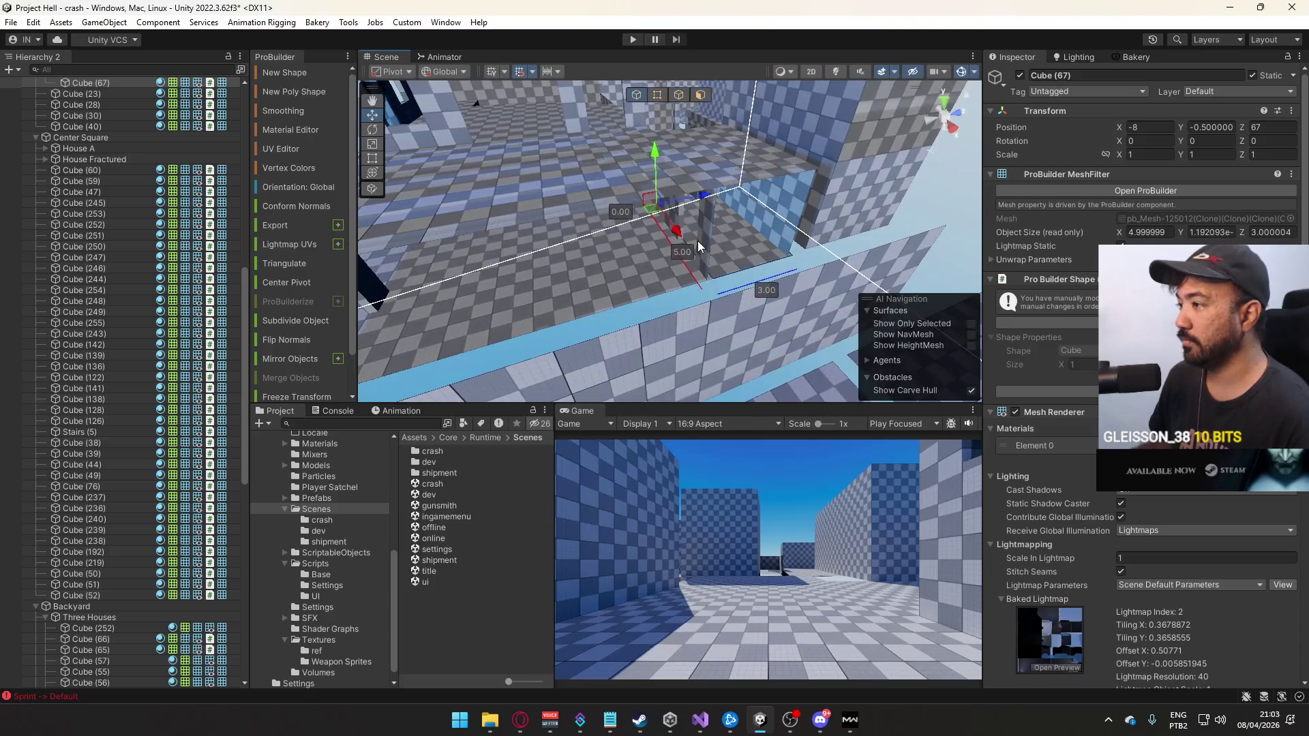
click(697, 240)
key(f)
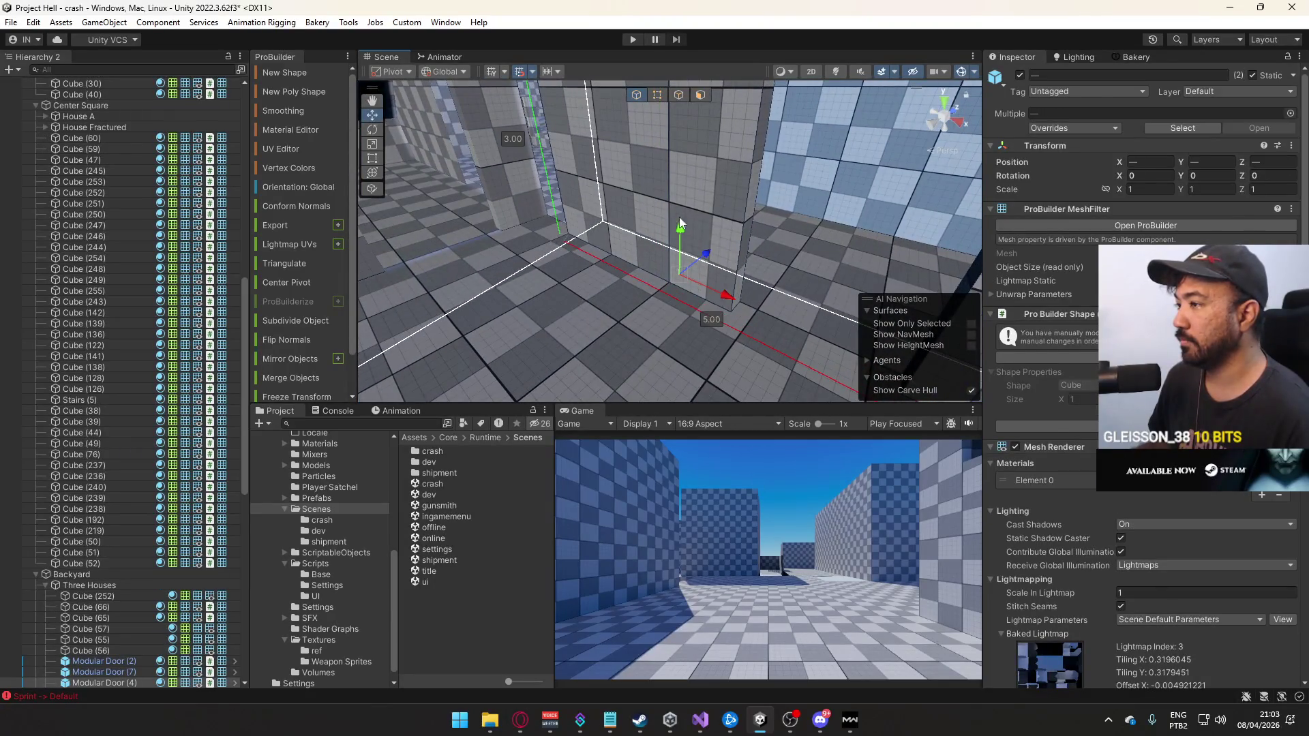
shift+click(682, 223)
drag(682, 223, 538, 261)
click(614, 214)
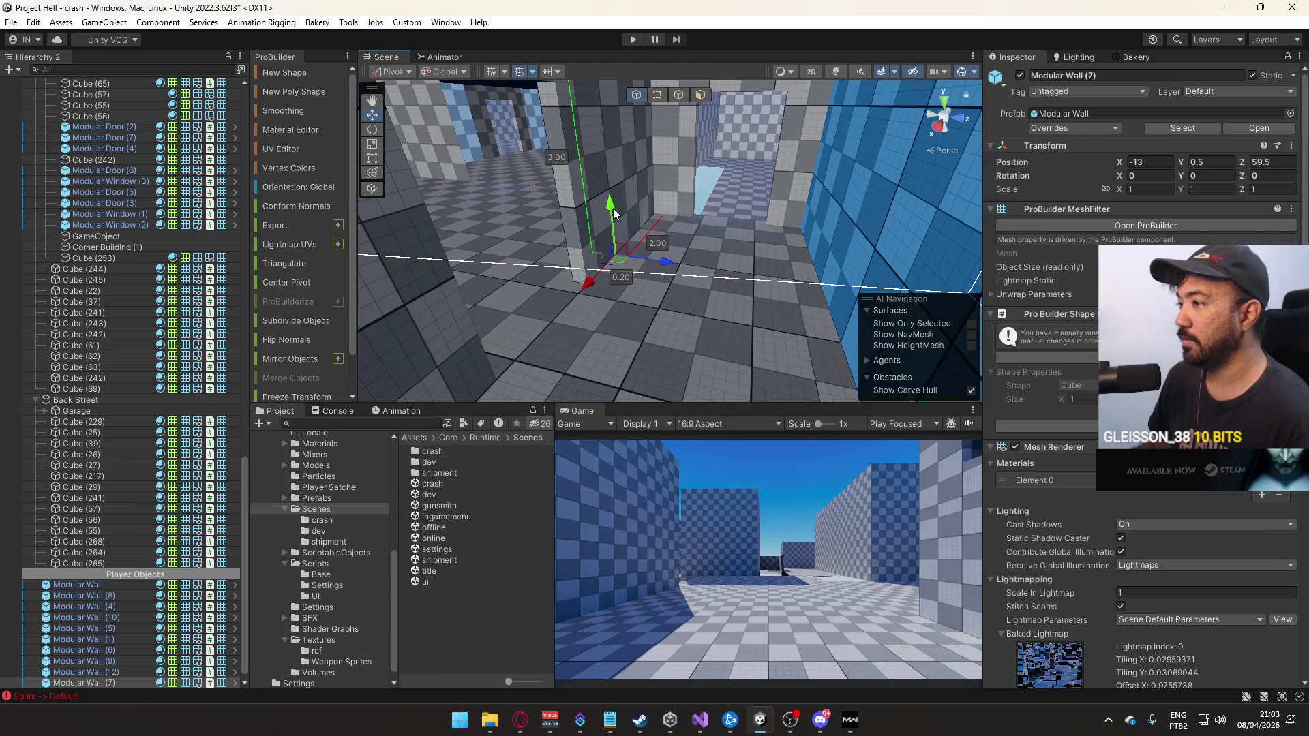
click(633, 196)
click(591, 240)
key(f)
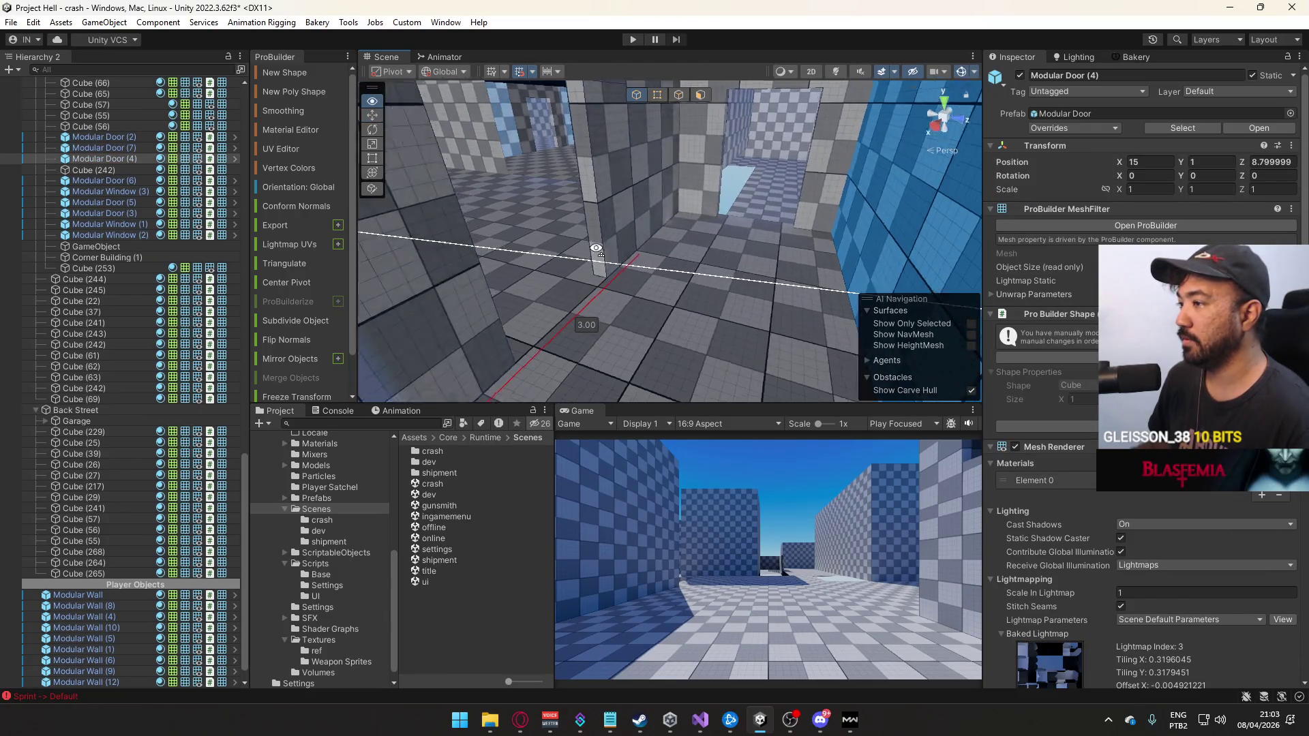
Gather six wall and door pieces and slide them together along X
shift+click(804, 221)
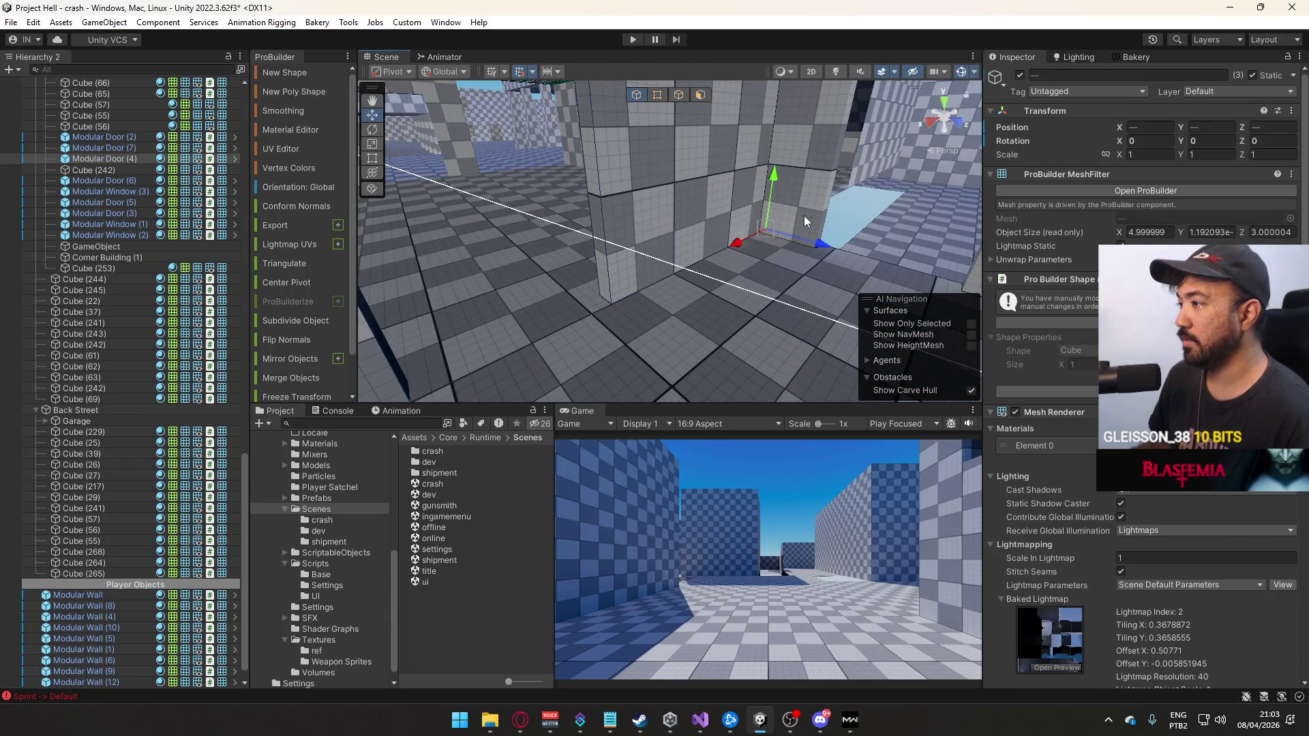
mouse_move(764, 232)
mouse_down()
mouse_move(703, 234)
mouse_move(619, 284)
mouse_move(619, 231)
mouse_up()
shift+click(716, 240)
shift+click(631, 191)
mouse_move(702, 209)
mouse_down()
mouse_move(792, 222)
mouse_move(714, 172)
mouse_move(702, 187)
mouse_move(791, 236)
mouse_move(811, 218)
mouse_move(819, 279)
mouse_move(738, 255)
mouse_move(793, 249)
mouse_move(715, 115)
mouse_up()
Select the Cube (65) block at X 9, briefly checking the game's scoreboard window
click(737, 255)
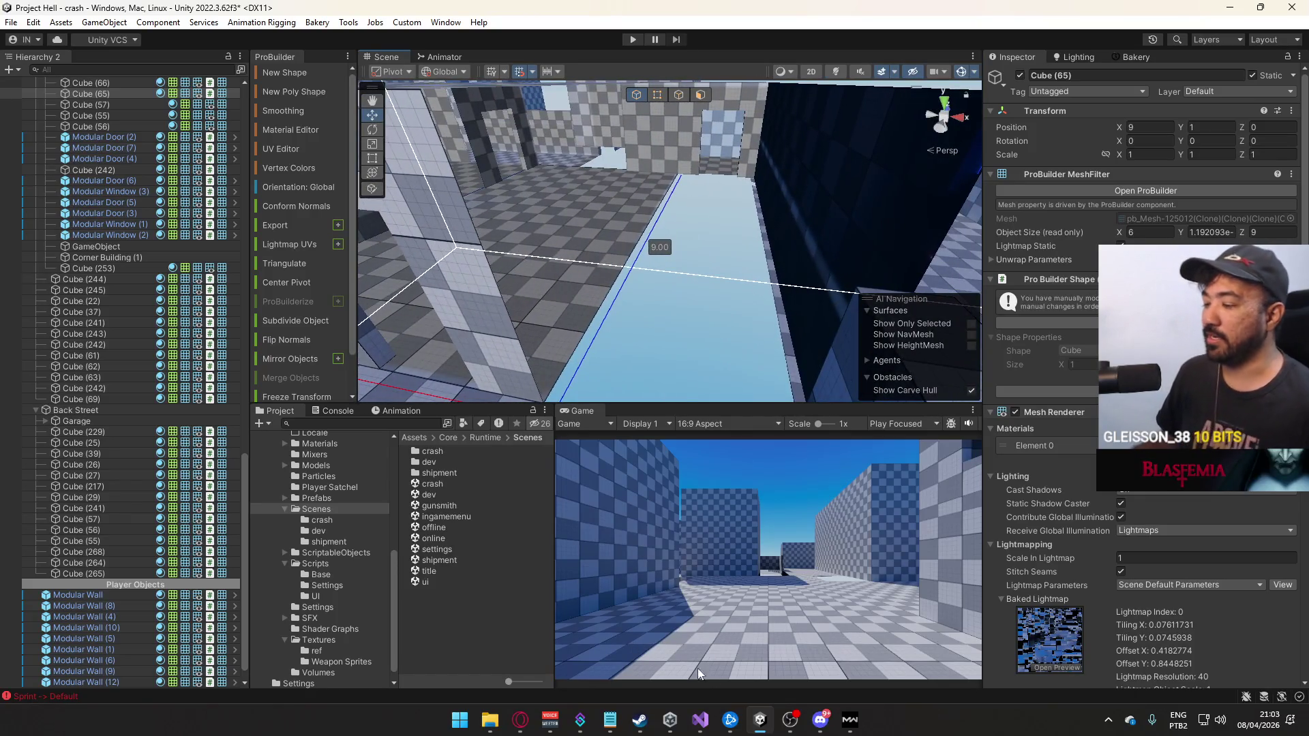
click(850, 721)
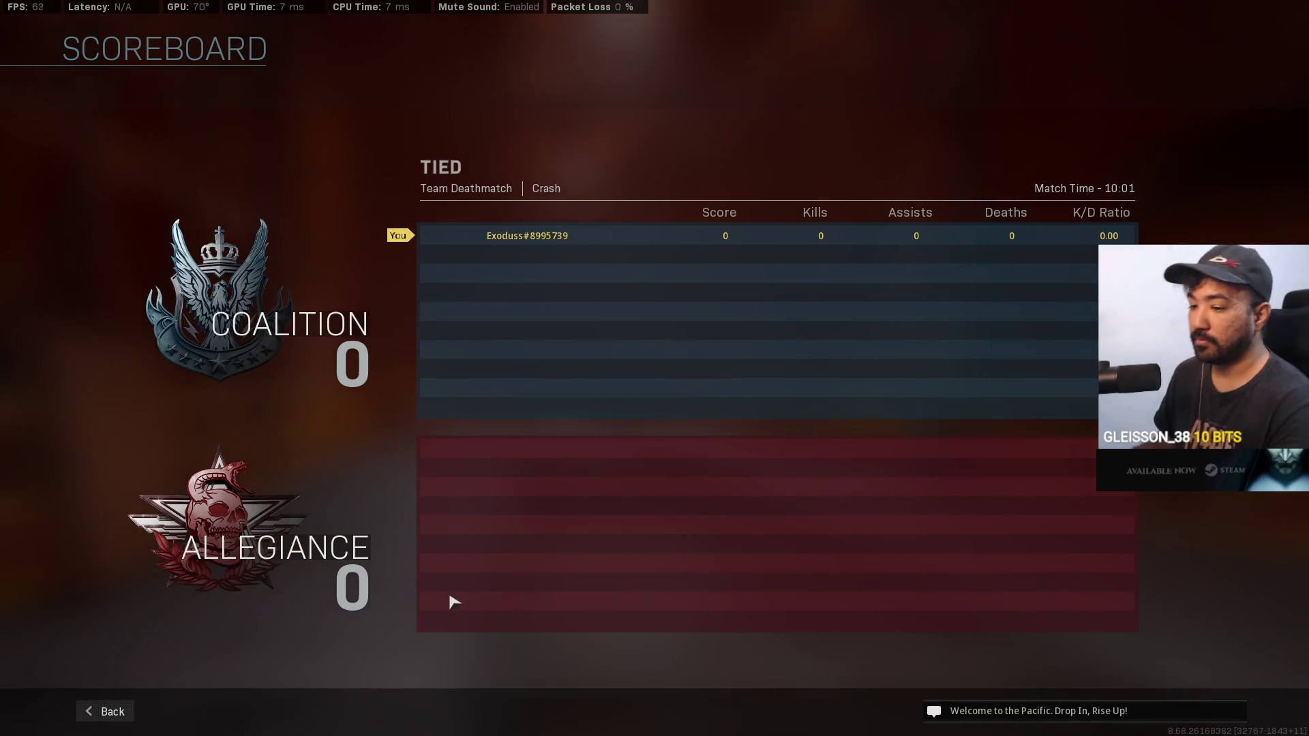
key(alt+Tab)
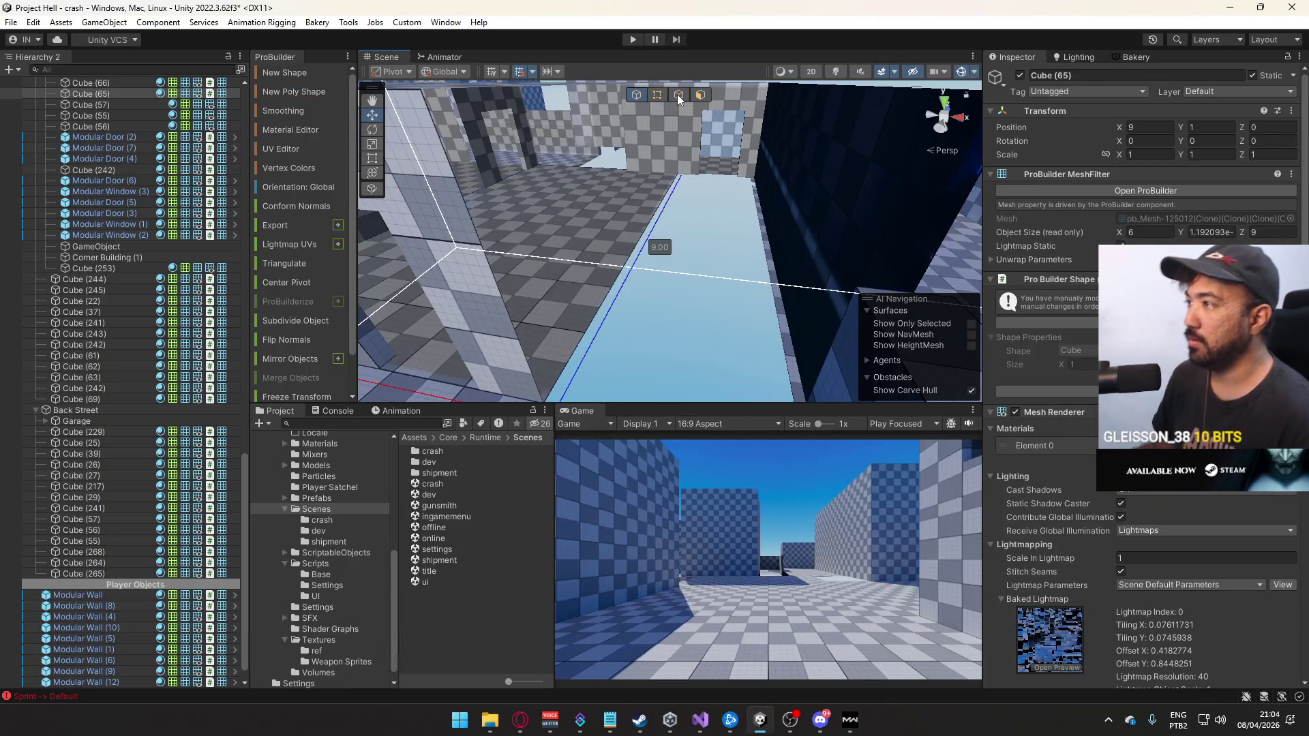
Try an edge stretch on Cube (65) and undo it
click(679, 94)
mouse_move(706, 239)
mouse_down()
mouse_move(778, 242)
mouse_move(726, 167)
mouse_move(714, 160)
mouse_move(696, 195)
mouse_move(685, 129)
mouse_up()
key(ctrl+z)
Drag Cube (56)'s outer edge along X until the slab is 9 units wide
click(733, 171)
click(685, 97)
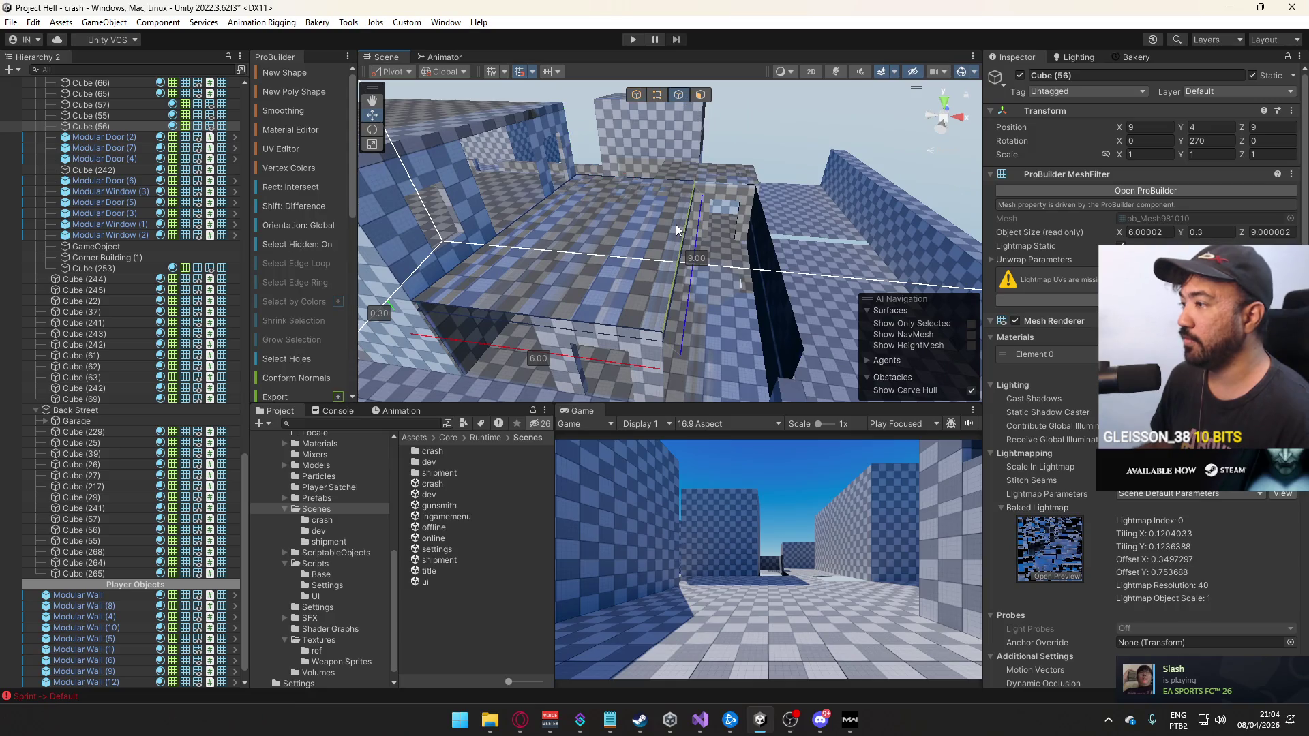
mouse_move(742, 235)
mouse_down()
mouse_move(835, 242)
mouse_move(818, 253)
mouse_move(839, 270)
mouse_move(825, 231)
mouse_up()
click(775, 226)
click(644, 226)
scroll(641, 232, up, 3)
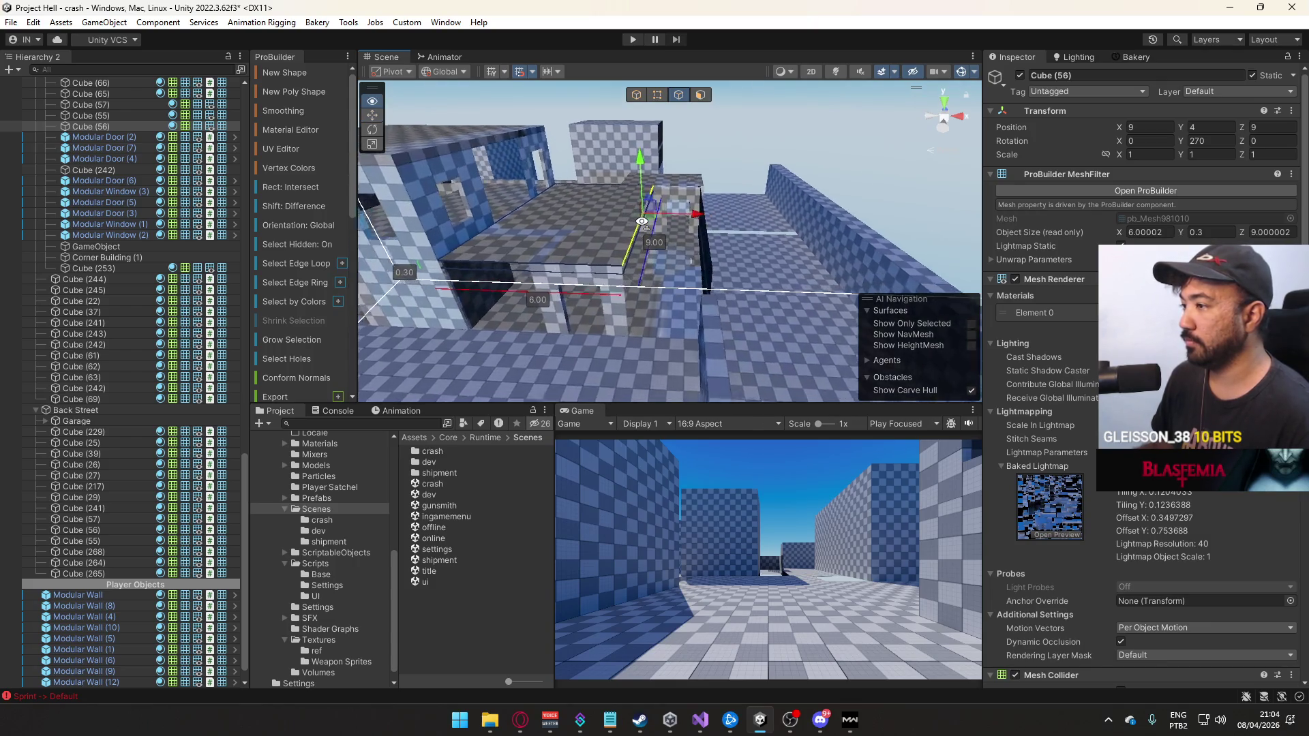
drag(686, 217, 752, 218)
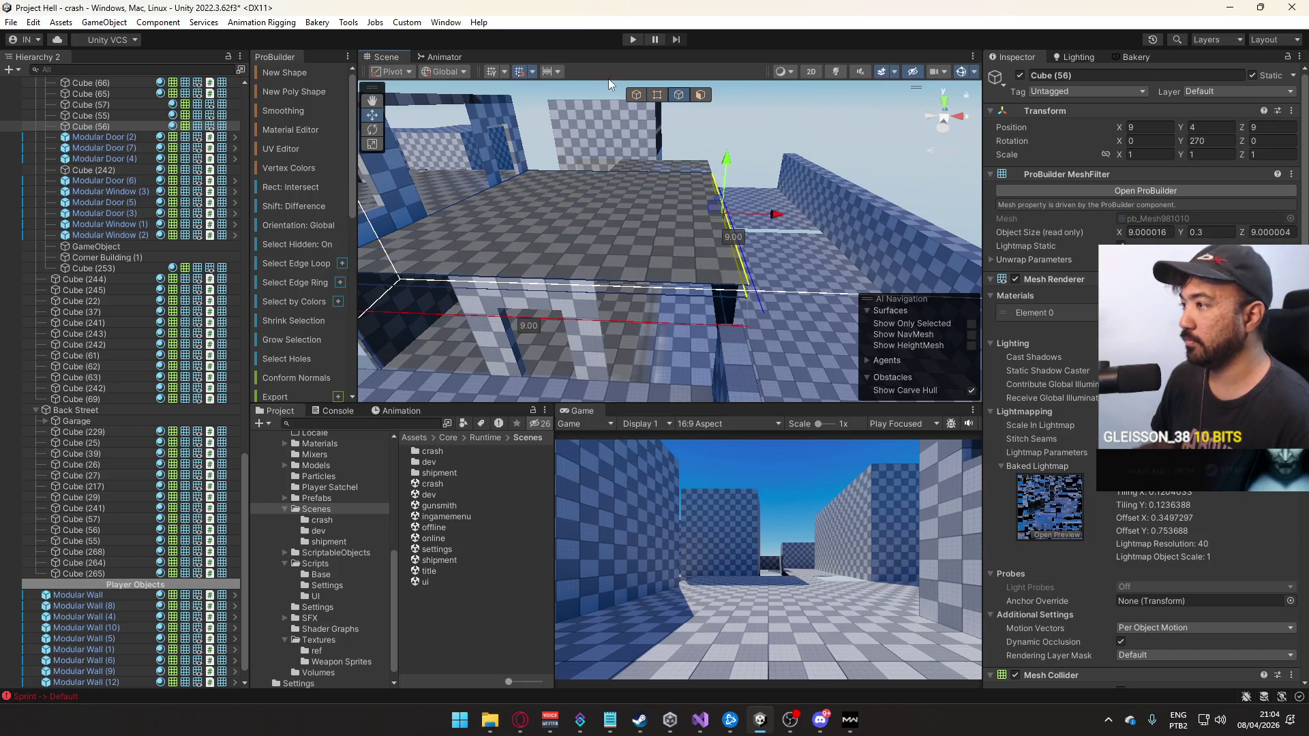
Select and frame the Modular Door (5) piece
mouse_move(764, 170)
mouse_down()
mouse_move(671, 134)
mouse_move(724, 252)
mouse_move(654, 245)
mouse_move(920, 198)
mouse_move(917, 224)
mouse_move(615, 360)
mouse_move(638, 294)
mouse_up()
click(712, 212)
key(f)
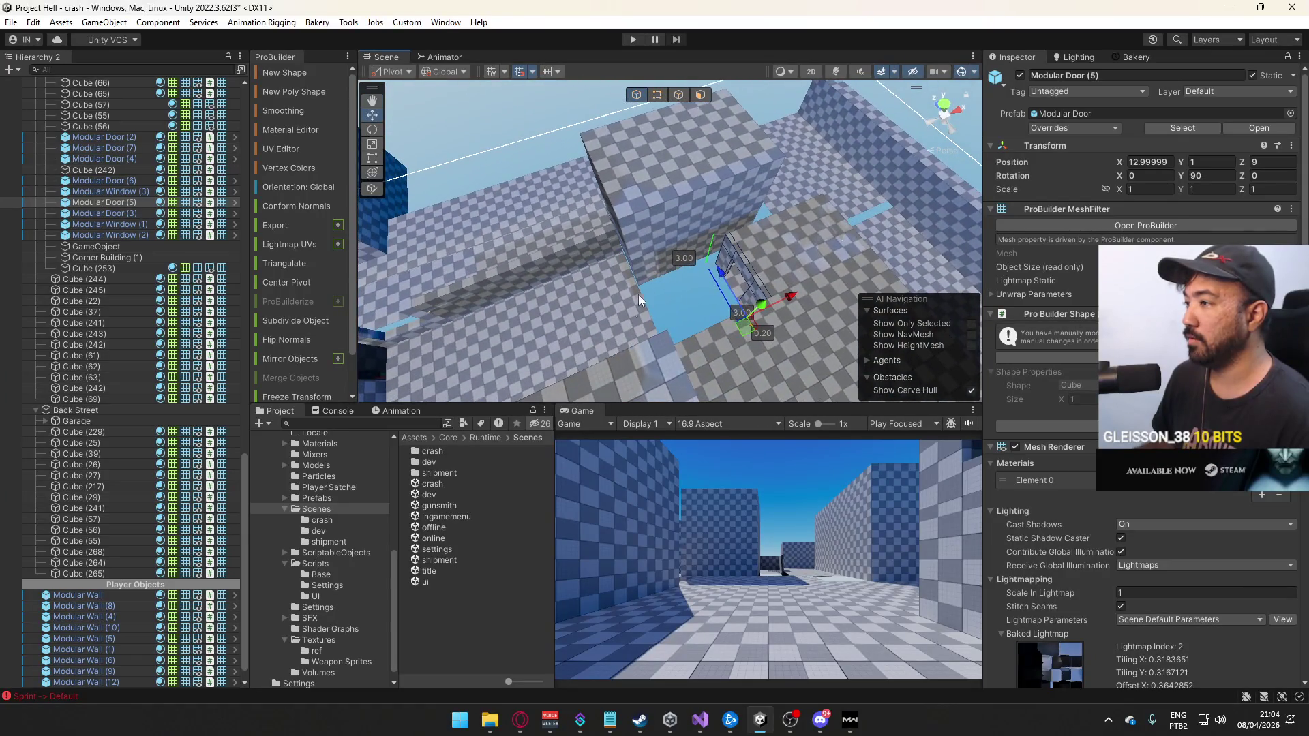
Inspect the floor blocks around Cube (249), Modular Wall (10) and Cube (53) from above
click(727, 202)
key(f)
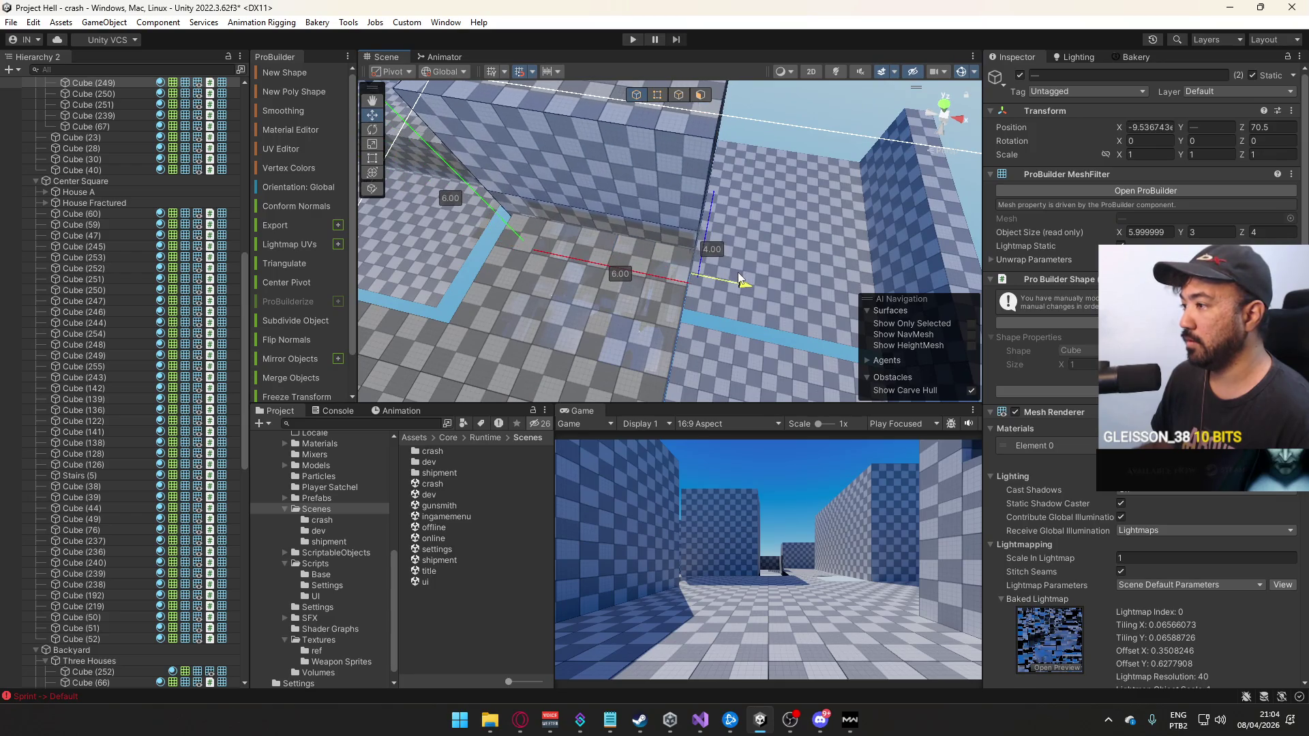
mouse_move(738, 272)
mouse_down()
mouse_move(662, 292)
mouse_move(536, 280)
mouse_move(406, 204)
mouse_up()
mouse_move(707, 278)
mouse_down()
mouse_move(665, 189)
mouse_move(695, 216)
mouse_move(648, 235)
mouse_move(694, 303)
mouse_up()
click(665, 241)
click(635, 216)
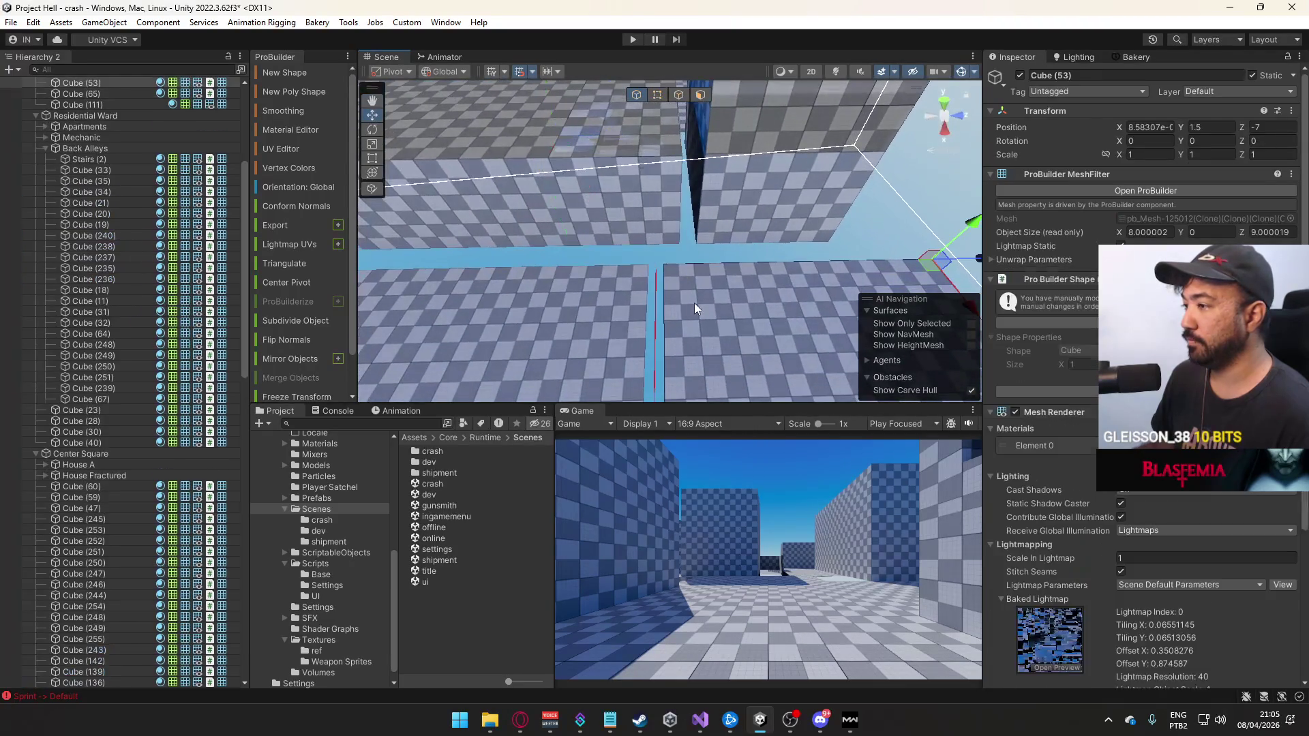
drag(754, 265, 879, 256)
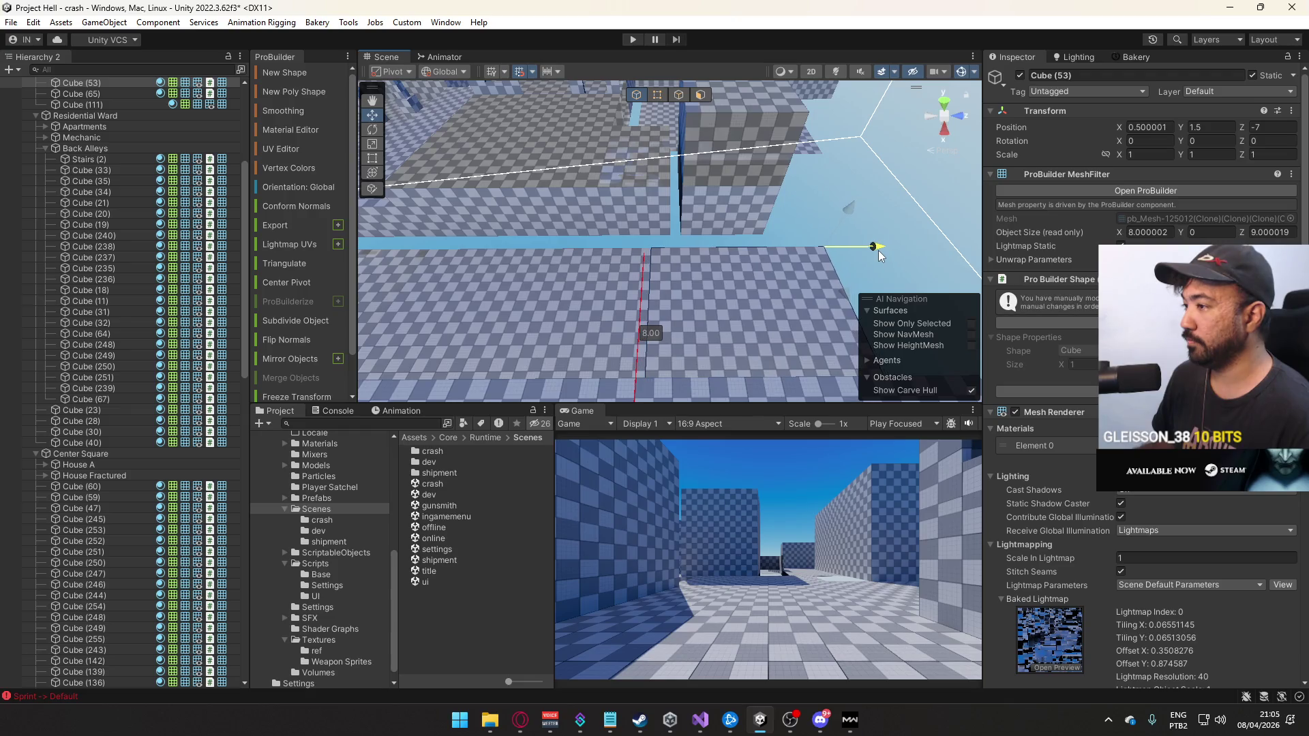
Slide Cube (248) and Cube (249) together along X to line up the floor
click(717, 161)
shift+click(751, 162)
mouse_move(718, 189)
mouse_down()
mouse_move(655, 209)
mouse_move(803, 221)
mouse_move(385, 235)
mouse_move(751, 169)
mouse_move(797, 199)
mouse_move(733, 136)
mouse_move(640, 213)
mouse_move(754, 232)
mouse_up()
click(709, 204)
Duplicate Modular Window (2) and lower the copy to ground level
click(639, 212)
key(ctrl+d)
drag(706, 171, 713, 340)
key(s)
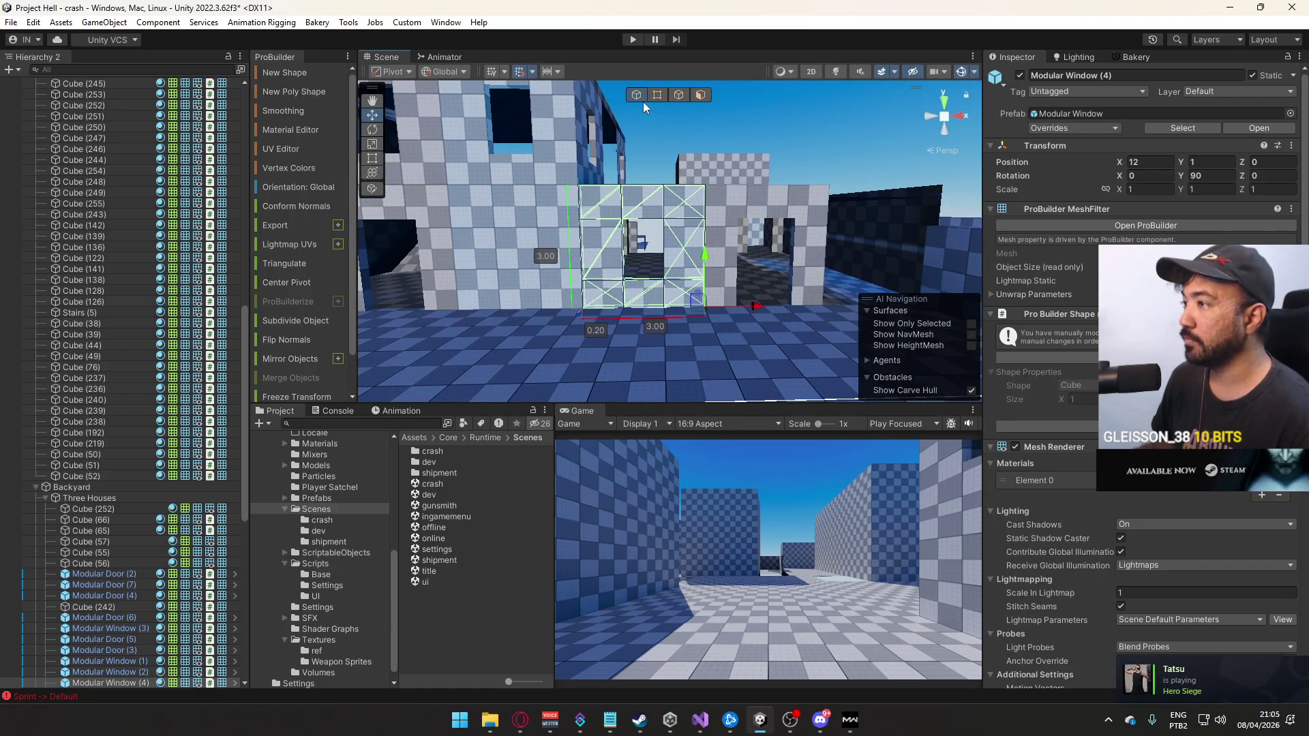
Narrow the copied window to about 2 units by moving its vertices
click(657, 94)
mouse_move(674, 312)
mouse_down()
mouse_move(609, 179)
mouse_move(680, 157)
mouse_up()
scroll(670, 193, up, 3)
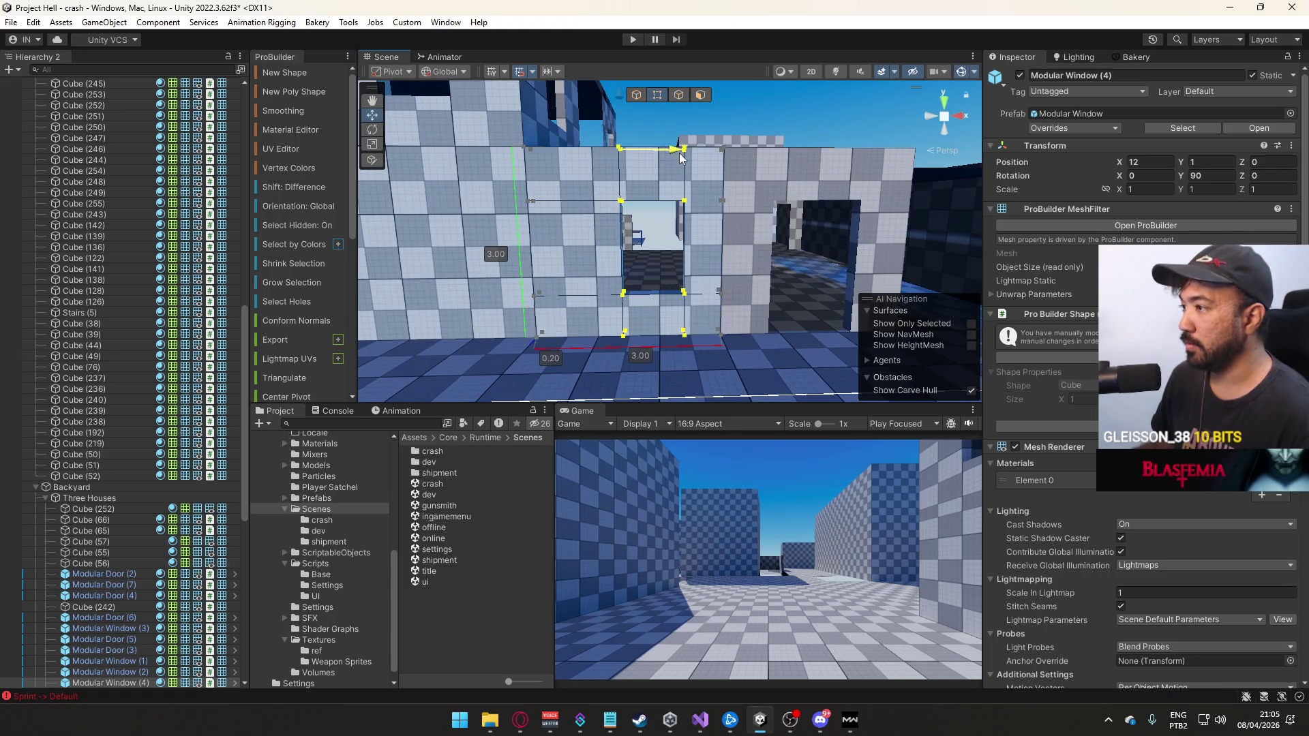
drag(580, 113, 468, 409)
drag(599, 155, 650, 151)
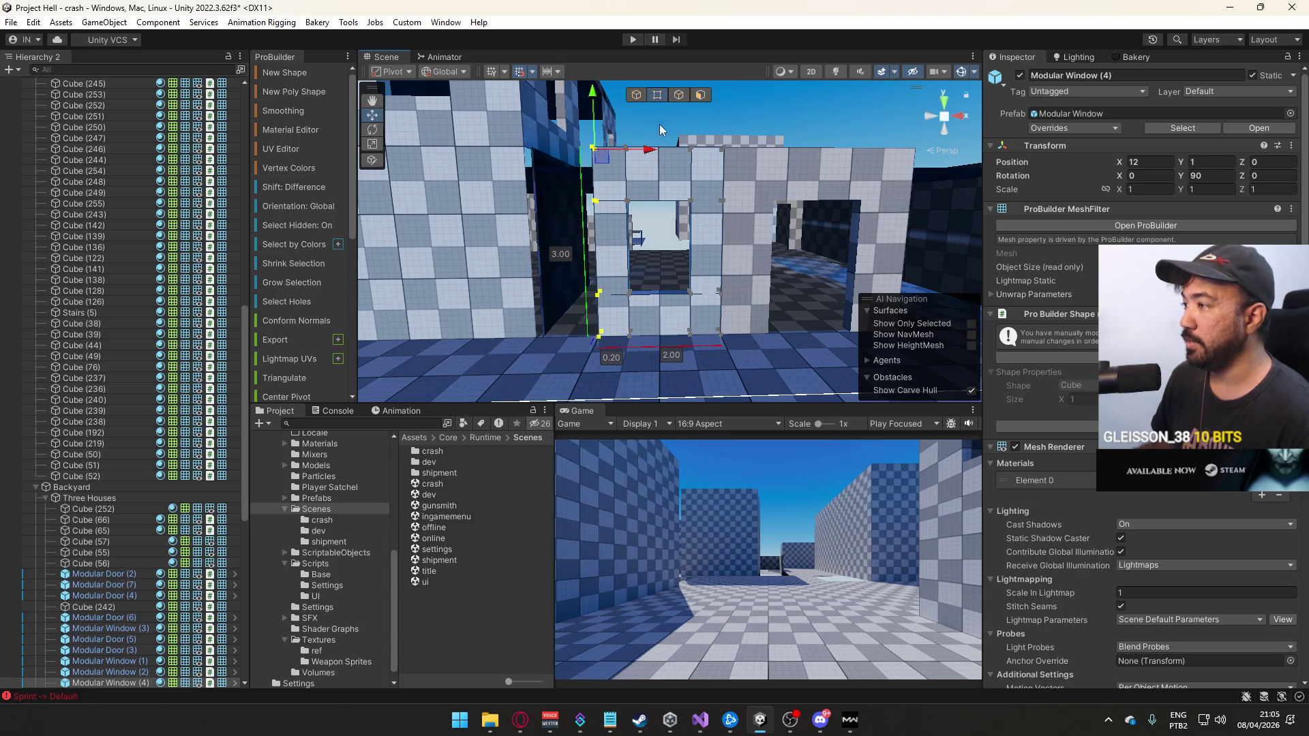
click(636, 95)
mouse_move(638, 101)
mouse_down()
mouse_move(648, 162)
mouse_move(685, 205)
mouse_move(669, 215)
mouse_up()
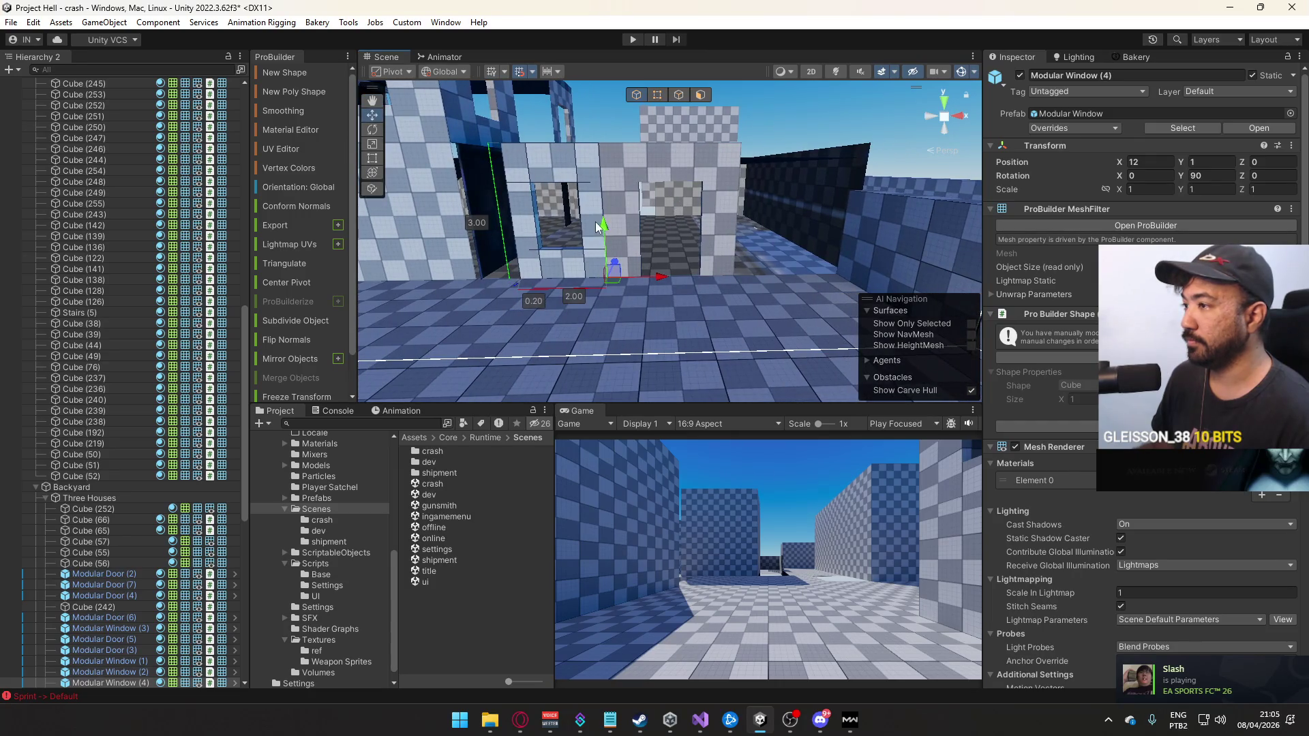
Duplicate the window again, place it further along X, and select Modular Window (5)
key(ctrl+d)
mouse_move(652, 280)
mouse_down()
mouse_move(783, 269)
mouse_move(553, 255)
mouse_move(604, 284)
mouse_up()
ctrl+click(552, 255)
ctrl+click(521, 266)
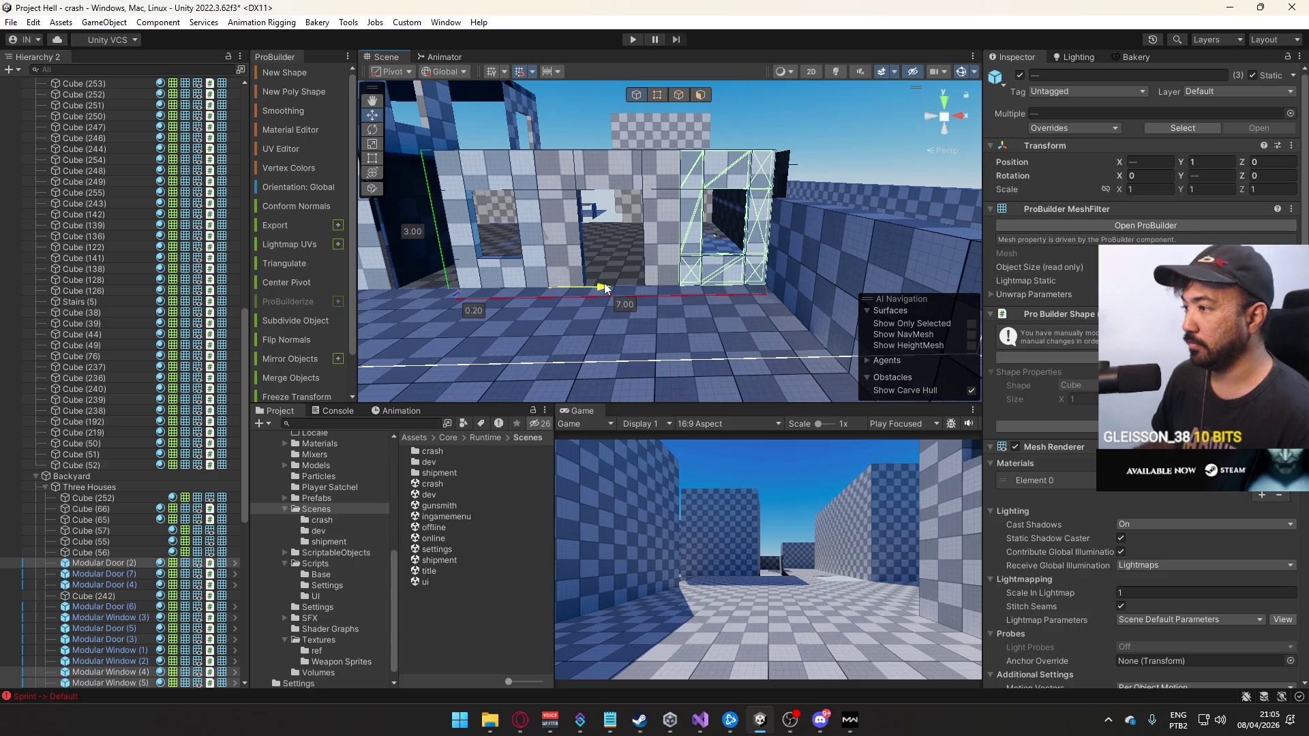
key(f)
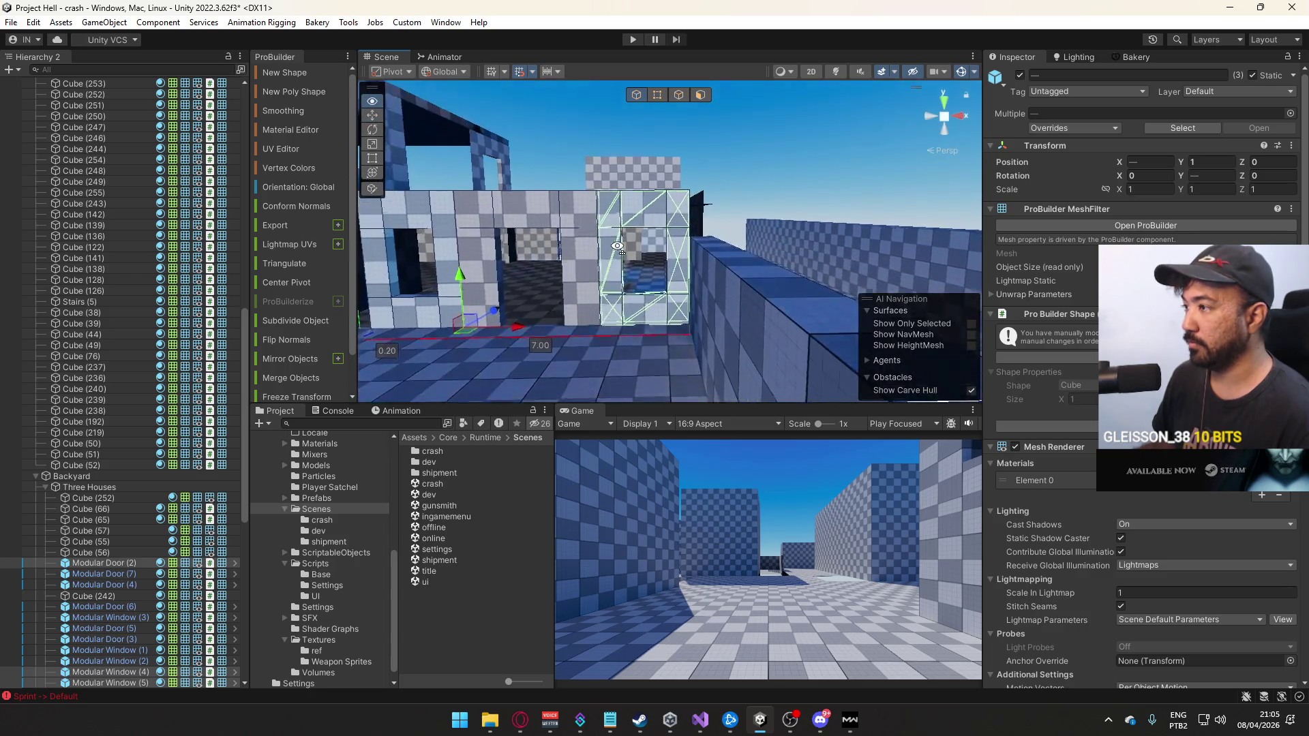
scroll(618, 243, down, 3)
click(617, 243)
drag(617, 244, 615, 269)
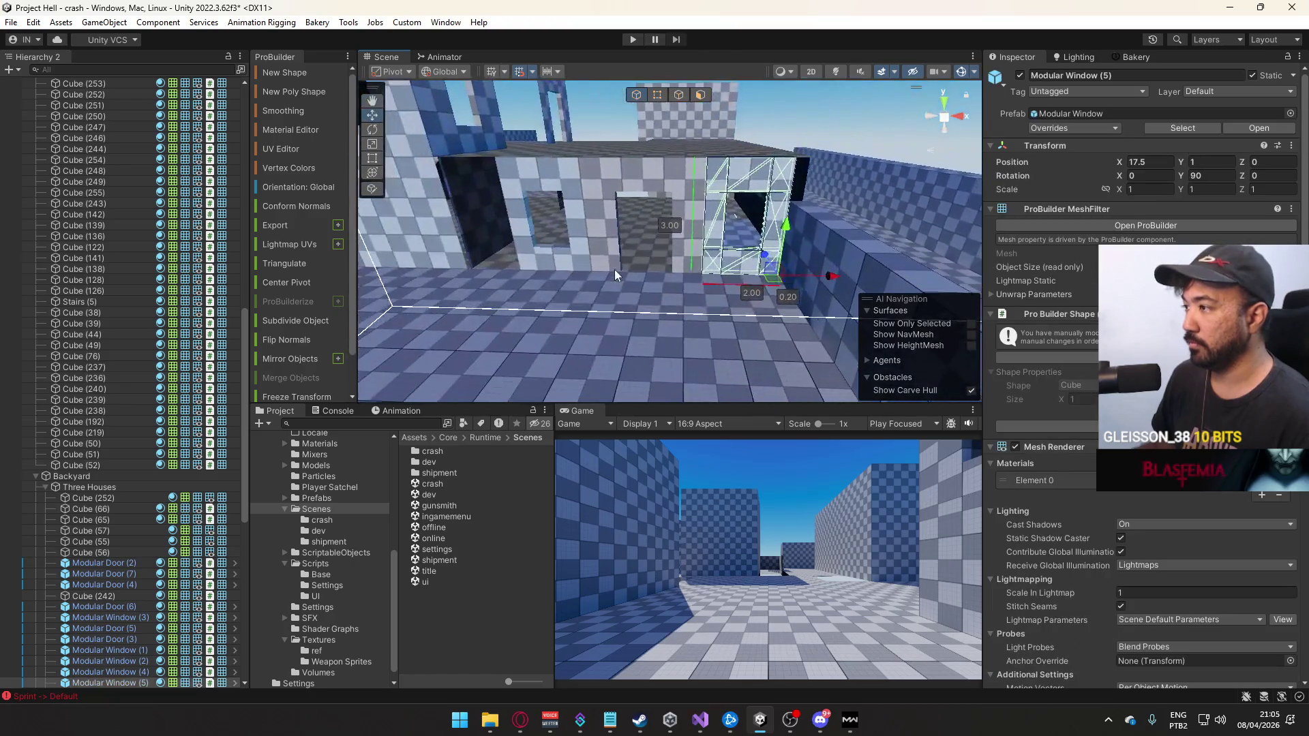
Narrow the door by moving its right-edge vertices in vertex mode
click(656, 95)
drag(726, 135, 750, 157)
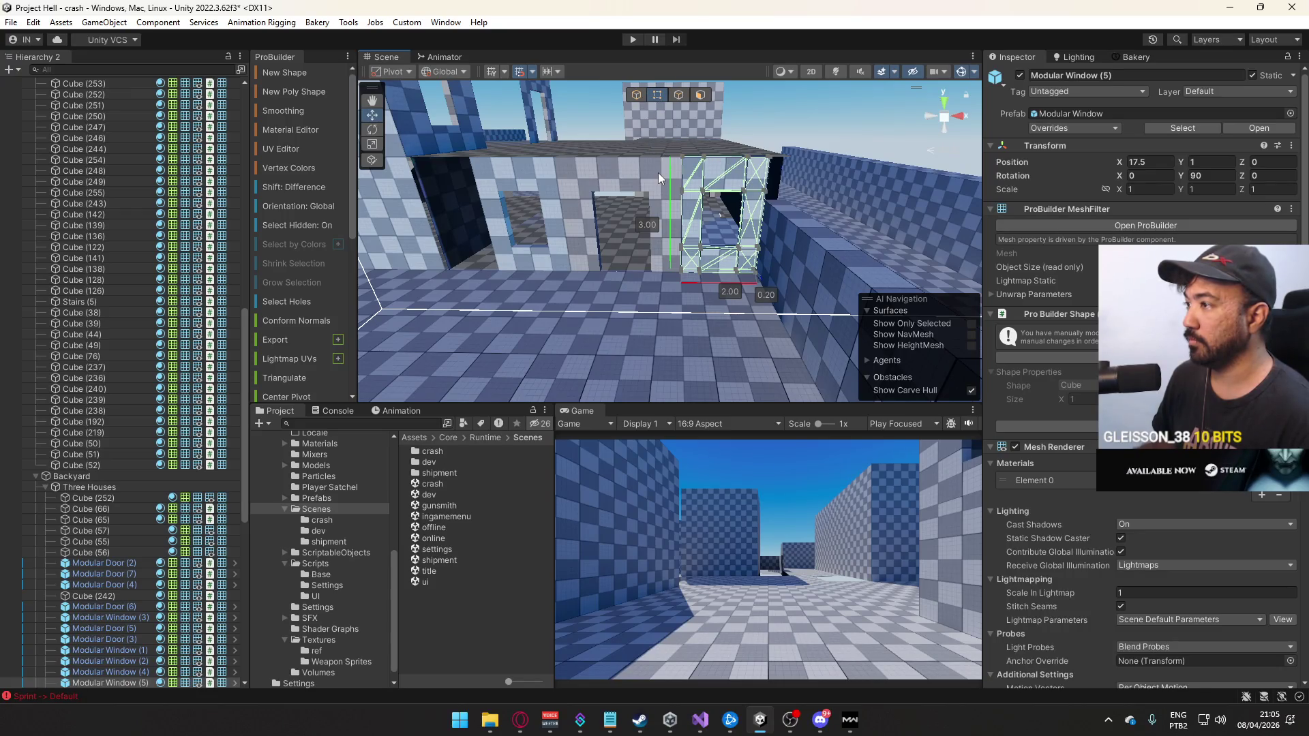
mouse_move(656, 109)
mouse_down()
mouse_move(697, 294)
mouse_move(721, 184)
mouse_move(707, 162)
mouse_move(682, 246)
mouse_up()
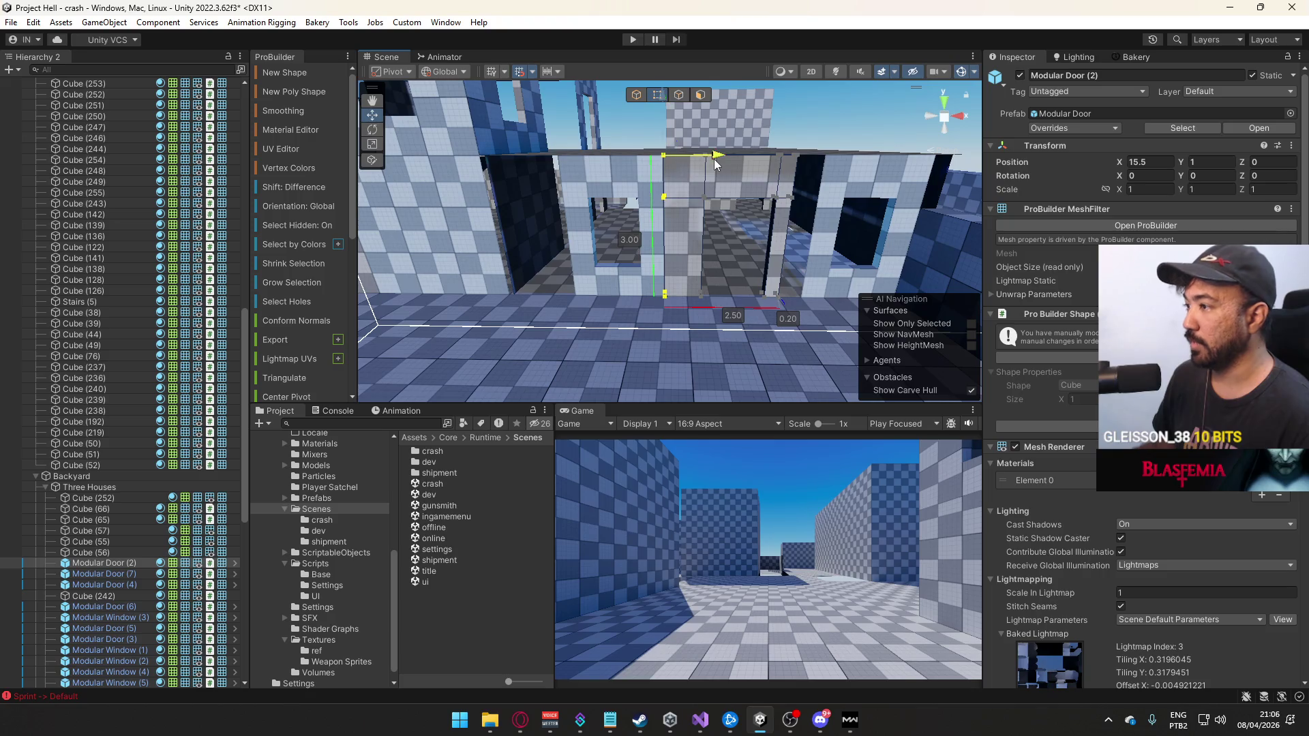
drag(716, 163, 731, 164)
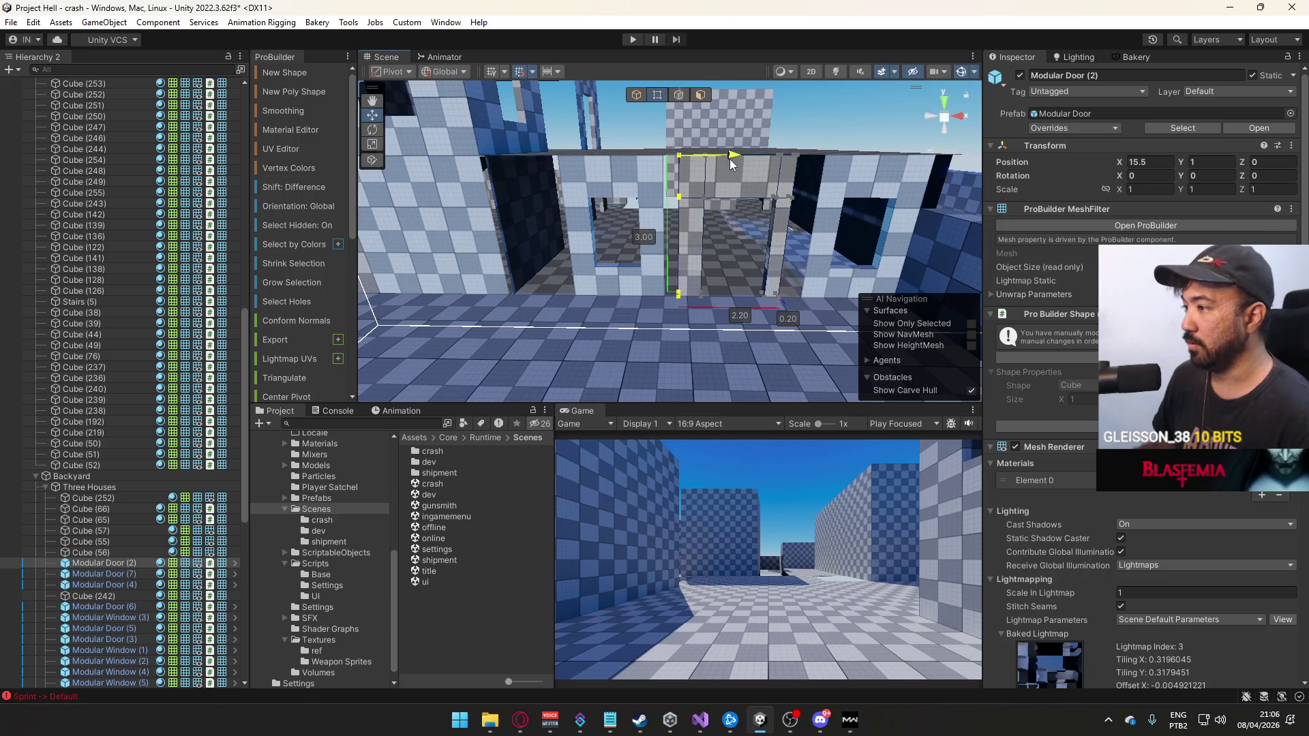
click(643, 96)
key(f)
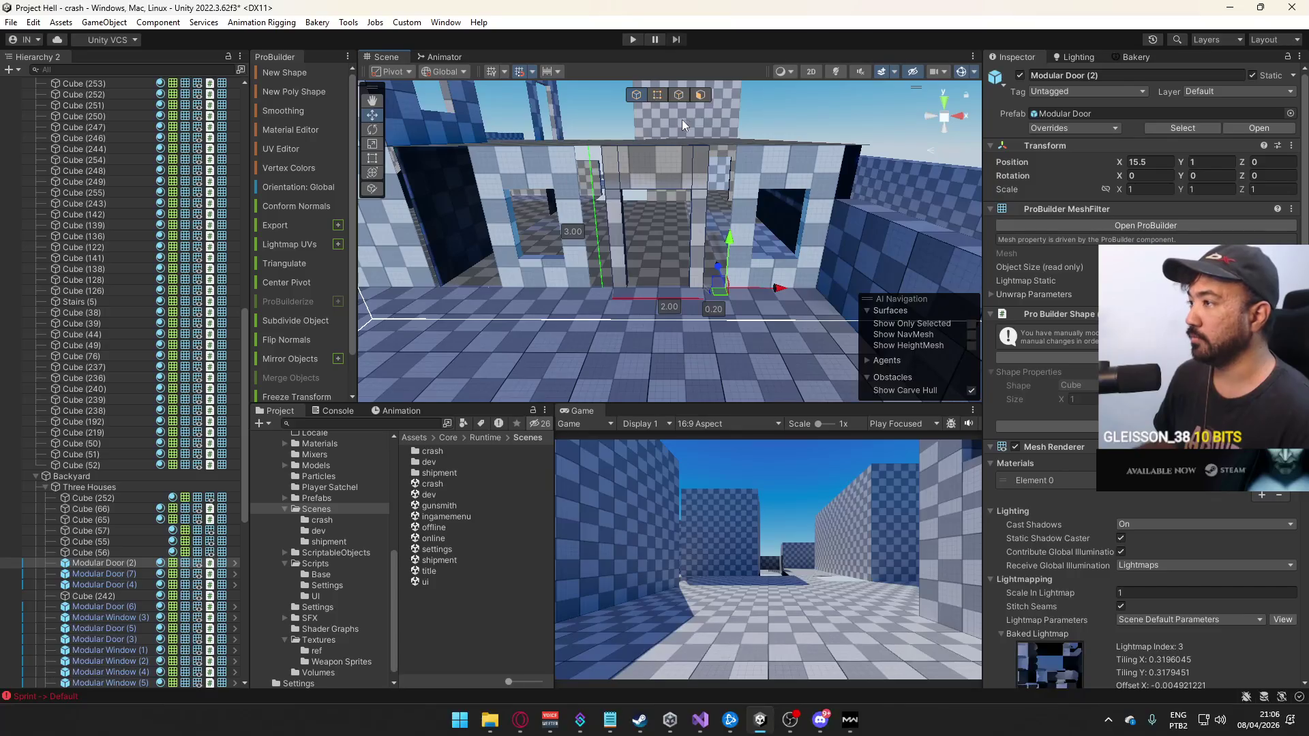
click(664, 97)
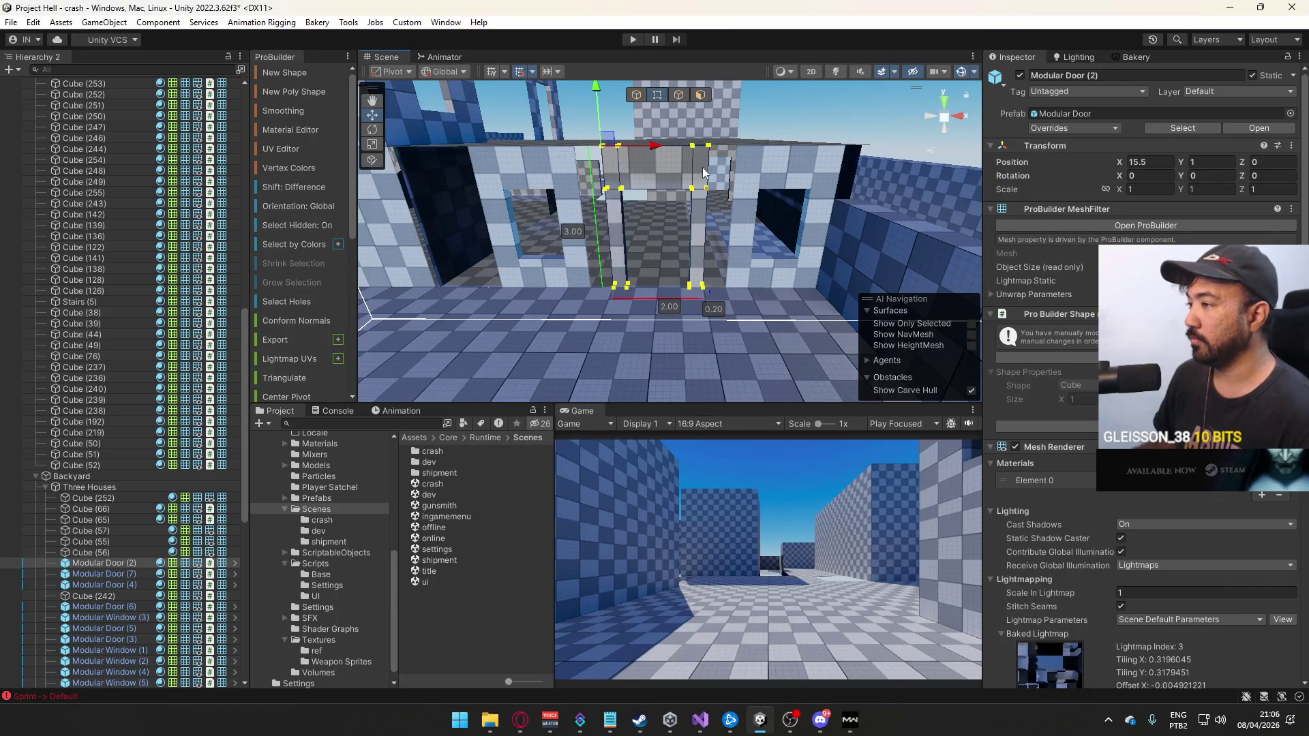
drag(664, 150, 671, 151)
mouse_move(684, 146)
mouse_down()
mouse_move(717, 165)
mouse_move(587, 159)
mouse_up()
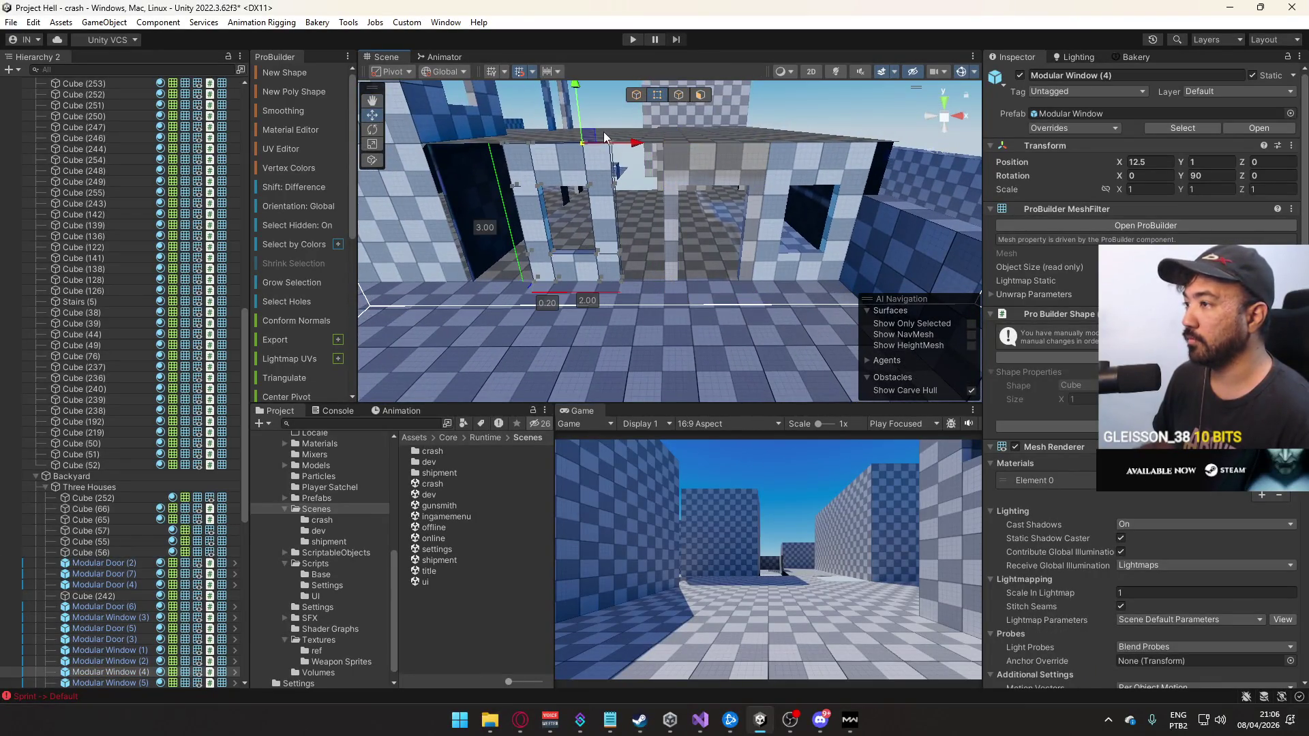
Move Modular Window (4) along the wall to X 13.5
click(637, 95)
click(641, 195)
mouse_move(662, 286)
mouse_down()
mouse_move(722, 273)
mouse_move(682, 275)
mouse_up()
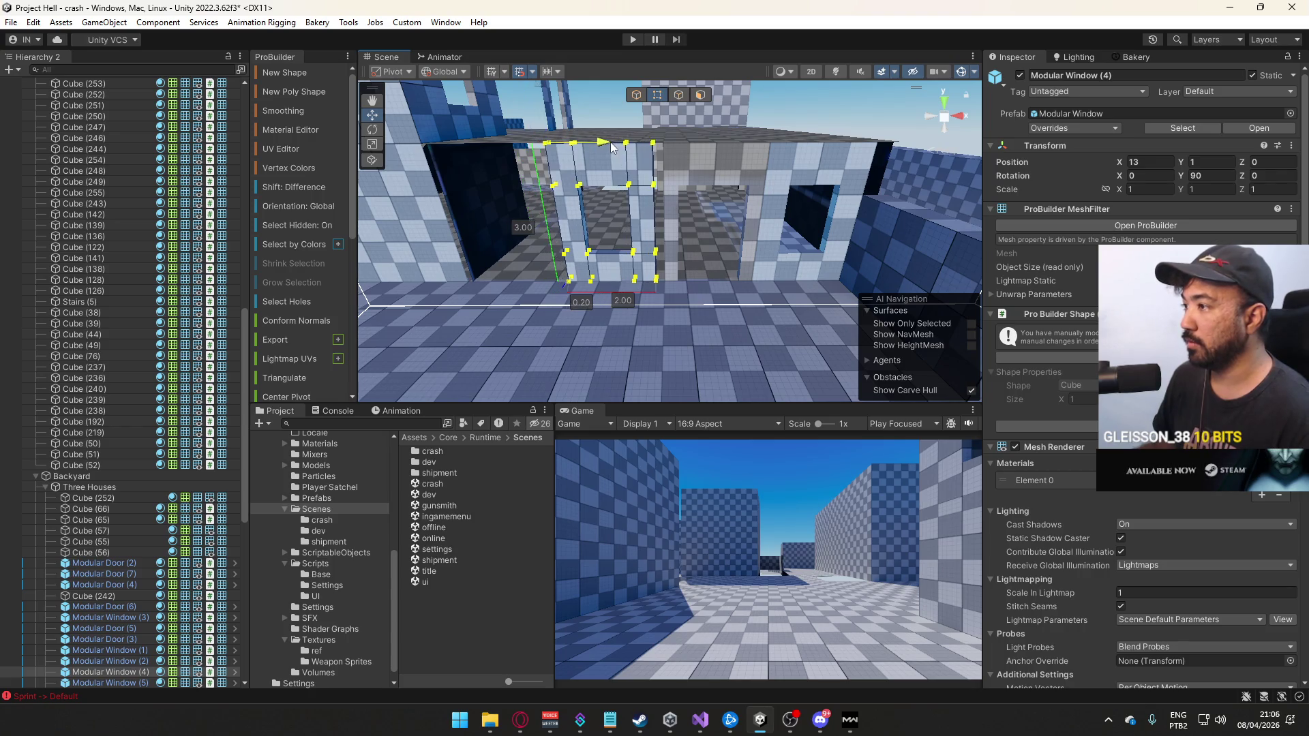
key(ctrl+z)
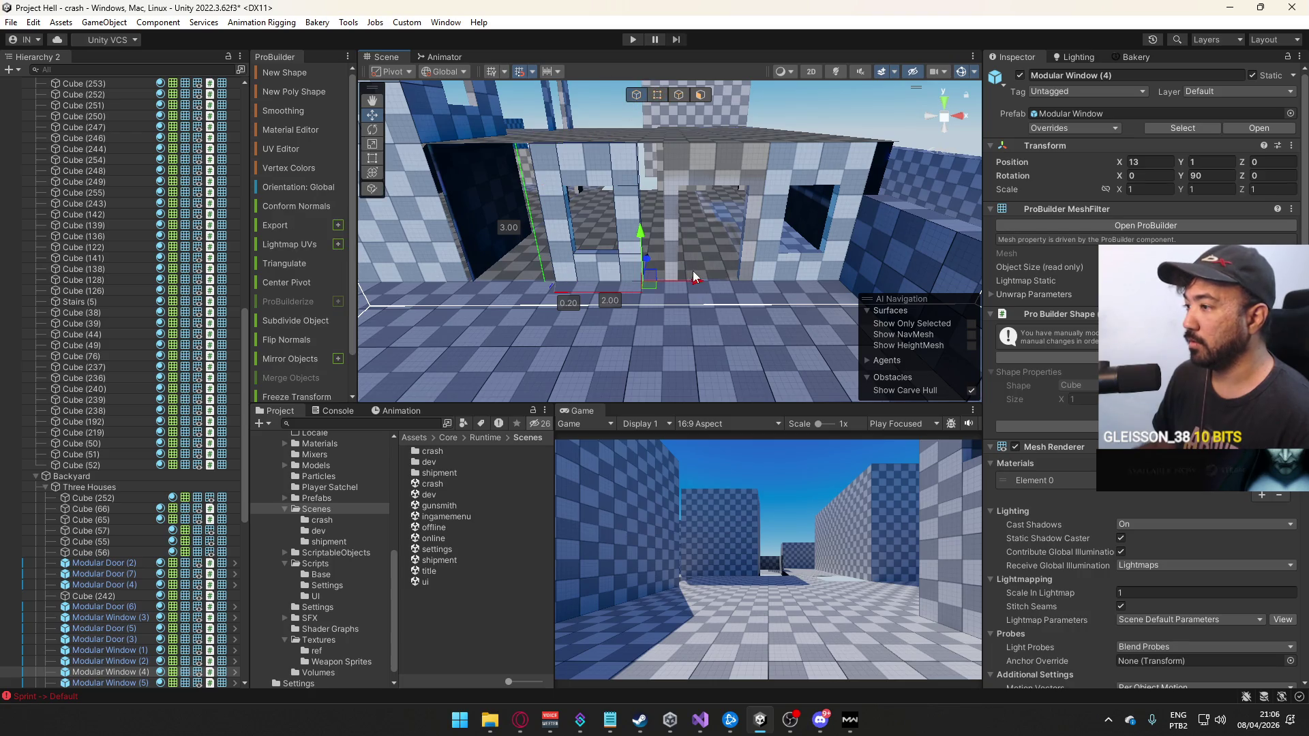
drag(693, 271, 713, 282)
click(742, 149)
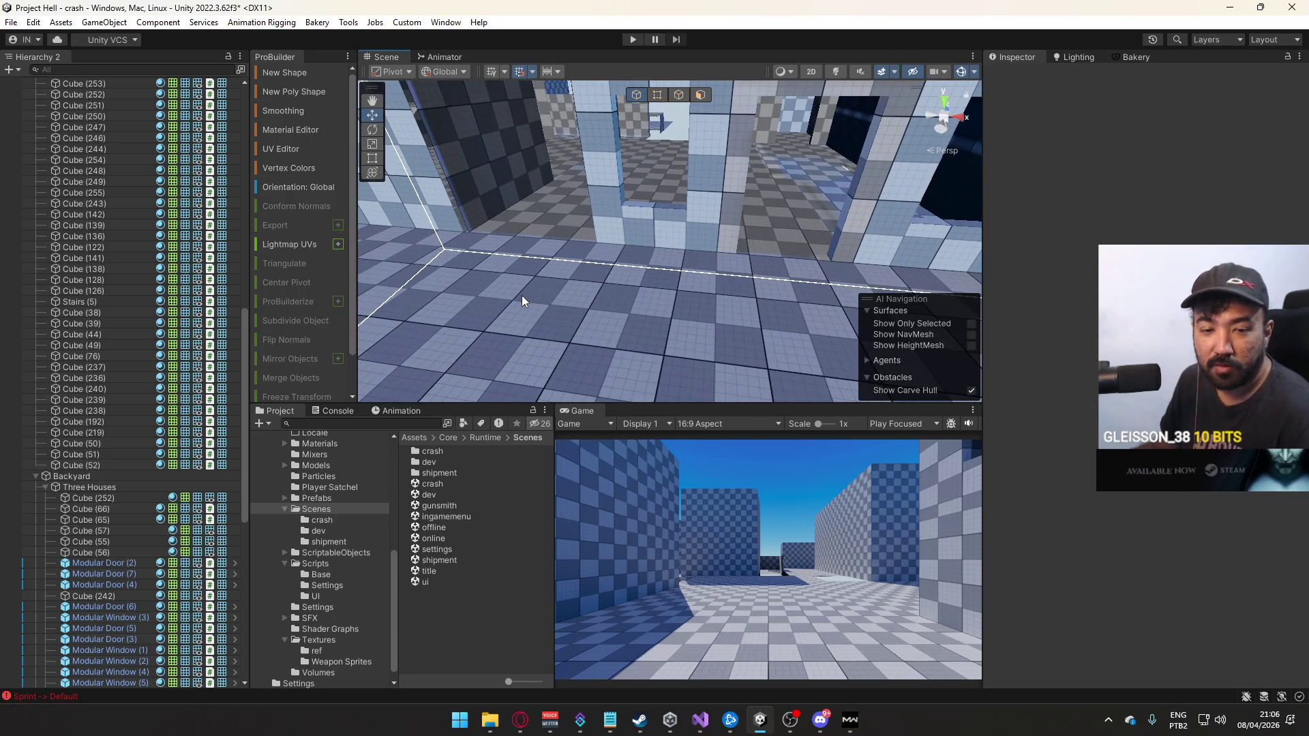
Check the window in the wall, then select and frame roof slab Cube (56)
drag(522, 296, 562, 233)
click(638, 170)
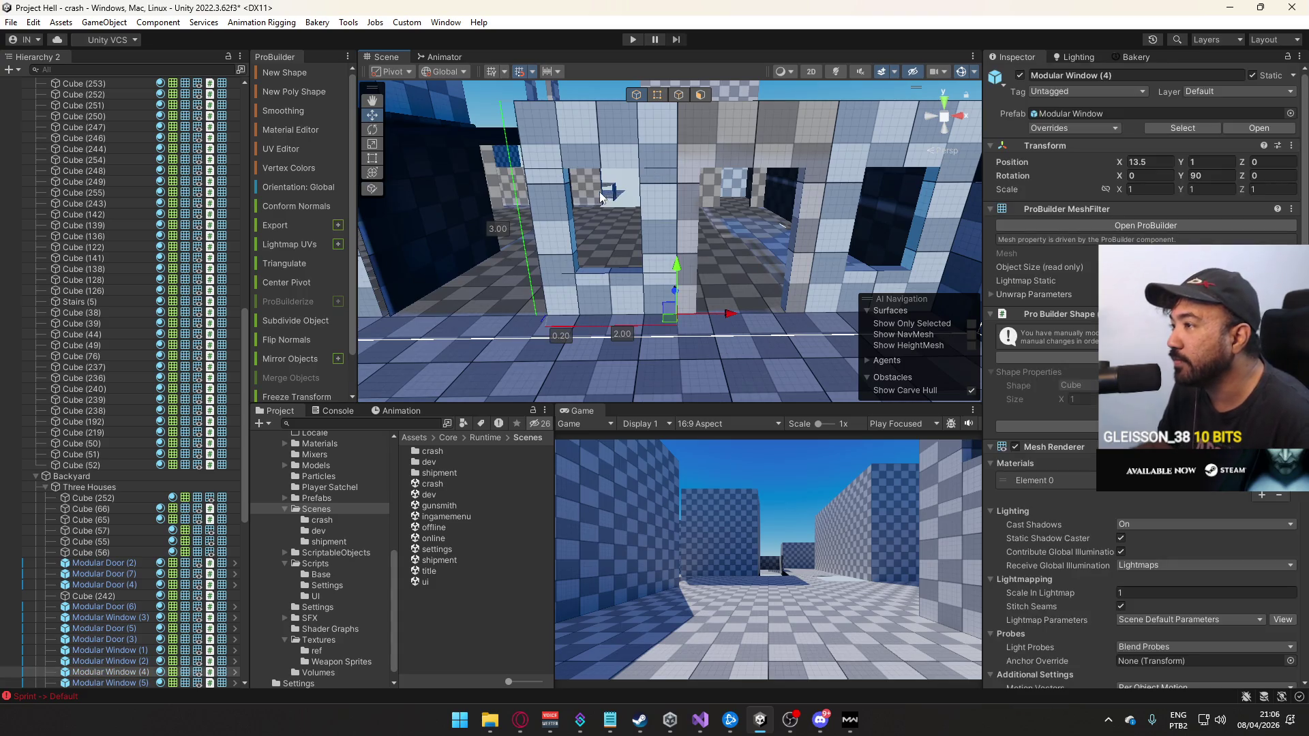
mouse_move(610, 287)
mouse_down()
mouse_move(657, 290)
mouse_move(671, 245)
mouse_move(740, 180)
mouse_up()
click(690, 154)
key(f)
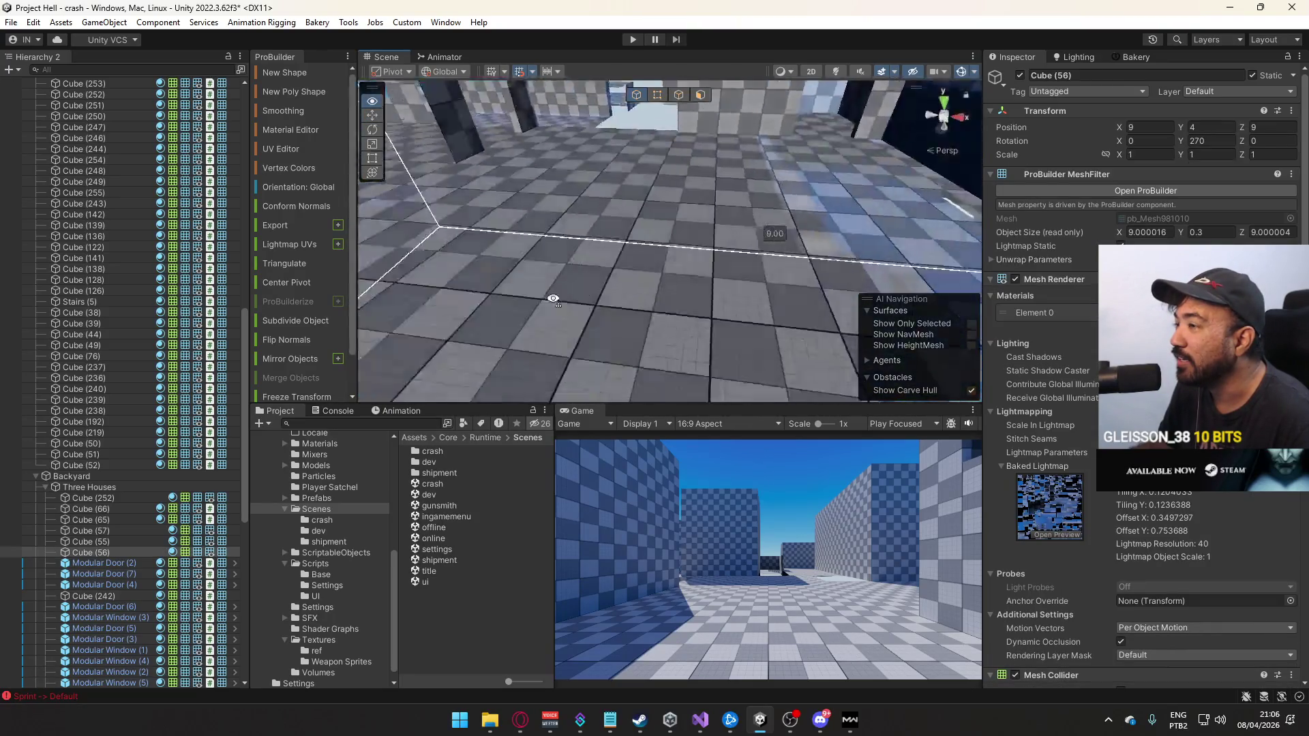
mouse_move(654, 198)
mouse_down()
mouse_move(723, 192)
mouse_move(671, 182)
mouse_up()
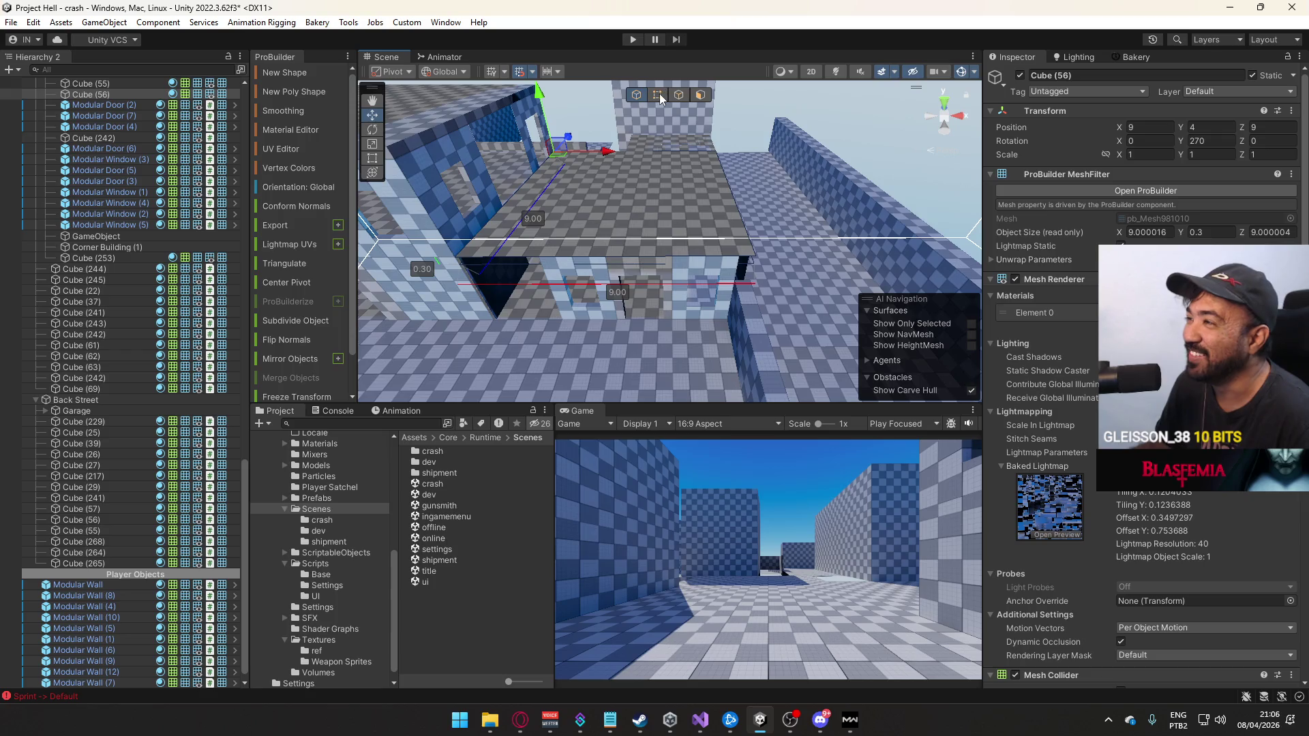
Shrink the roof slab from 9 to 7 units wide in vertex mode
click(659, 95)
click(686, 171)
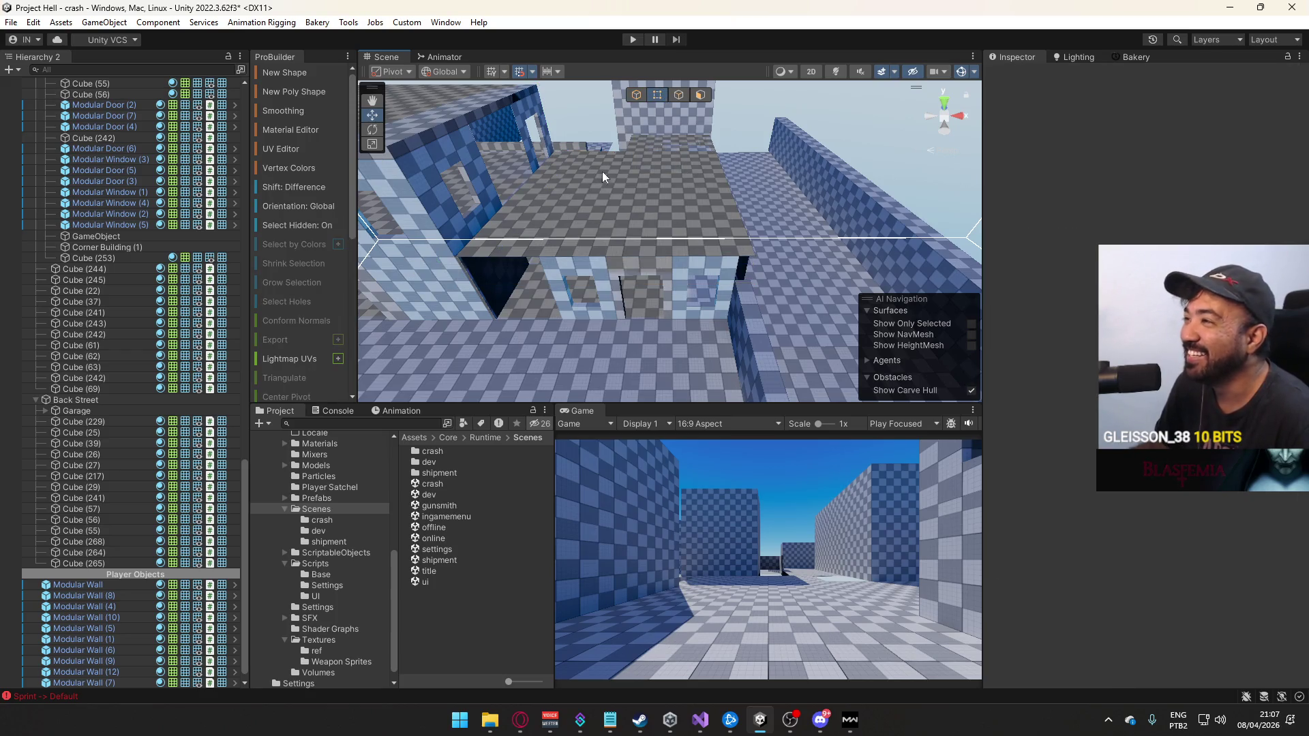
click(620, 190)
drag(601, 158, 646, 149)
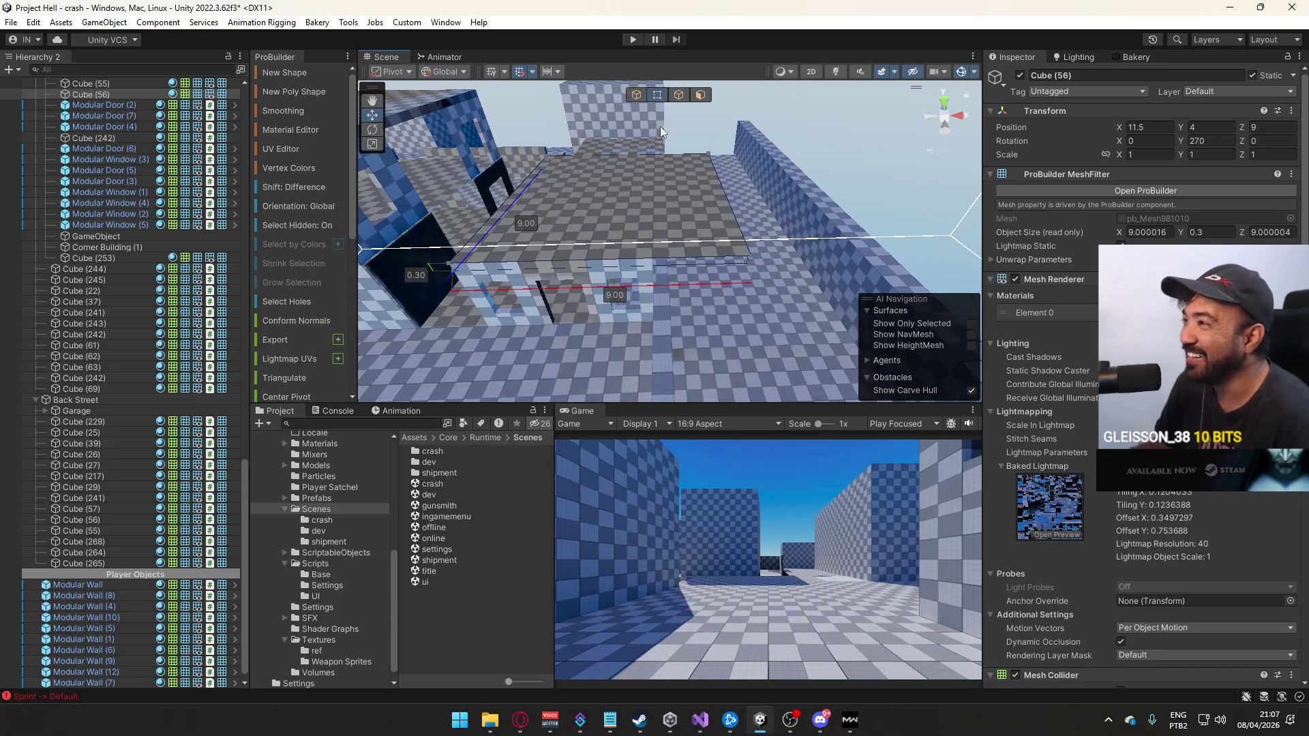
drag(813, 268, 715, 263)
Move the 7 × 9 roof slab to X 11, Y 4, Z 9
click(634, 99)
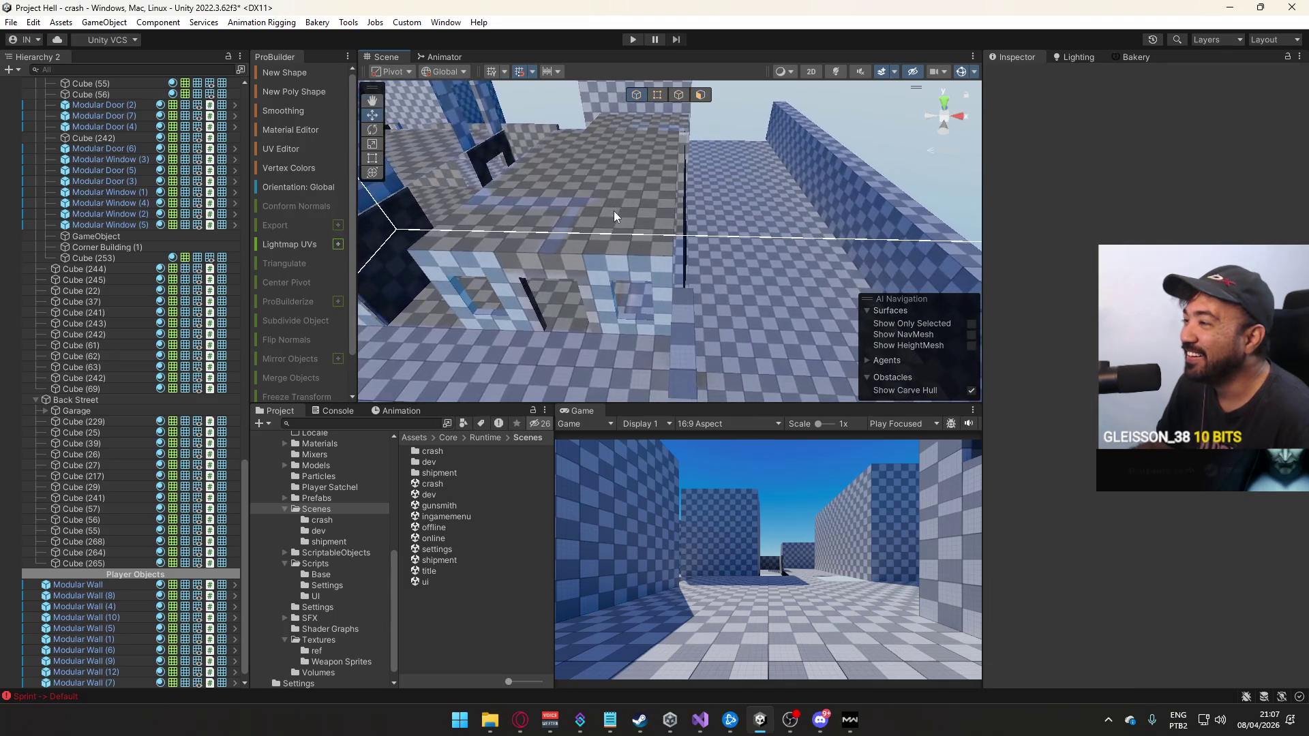
click(614, 217)
click(658, 97)
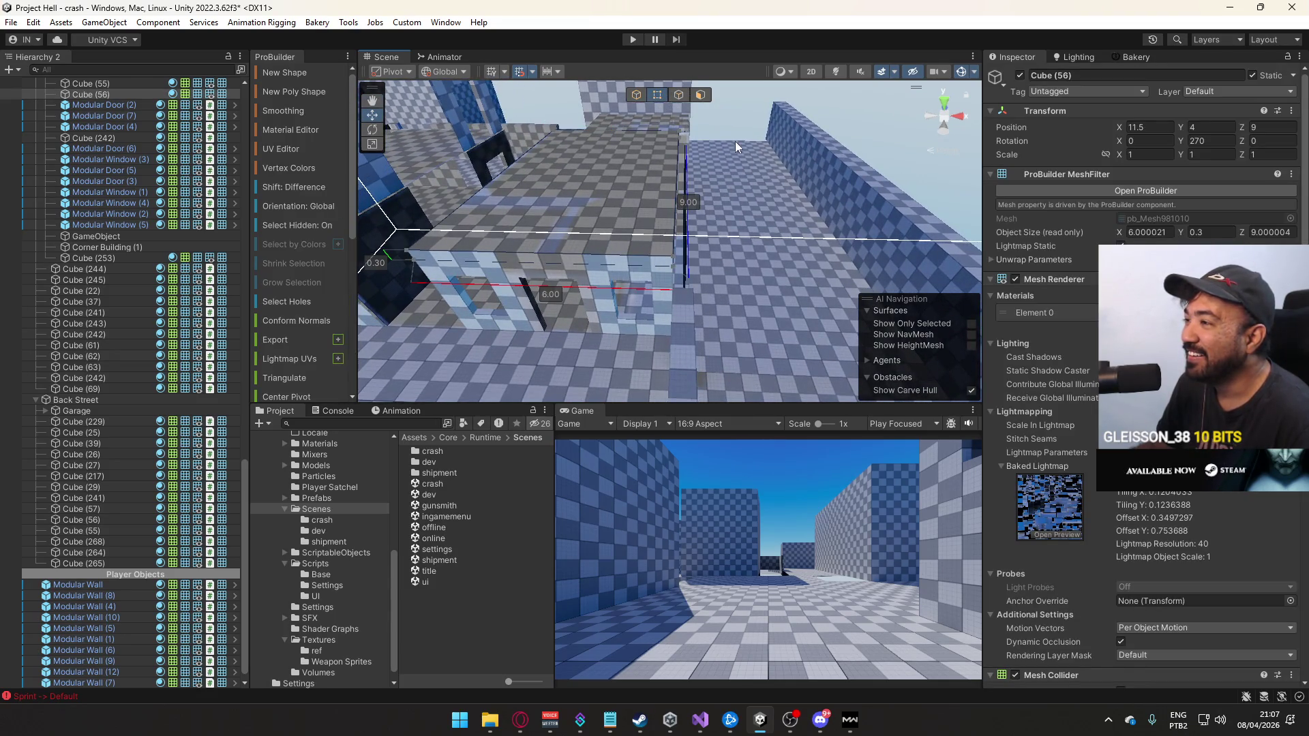
mouse_move(648, 278)
mouse_down()
mouse_move(720, 251)
mouse_move(756, 177)
mouse_move(779, 253)
mouse_move(822, 256)
mouse_up()
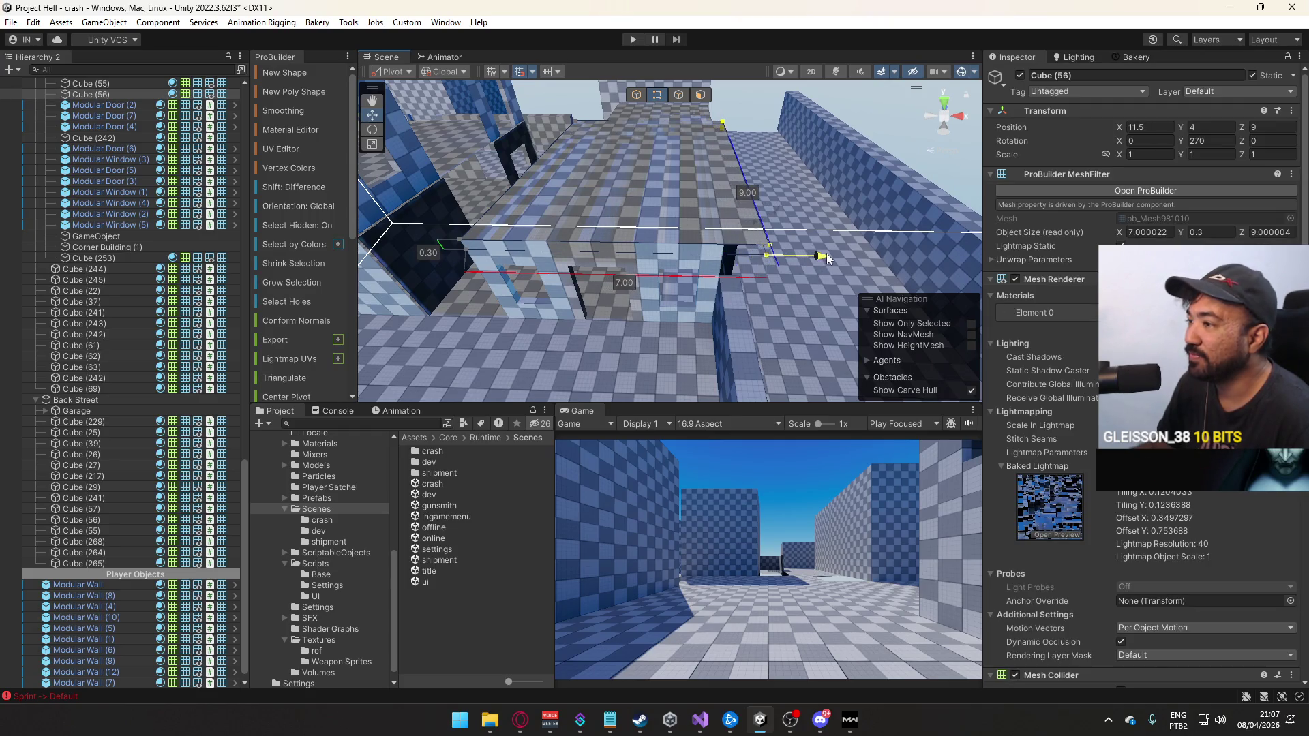
mouse_move(625, 123)
mouse_down()
mouse_move(614, 120)
mouse_move(604, 155)
mouse_move(714, 199)
mouse_up()
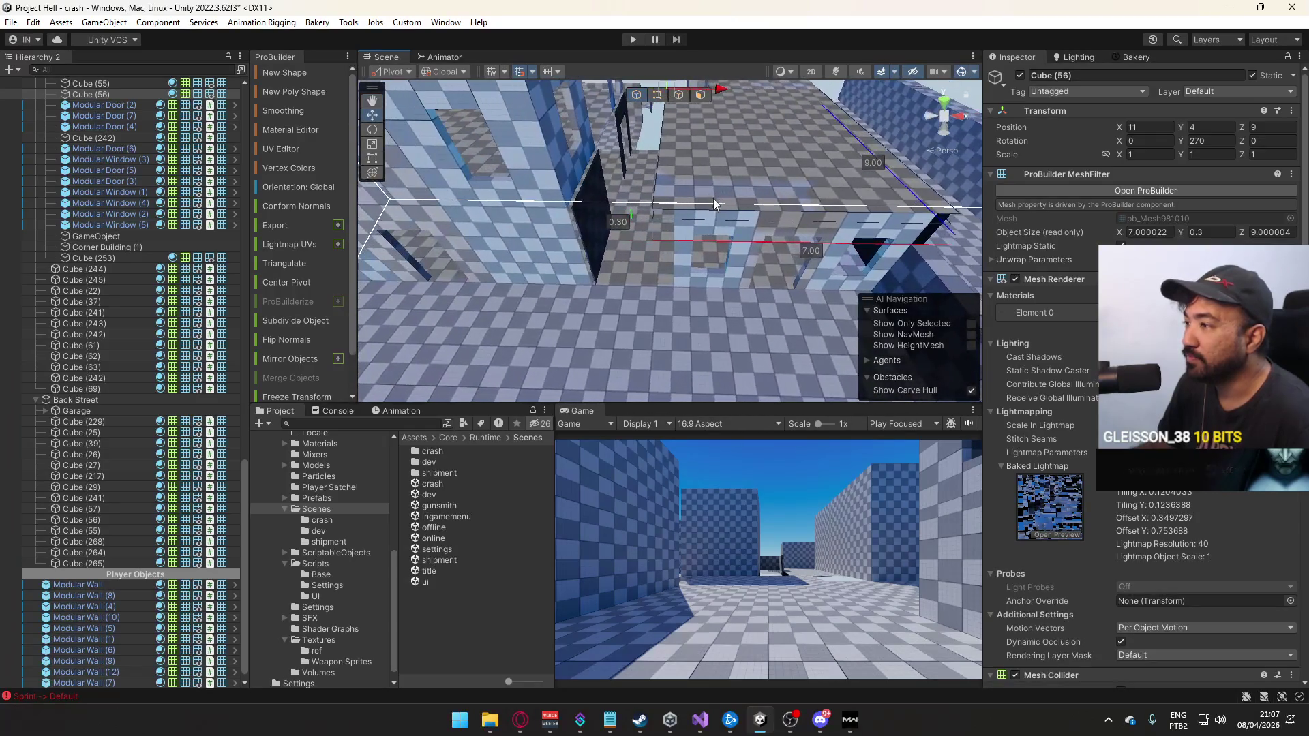
click(700, 220)
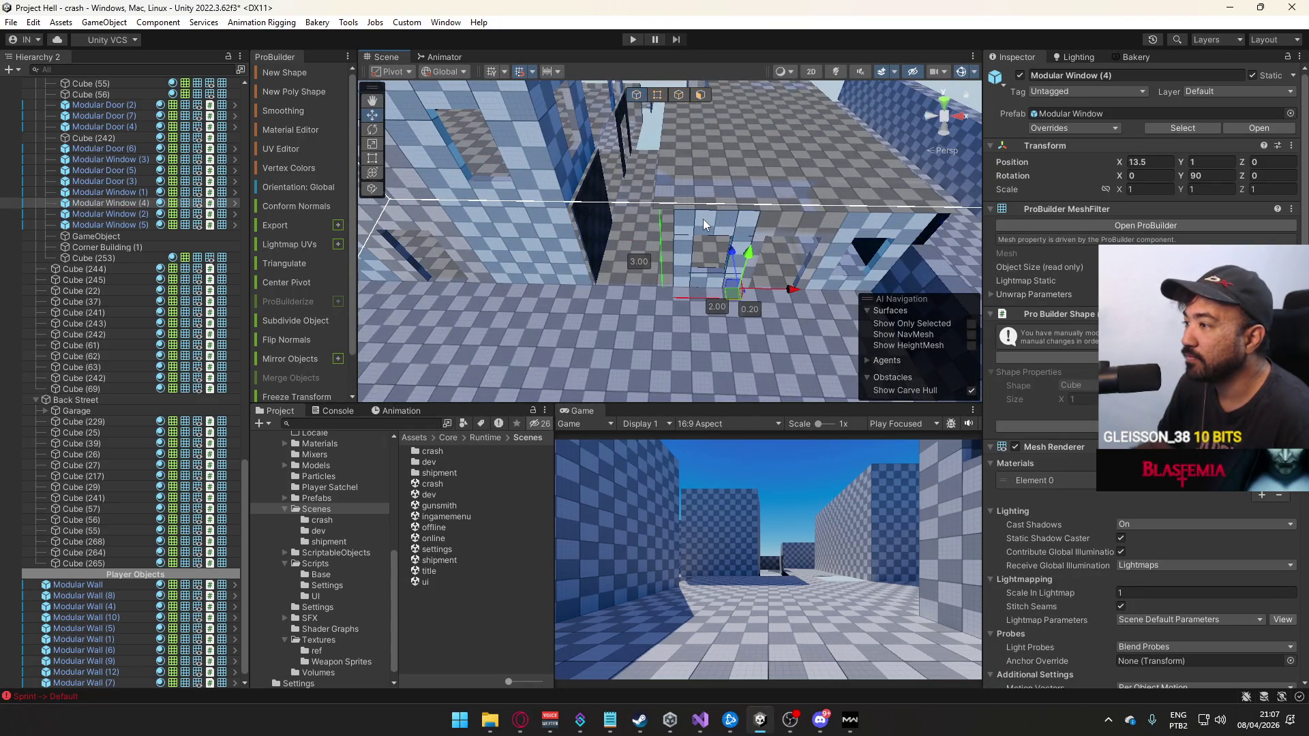
click(658, 95)
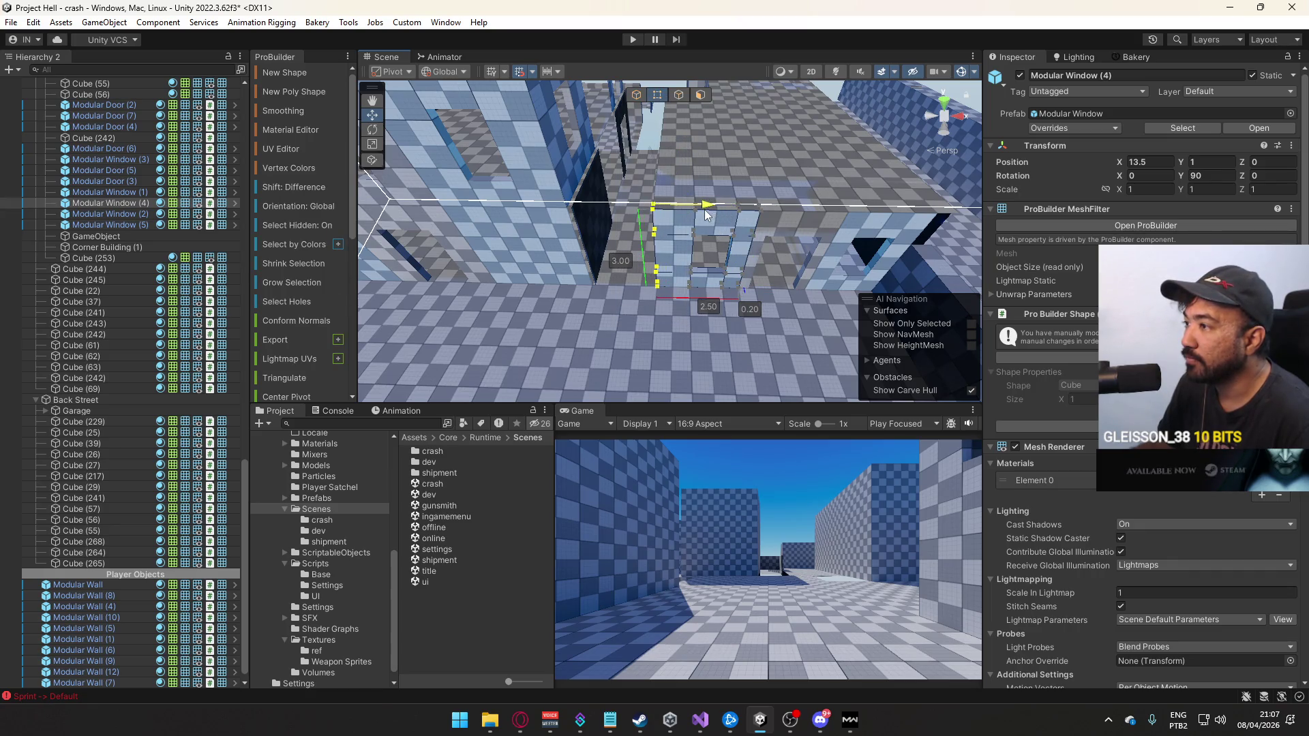
click(705, 216)
key(f)
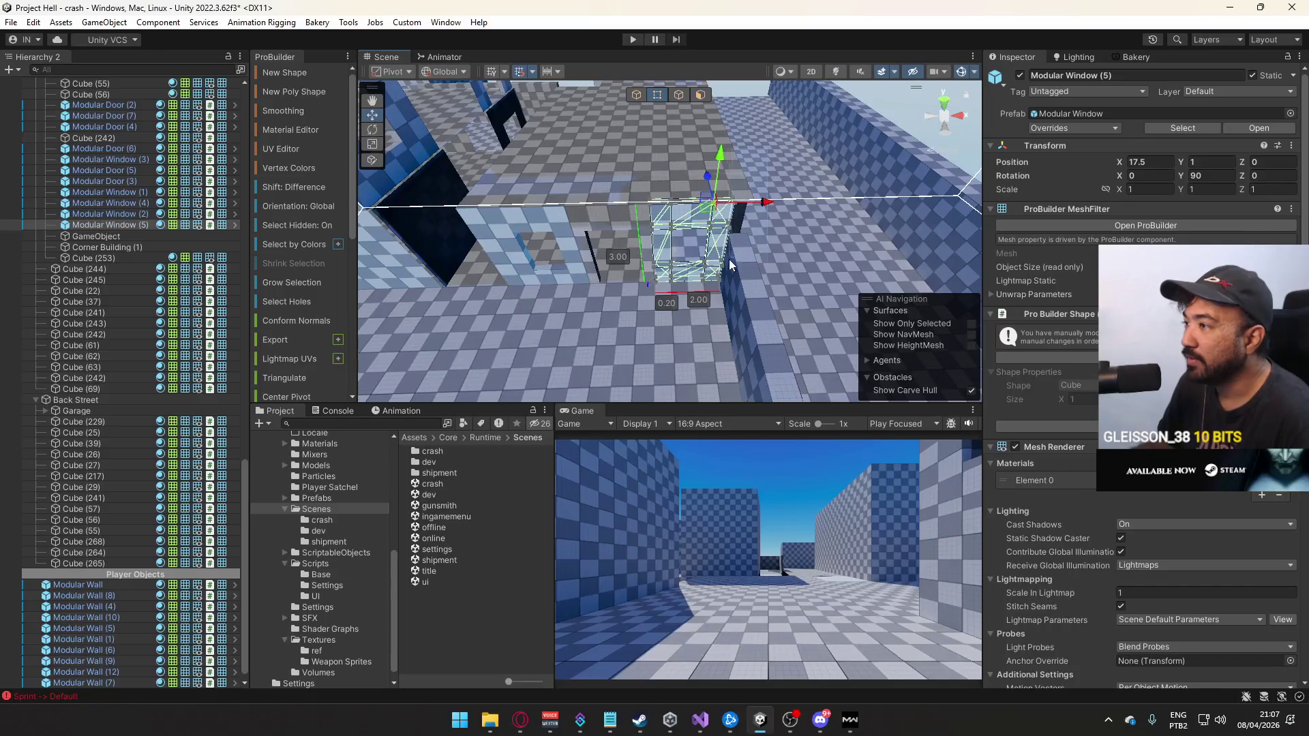
key(f)
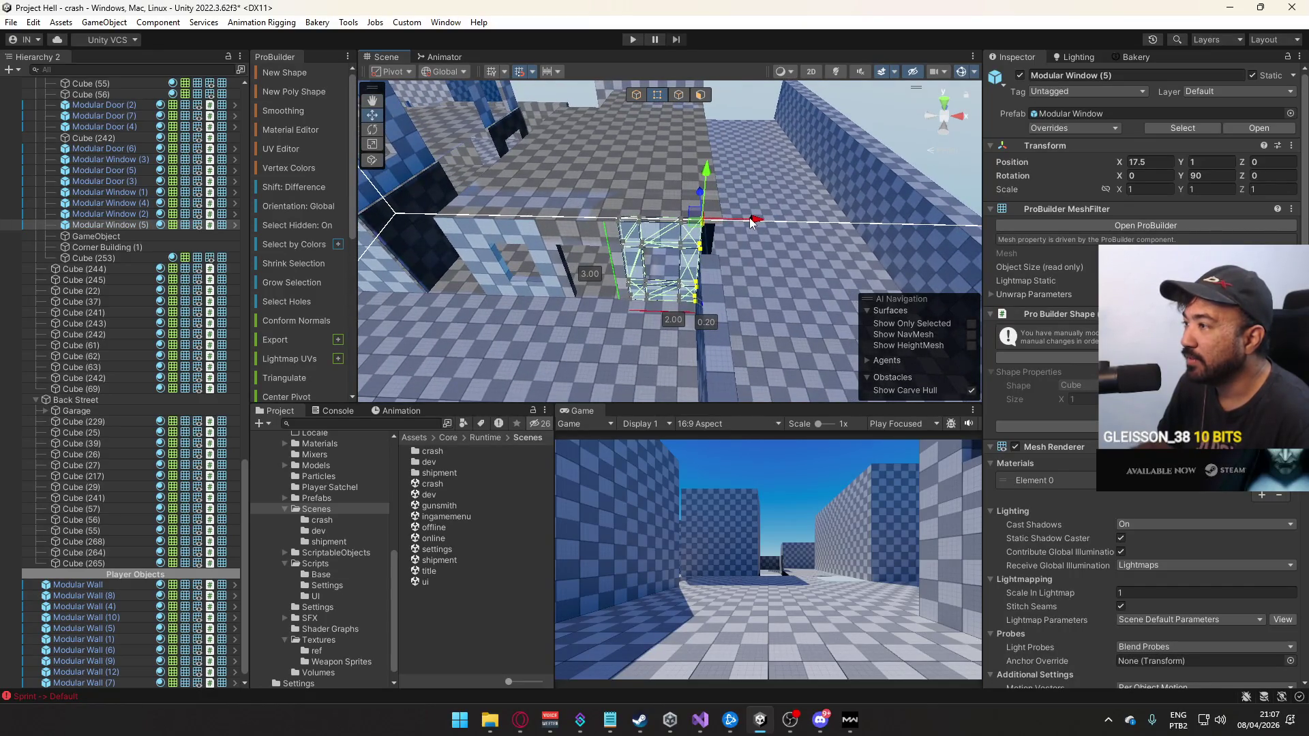
mouse_move(768, 218)
mouse_down()
mouse_move(698, 94)
mouse_move(648, 129)
mouse_move(664, 167)
mouse_move(717, 133)
mouse_move(670, 140)
mouse_move(657, 198)
mouse_up()
click(636, 96)
click(657, 199)
Select a wall and Modular Window (3), then slide the pieces sideways along X
key(f)
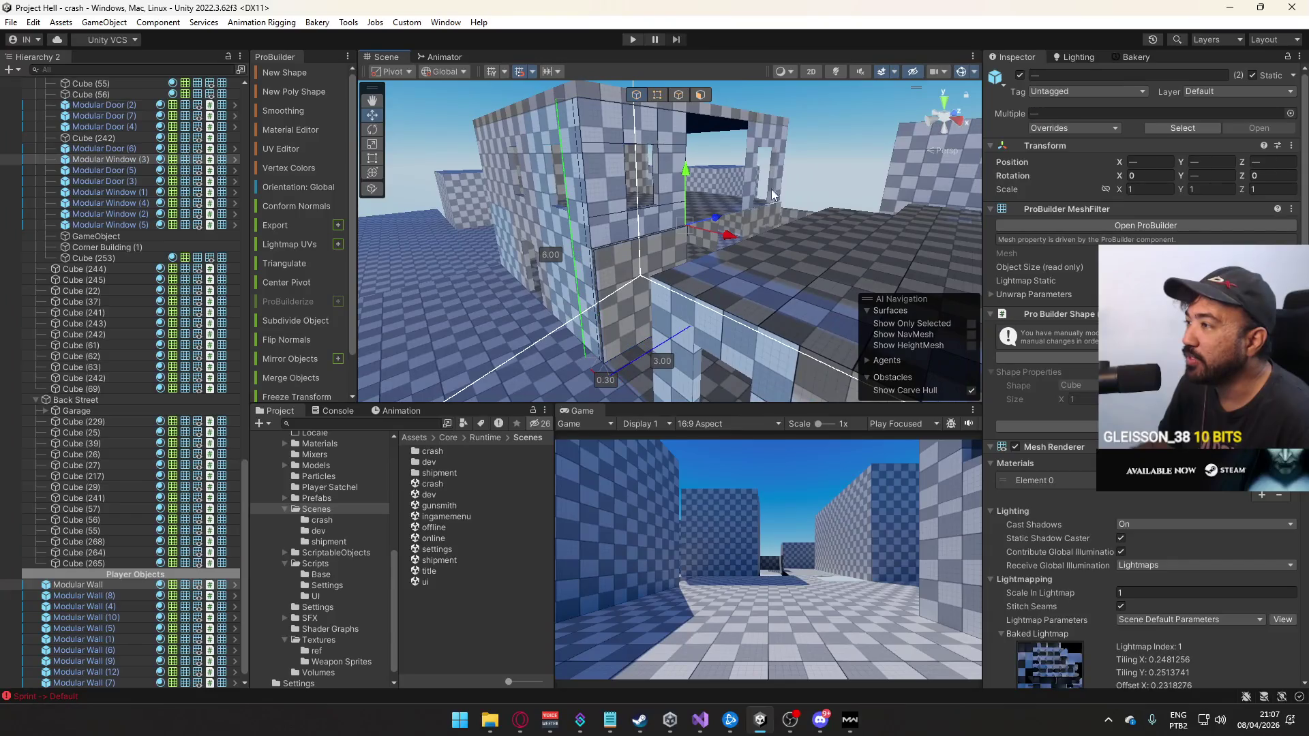
drag(751, 188, 711, 209)
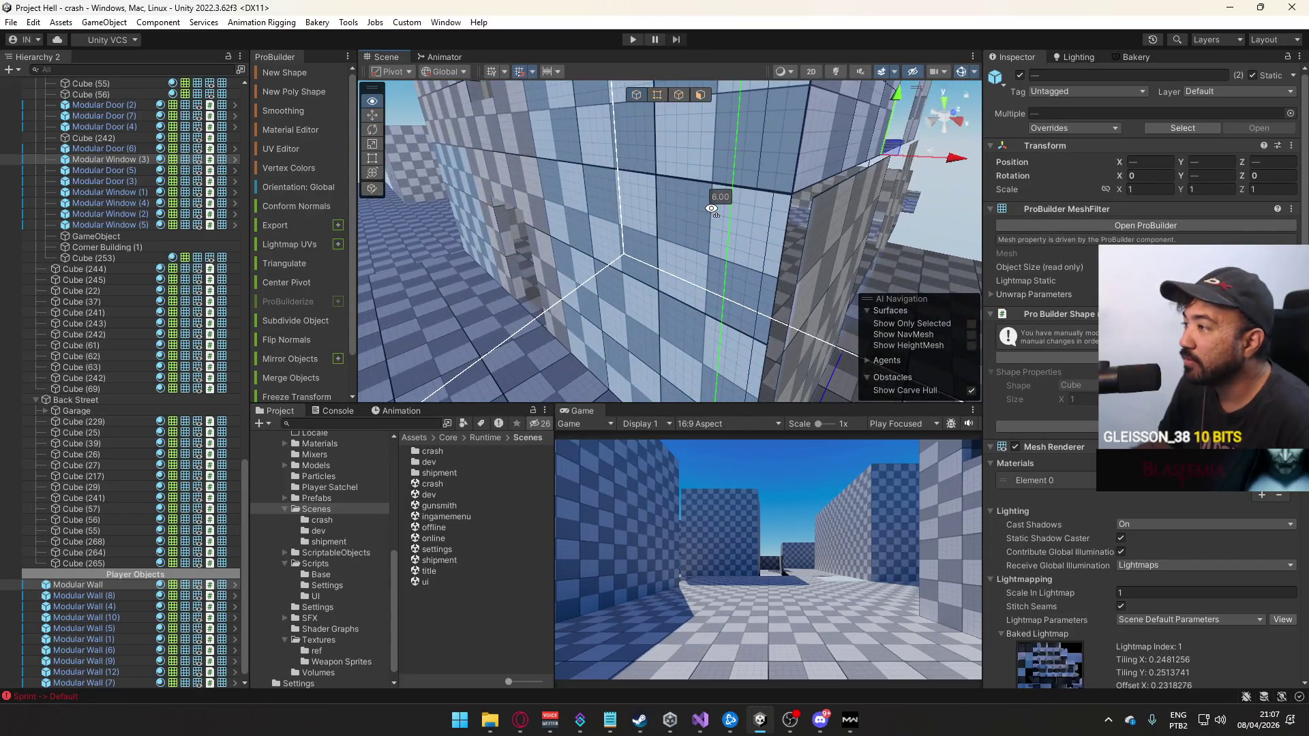
click(811, 230)
mouse_move(811, 230)
mouse_down()
mouse_move(693, 236)
mouse_move(760, 190)
mouse_up()
shift+click(765, 166)
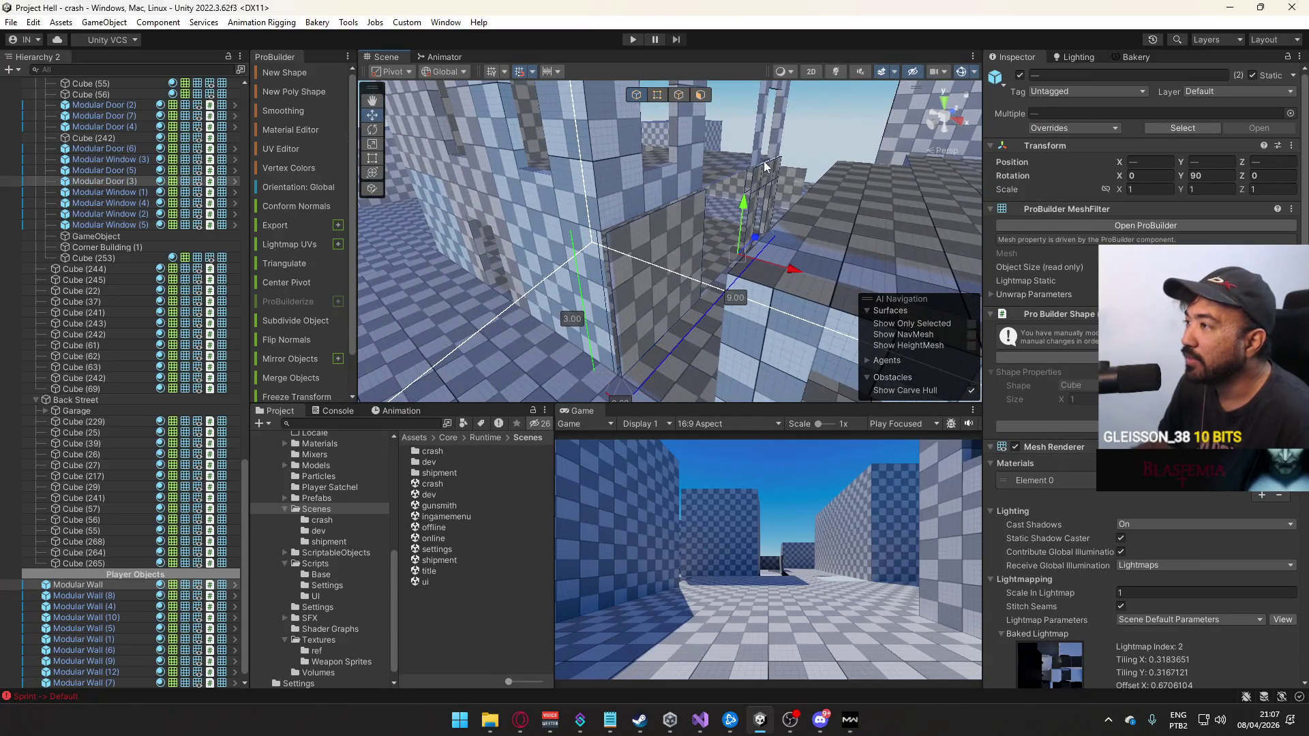
shift+click(683, 162)
key(f)
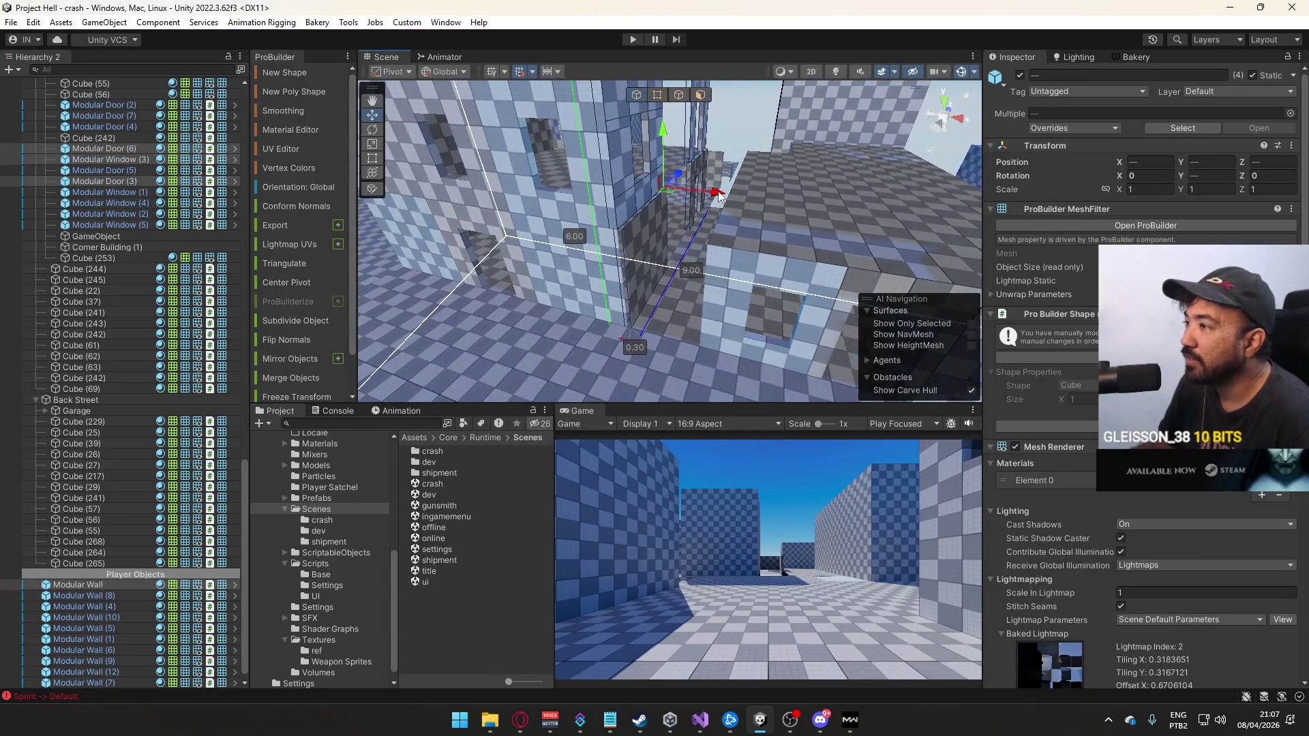
mouse_move(730, 196)
mouse_down()
mouse_move(786, 195)
mouse_move(702, 206)
mouse_move(685, 244)
mouse_move(706, 256)
mouse_up()
Select Modular Window (2) with Modular Walls (12) and (9) plus nearby door, window and wall pieces
click(686, 223)
shift+click(684, 244)
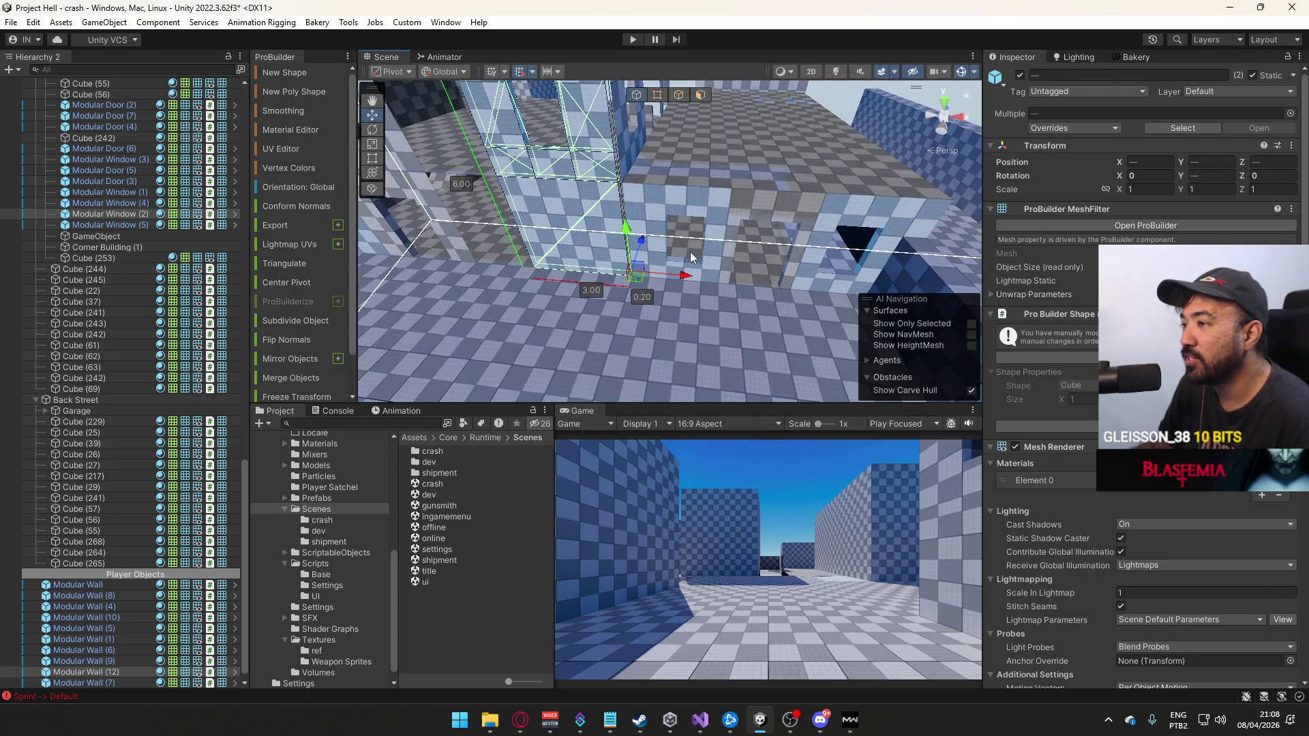
mouse_move(674, 251)
mouse_down()
mouse_move(696, 187)
mouse_move(687, 211)
mouse_move(729, 254)
mouse_move(715, 266)
mouse_move(690, 240)
mouse_up()
shift+click(690, 240)
shift+click(738, 236)
shift+click(724, 214)
shift+click(684, 219)
key(f)
shift+click(681, 158)
mouse_move(681, 158)
mouse_down()
mouse_move(612, 201)
mouse_move(571, 179)
mouse_move(644, 228)
mouse_move(619, 217)
mouse_move(642, 290)
mouse_move(710, 236)
mouse_move(641, 179)
mouse_move(571, 198)
mouse_up()
Add a stair block and Cube (253) to the selection, then pick floor slab Cube (65)
shift+click(624, 227)
shift+click(656, 233)
shift+click(619, 217)
shift+click(710, 236)
mouse_move(645, 256)
mouse_down()
mouse_move(713, 255)
mouse_move(471, 248)
mouse_move(505, 254)
mouse_up()
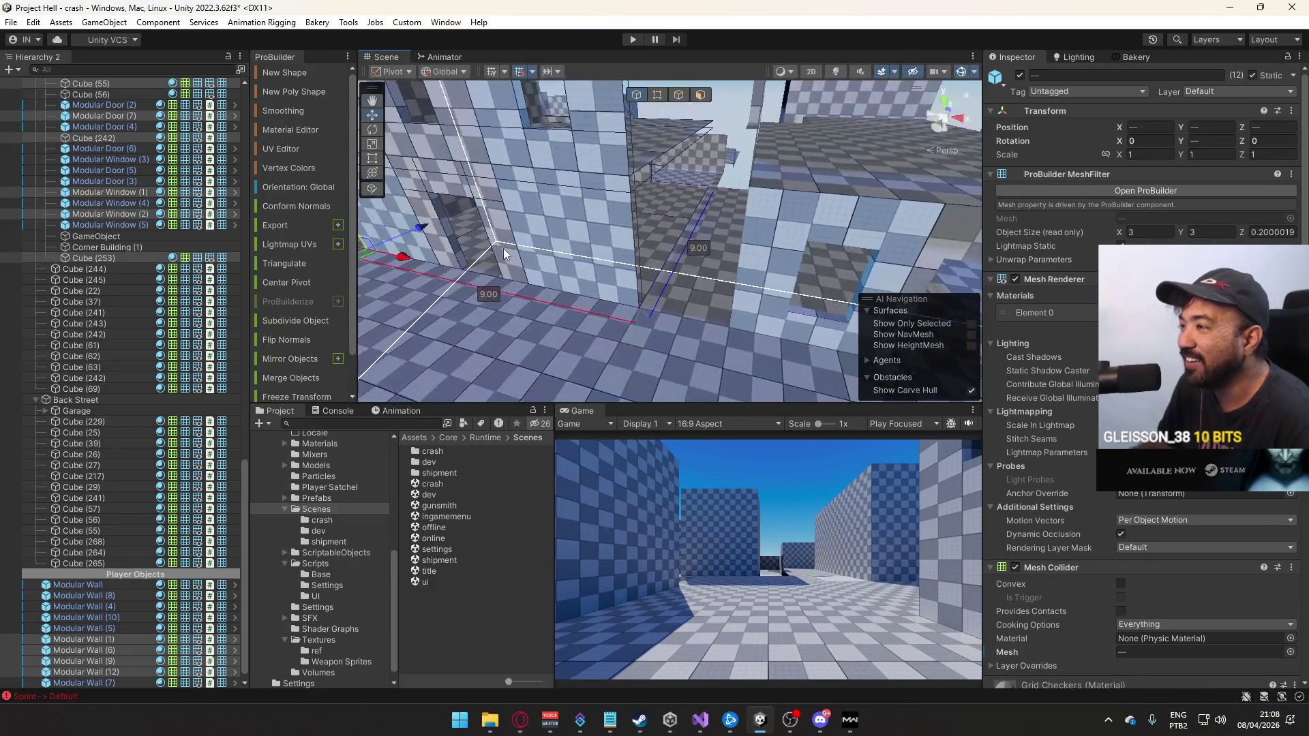
mouse_move(408, 261)
mouse_down()
mouse_move(761, 251)
mouse_move(938, 228)
mouse_up()
click(761, 252)
click(757, 248)
Move floor slab Cube (65) along X from 9 to 11
click(652, 97)
drag(668, 123, 724, 207)
click(636, 94)
drag(648, 109, 910, 169)
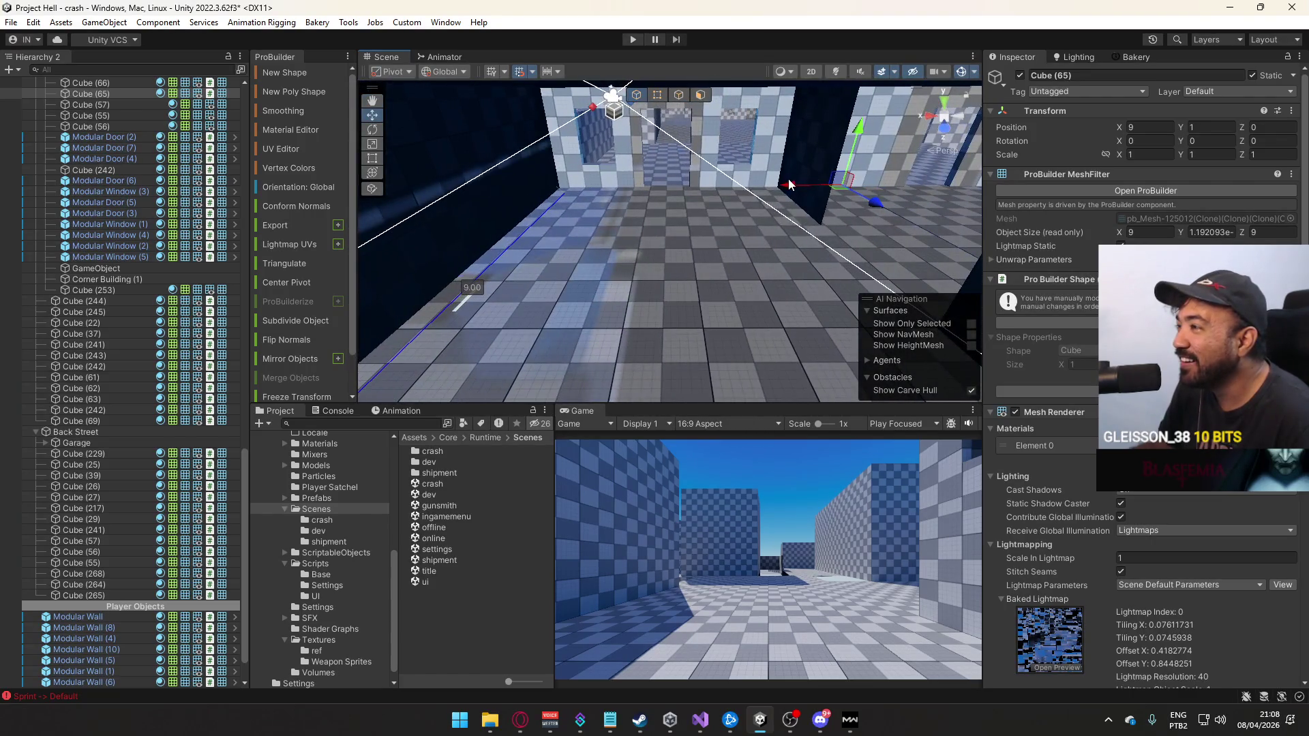
key(f)
mouse_move(770, 184)
mouse_down()
mouse_move(684, 190)
mouse_move(690, 108)
mouse_up()
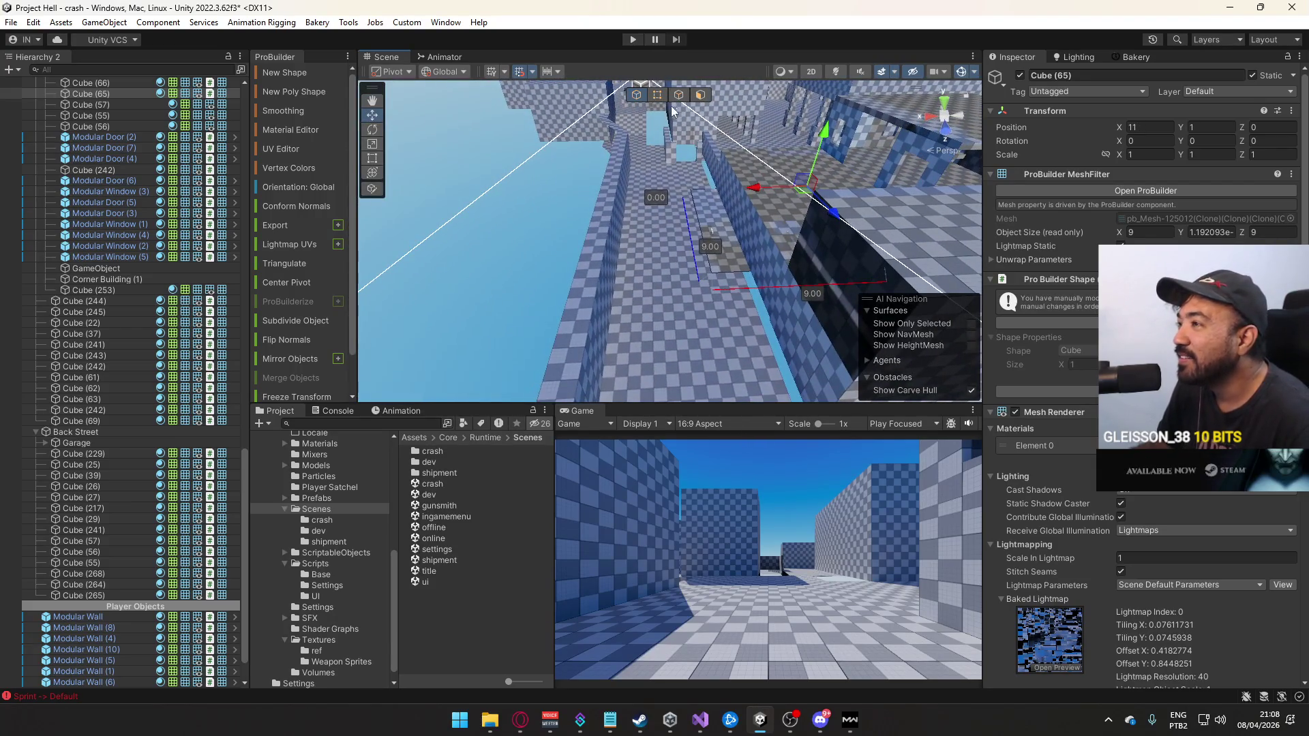
Clear the selection and select the modular wall in the corridor
drag(672, 177, 637, 205)
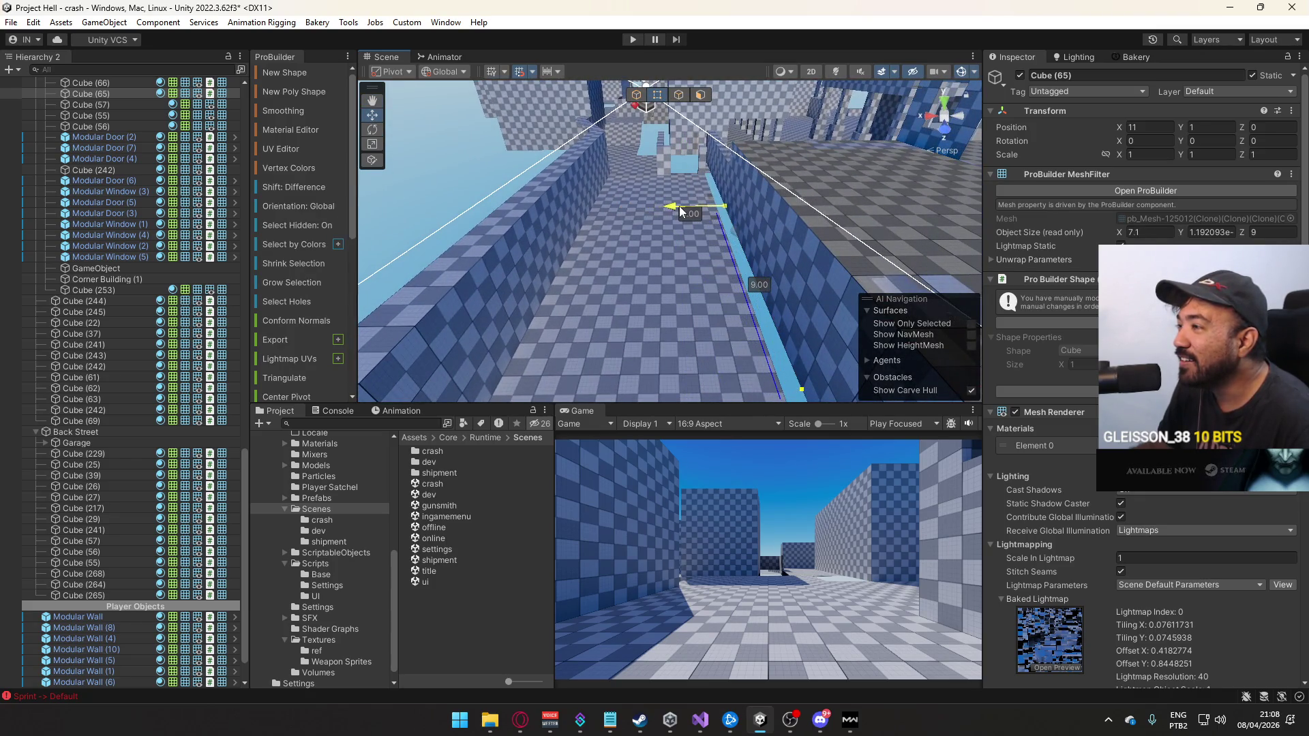
click(724, 200)
mouse_move(724, 200)
mouse_down()
mouse_move(750, 170)
mouse_move(760, 196)
mouse_move(698, 228)
mouse_move(699, 218)
mouse_move(701, 243)
mouse_move(675, 249)
mouse_up()
click(675, 250)
Slide Modular Walls (7) and (1) along X into their new rear positions
drag(784, 238, 825, 235)
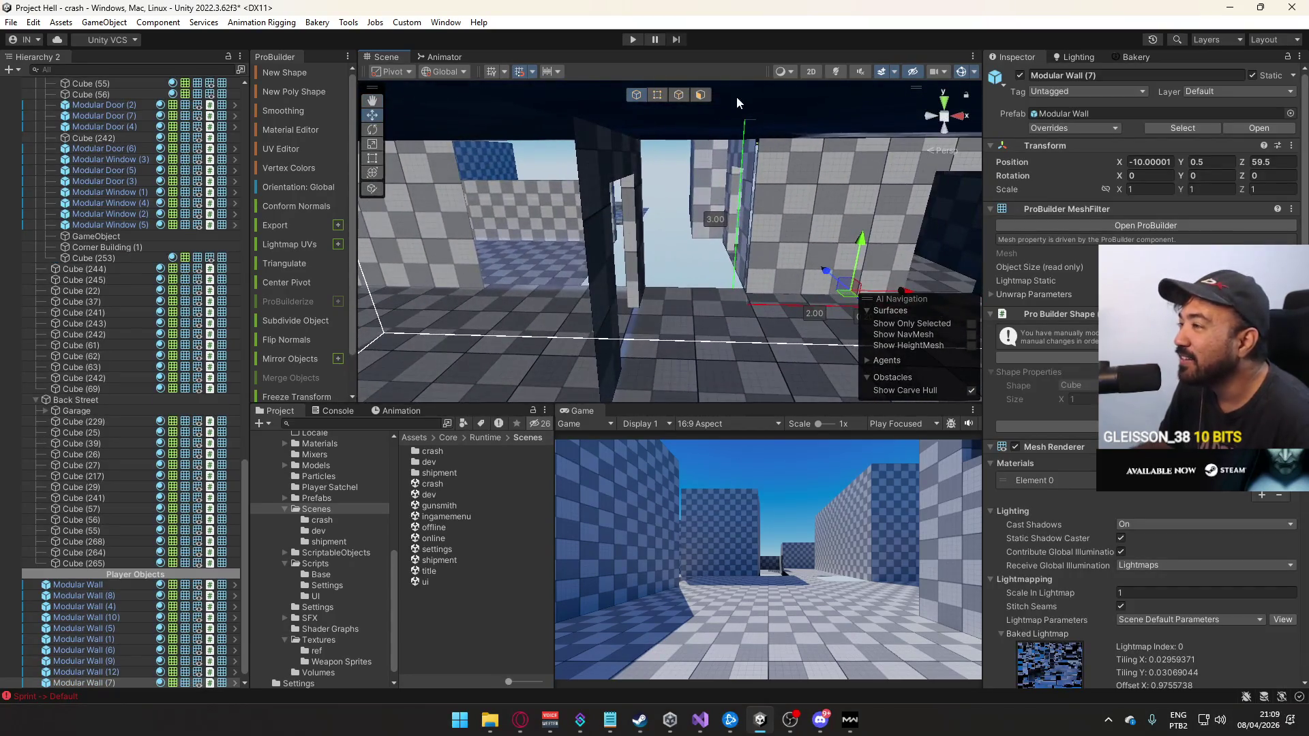
click(664, 94)
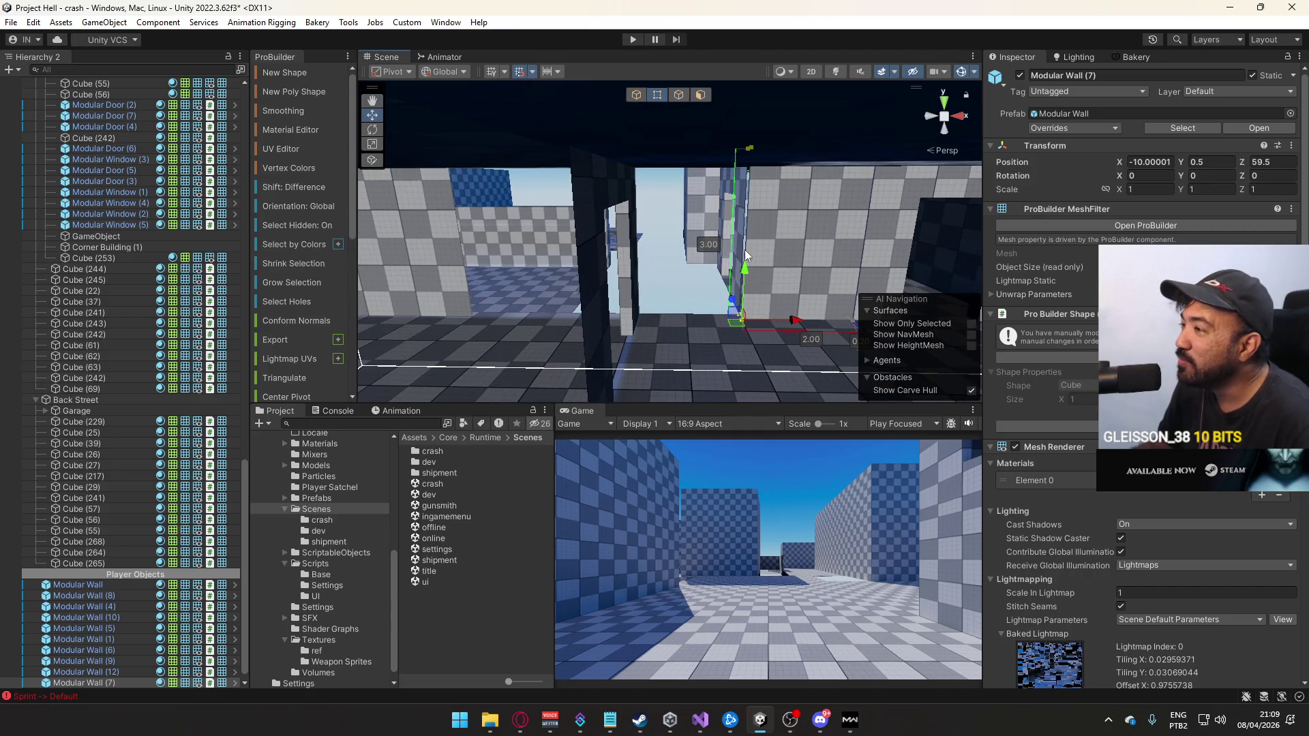
mouse_move(780, 321)
mouse_down()
mouse_move(633, 301)
mouse_move(724, 266)
mouse_move(678, 206)
mouse_up()
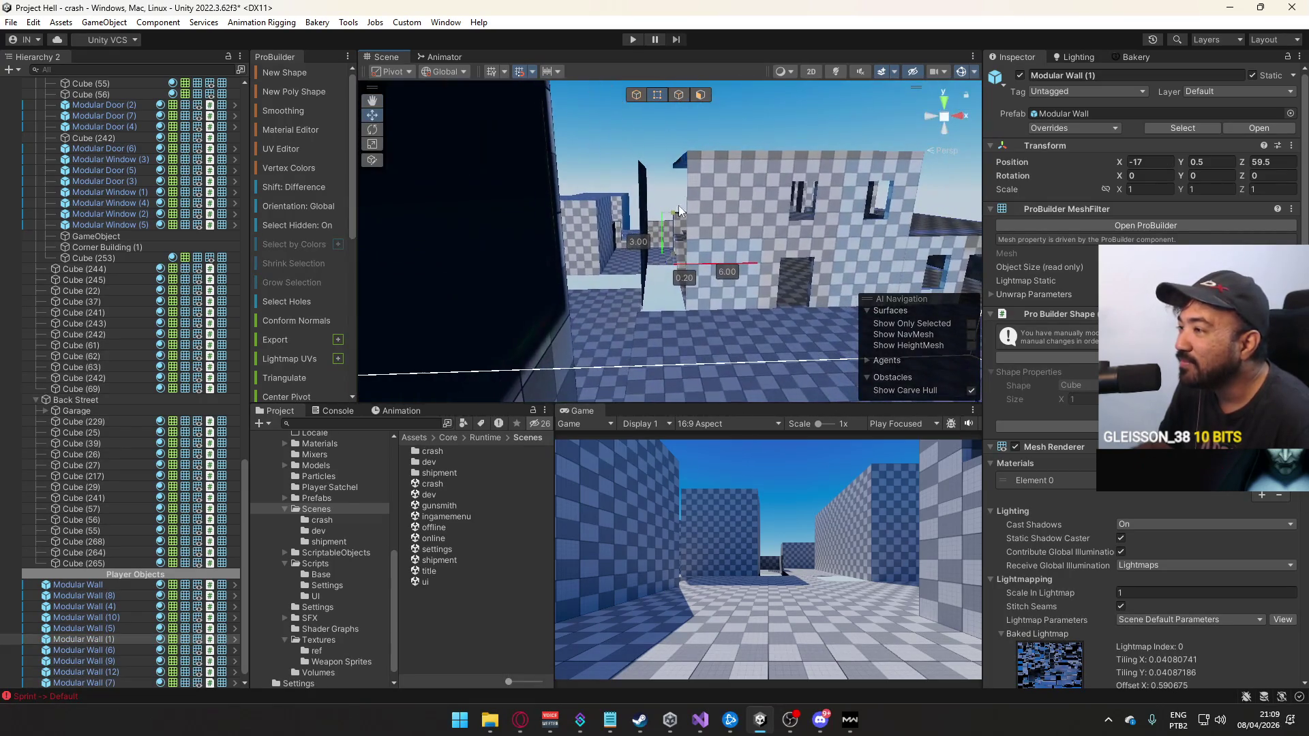
click(658, 154)
mouse_move(657, 154)
mouse_down()
mouse_move(695, 216)
mouse_move(748, 240)
mouse_up()
click(747, 240)
shift+click(769, 169)
mouse_move(769, 169)
mouse_down()
mouse_move(681, 230)
mouse_move(752, 222)
mouse_up()
click(649, 276)
mouse_move(649, 275)
mouse_down()
mouse_move(1025, 288)
mouse_move(806, 261)
mouse_move(977, 231)
mouse_move(787, 215)
mouse_move(740, 281)
mouse_move(538, 281)
mouse_move(735, 251)
mouse_up()
Widen the lower rear wall to about 9 units
click(787, 215)
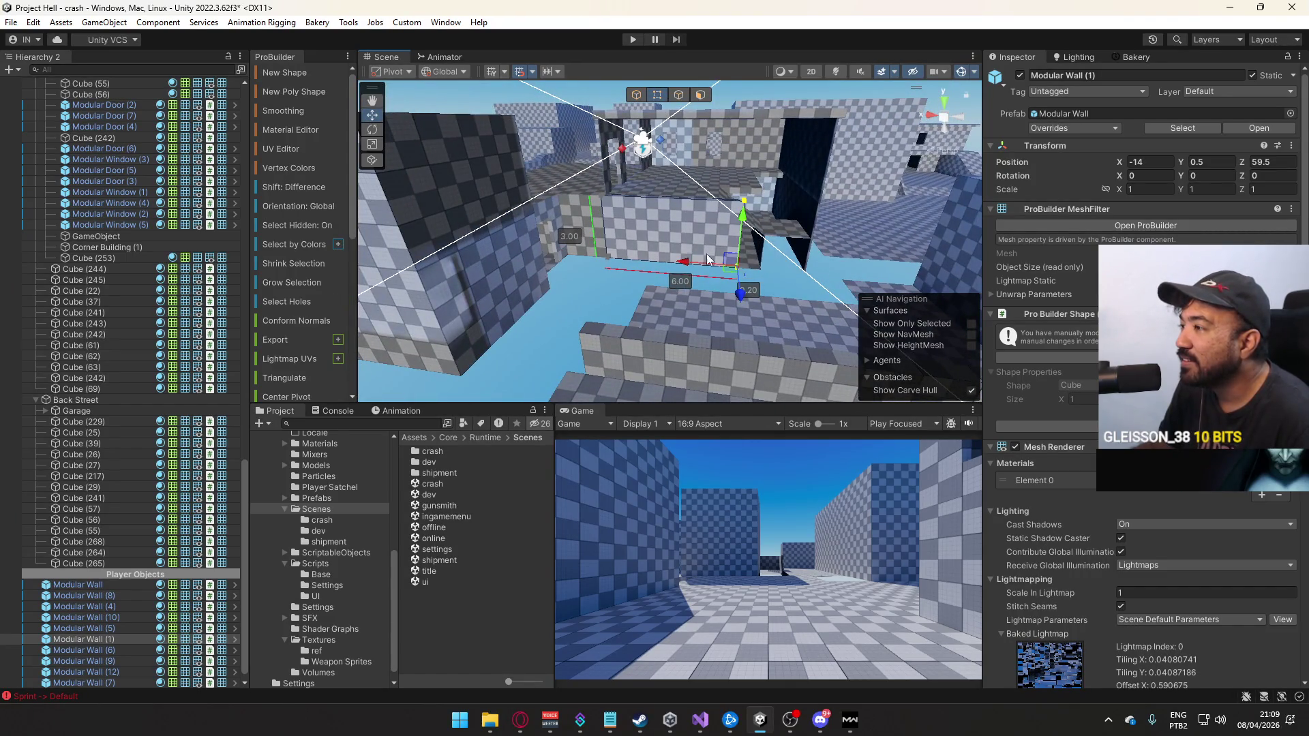
drag(731, 268, 761, 268)
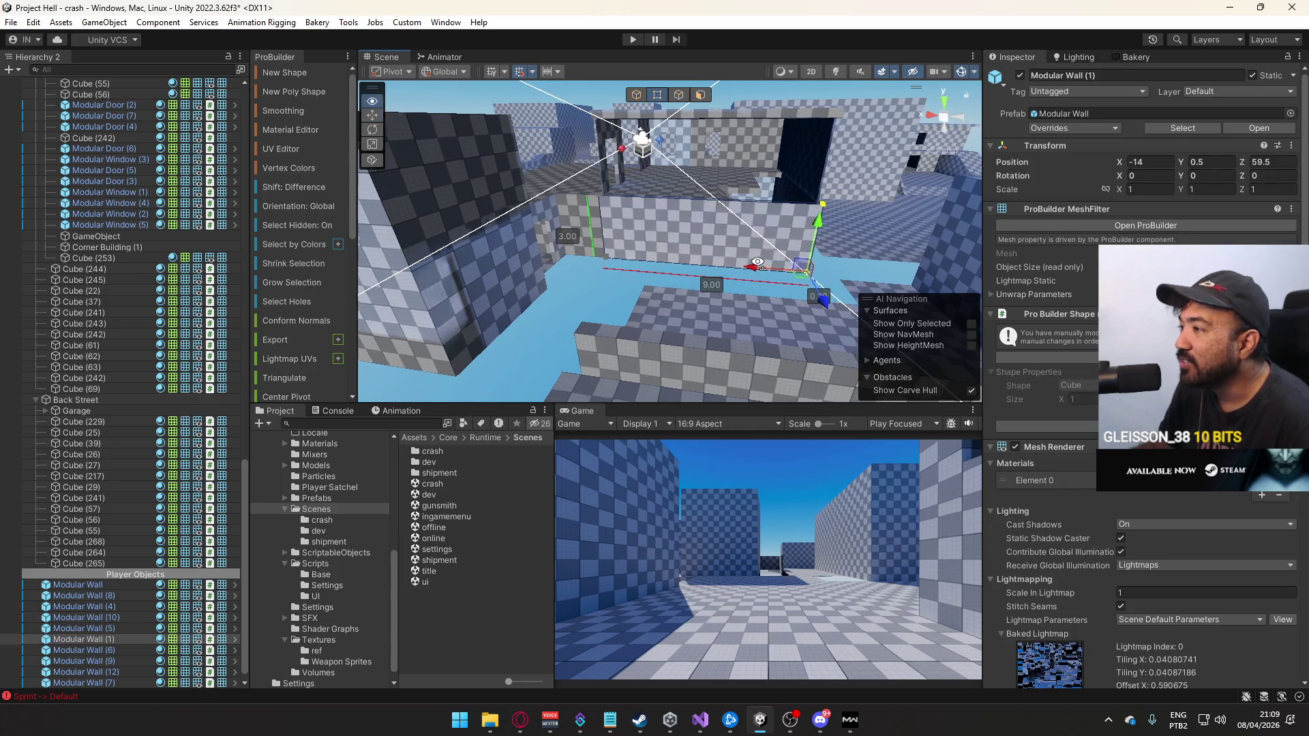
scroll(682, 239, up, 3)
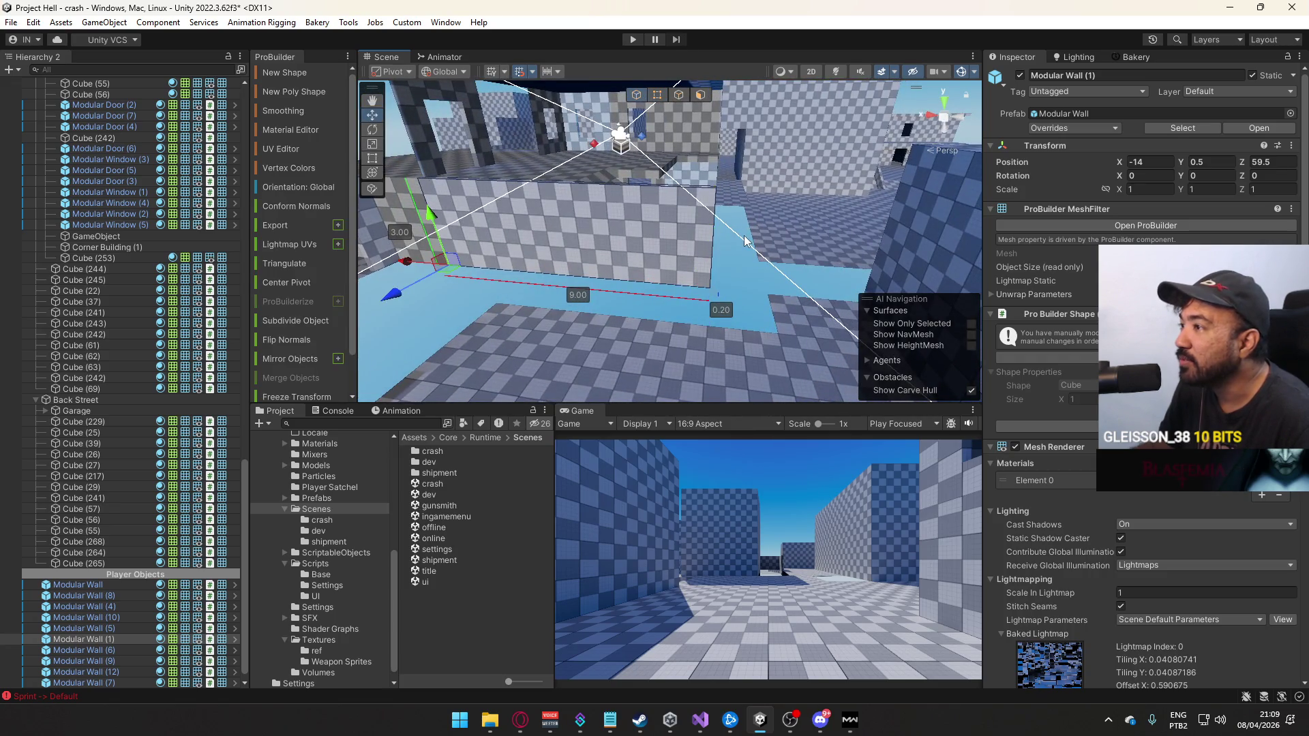
click(637, 93)
mouse_move(641, 171)
mouse_down()
mouse_move(675, 231)
mouse_move(645, 234)
mouse_move(649, 162)
mouse_up()
Lower the upper rear wall Modular Wall (2) to Y 3.5 and save the scene
click(681, 236)
click(649, 162)
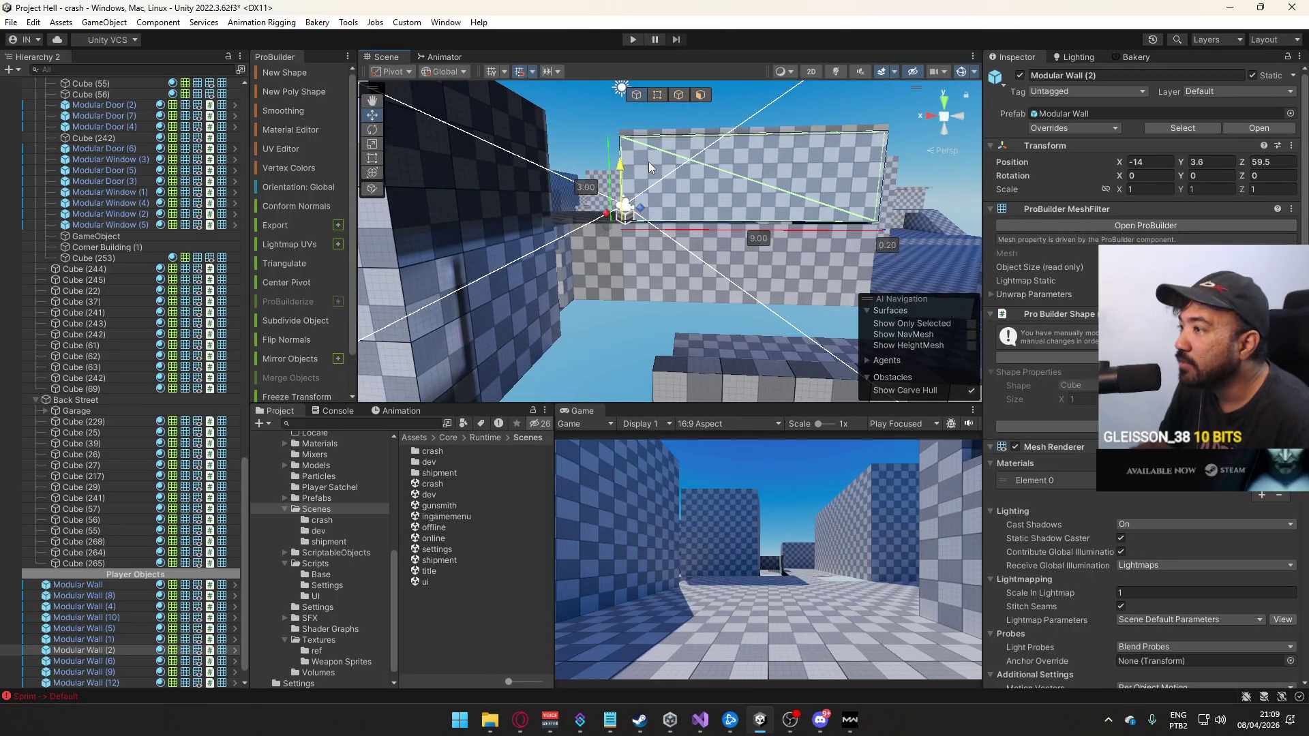
drag(653, 168, 654, 171)
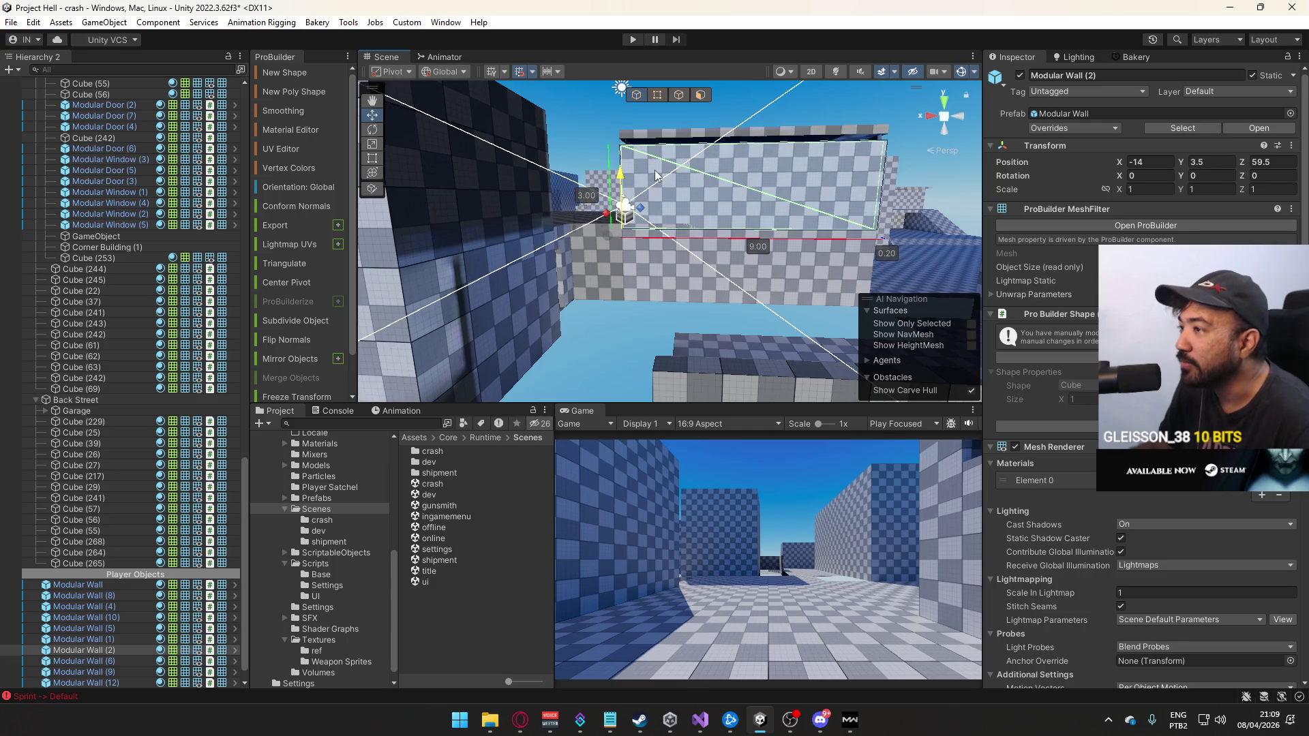
key(f)
mouse_move(705, 102)
mouse_down()
mouse_move(756, 269)
mouse_move(643, 321)
mouse_move(701, 351)
mouse_move(815, 342)
mouse_move(601, 359)
mouse_move(733, 339)
mouse_move(659, 380)
mouse_move(453, 333)
mouse_move(641, 281)
mouse_move(630, 319)
mouse_move(462, 327)
mouse_move(395, 312)
mouse_move(661, 313)
mouse_move(662, 326)
mouse_up()
key(ctrl+s)
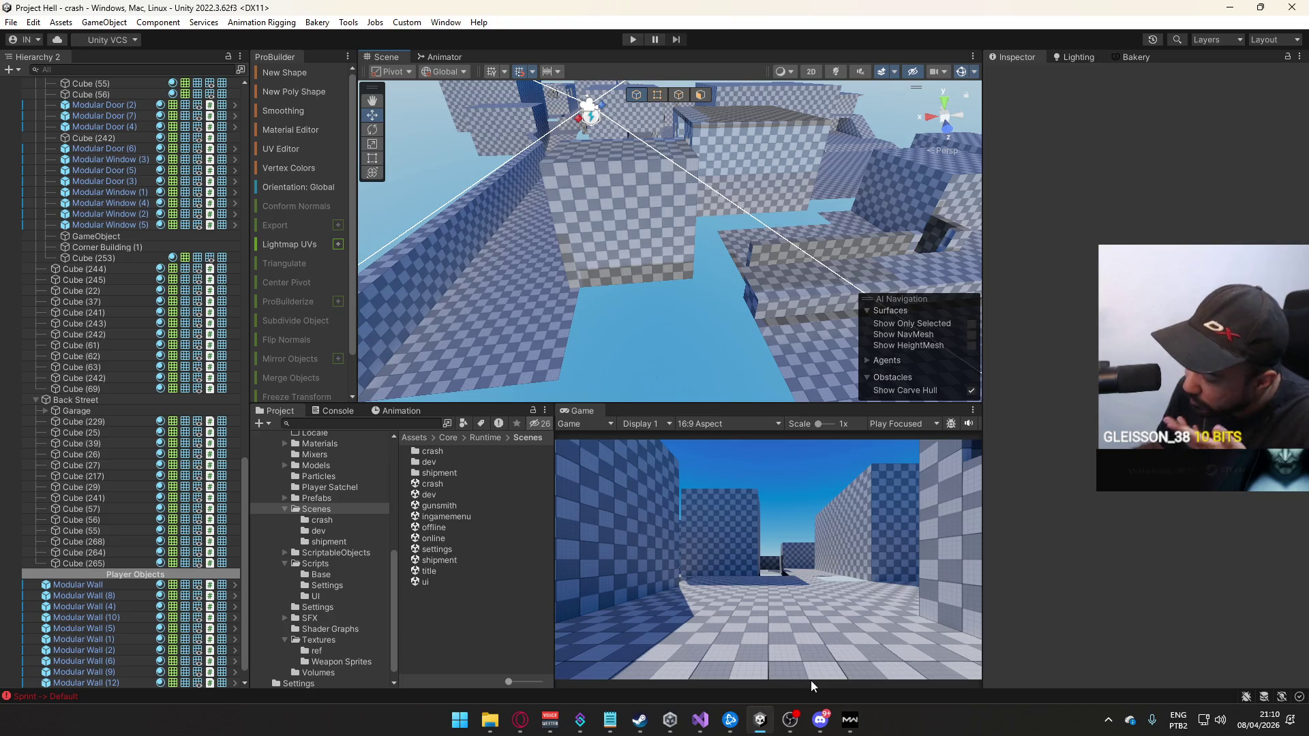
Open the title scene, enter play mode and host a match to load the crash map
right_click(849, 719)
click(866, 685)
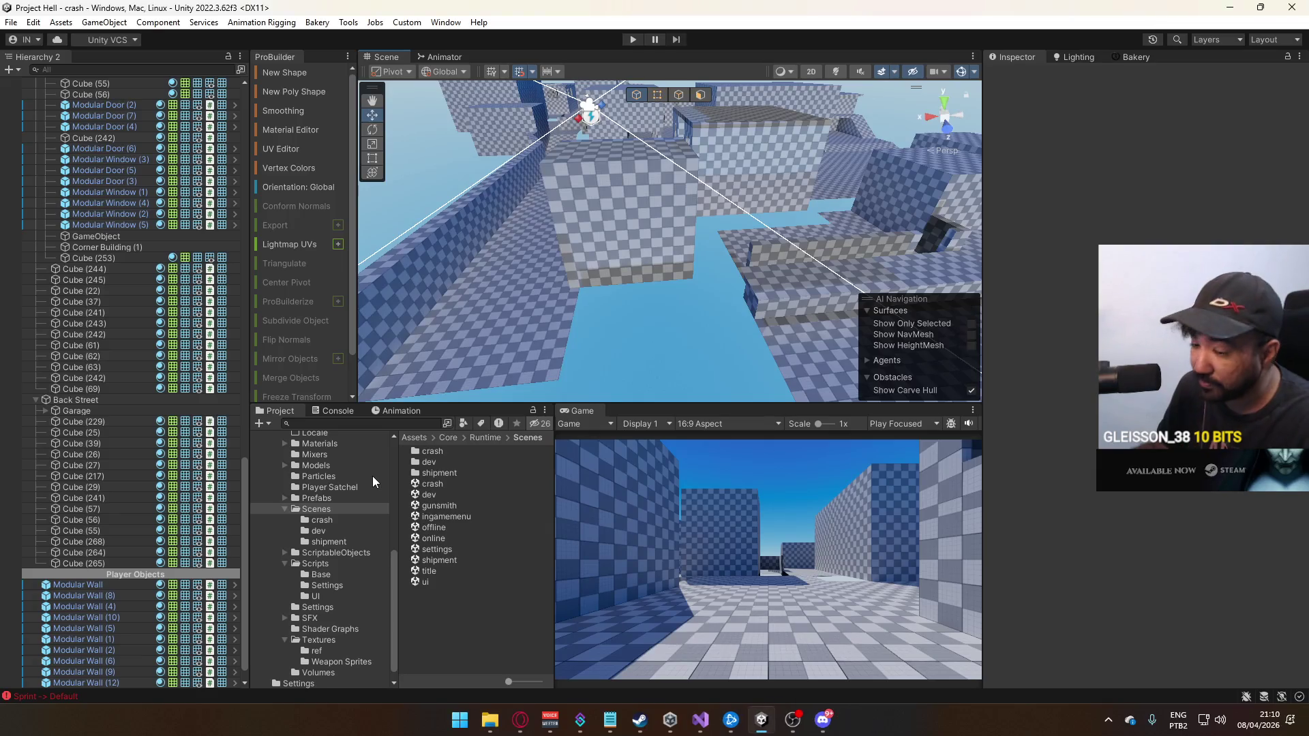
double_click(446, 570)
click(636, 38)
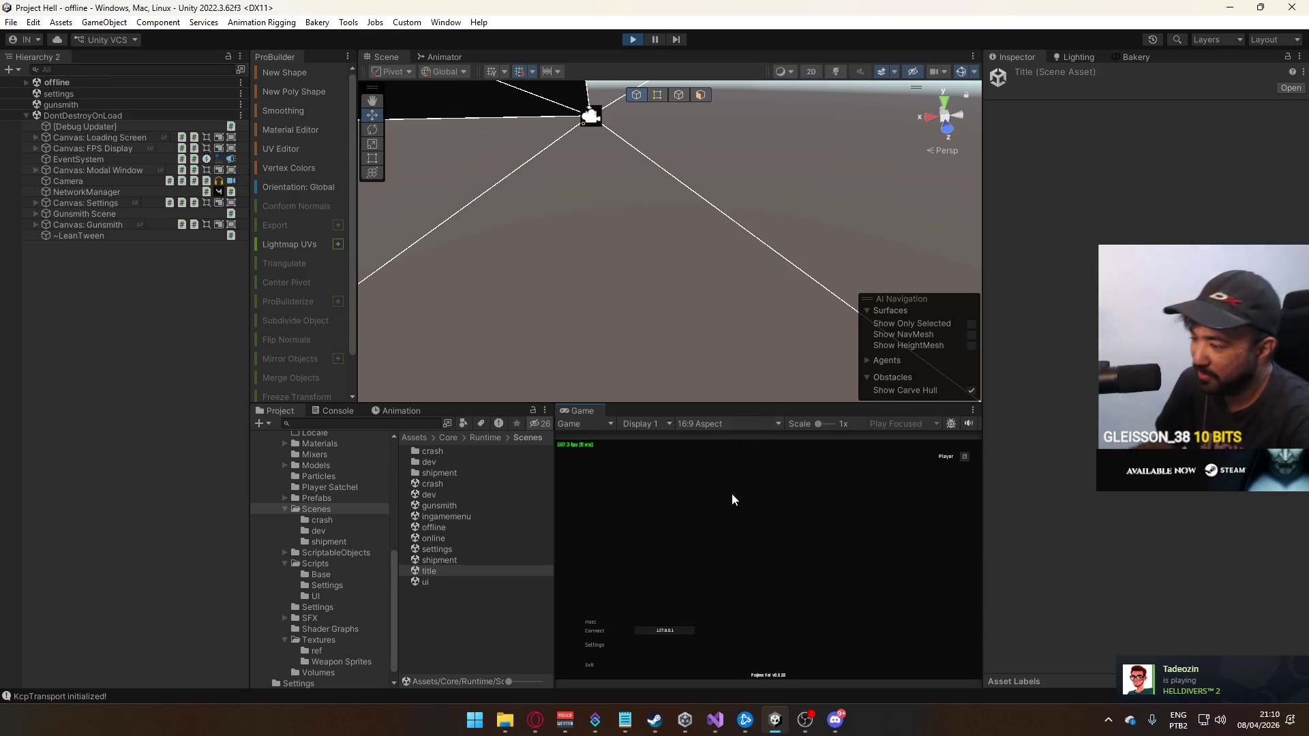
click(592, 624)
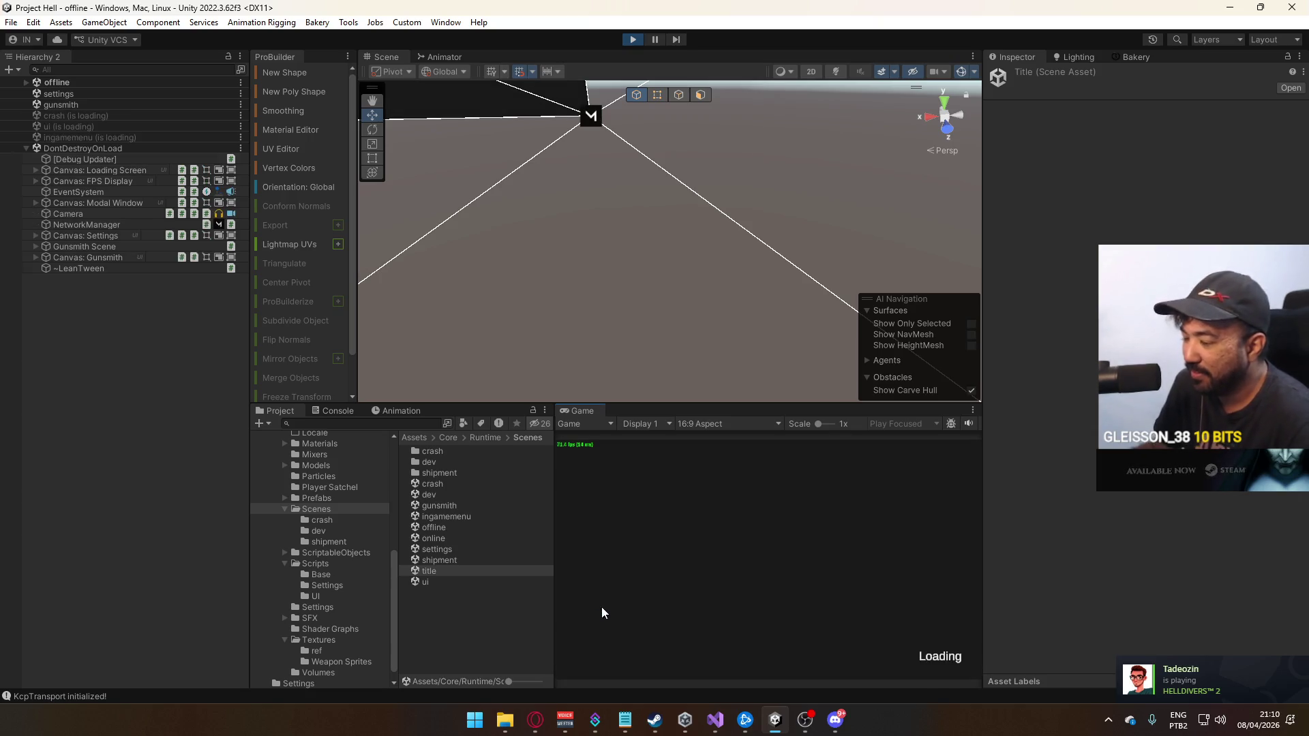
Maximize the Game view so it fills the editor window
key(super)
key(super)
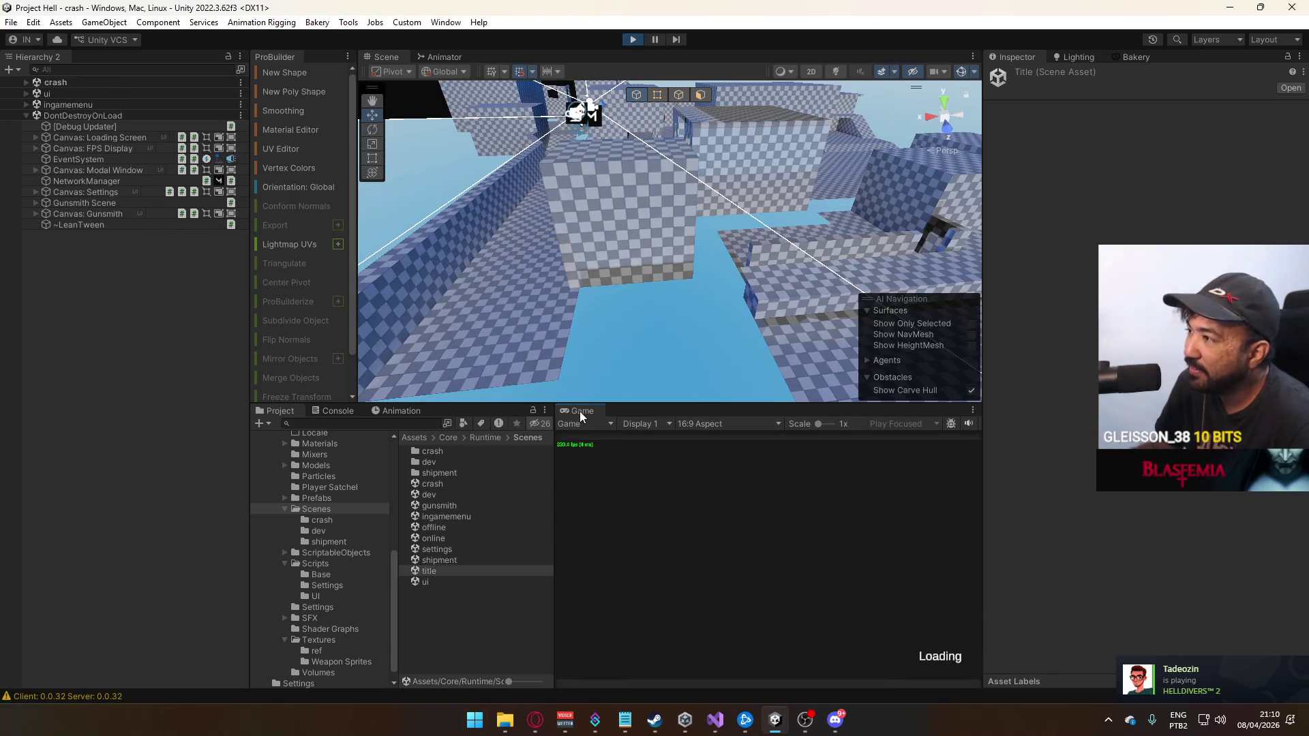
right_click(583, 409)
click(634, 453)
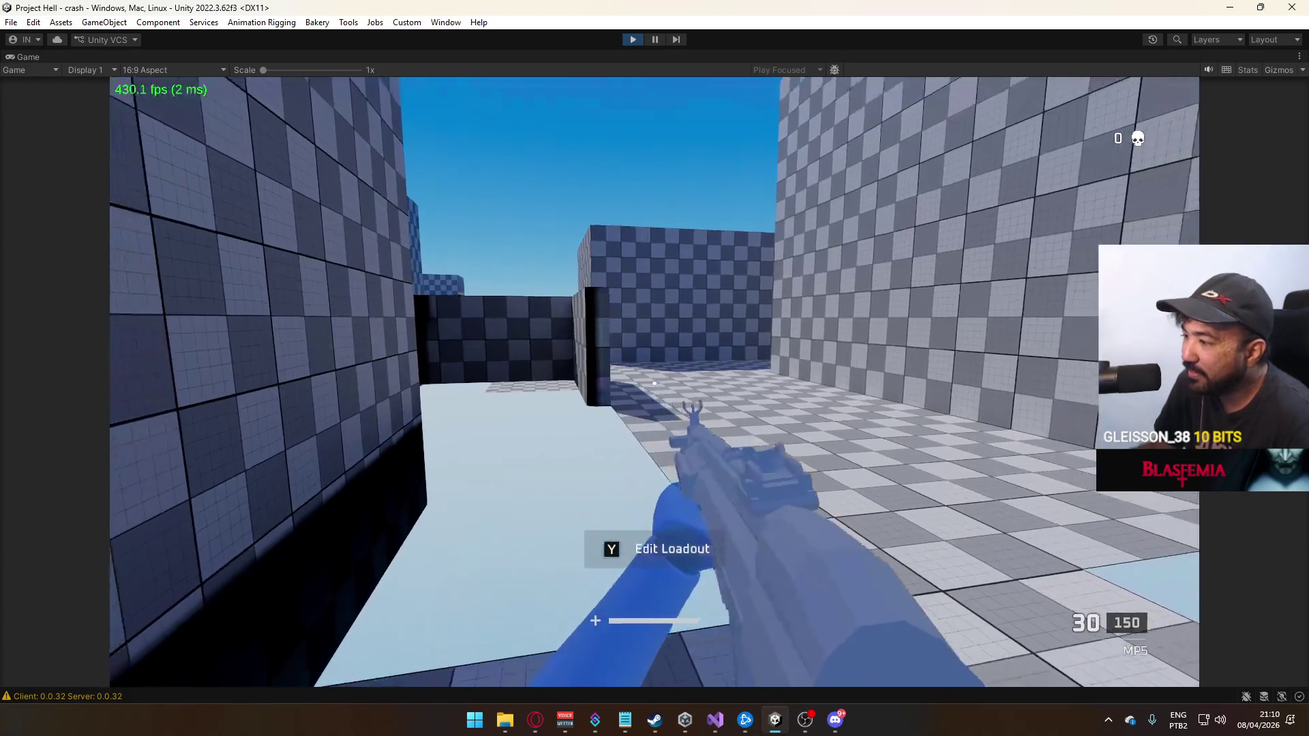
Sprint and jump through the corridor and courtyard into the dark building
key(shift+w)
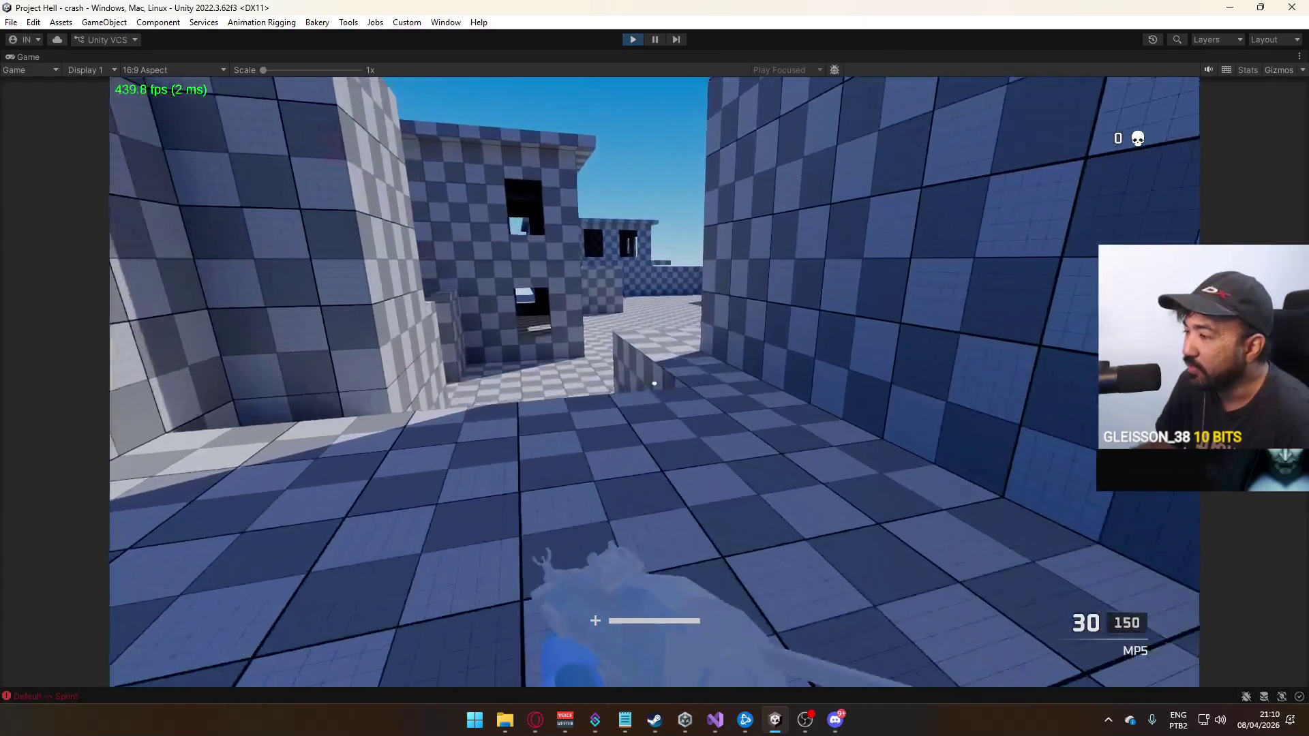
key(space)
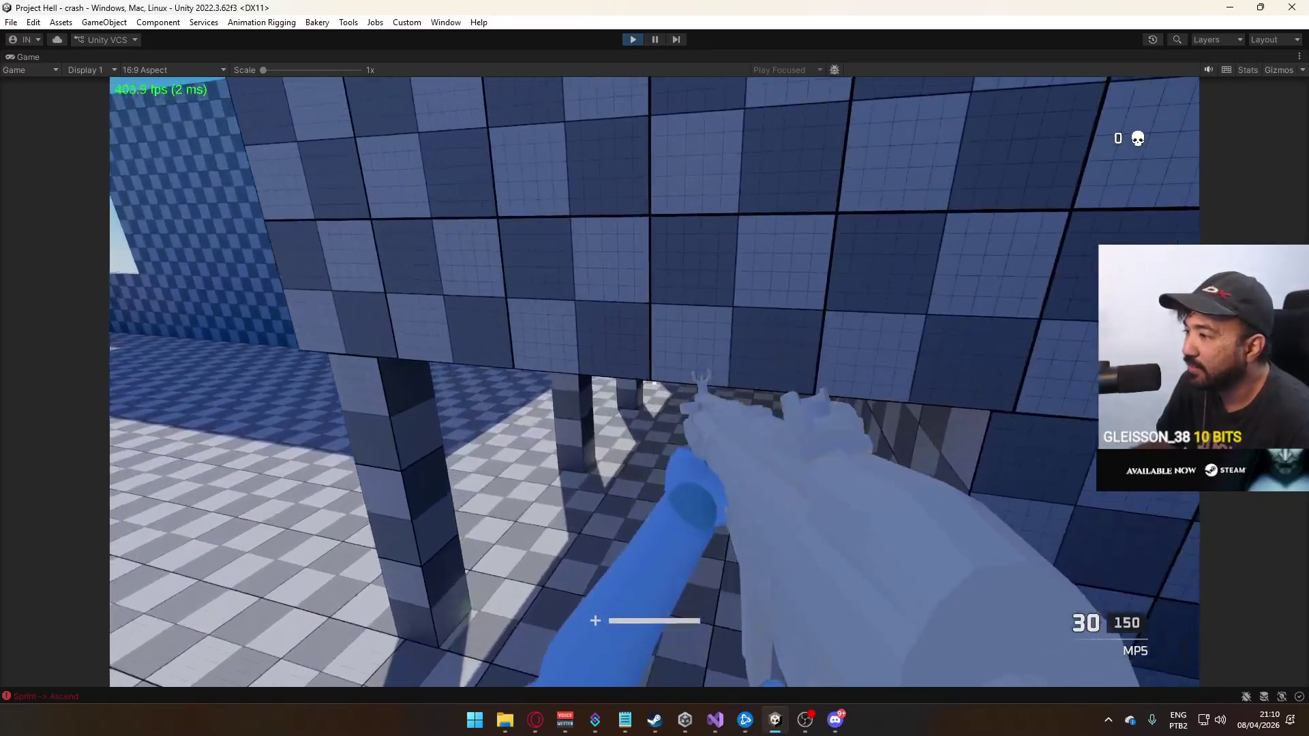
key(shift+w)
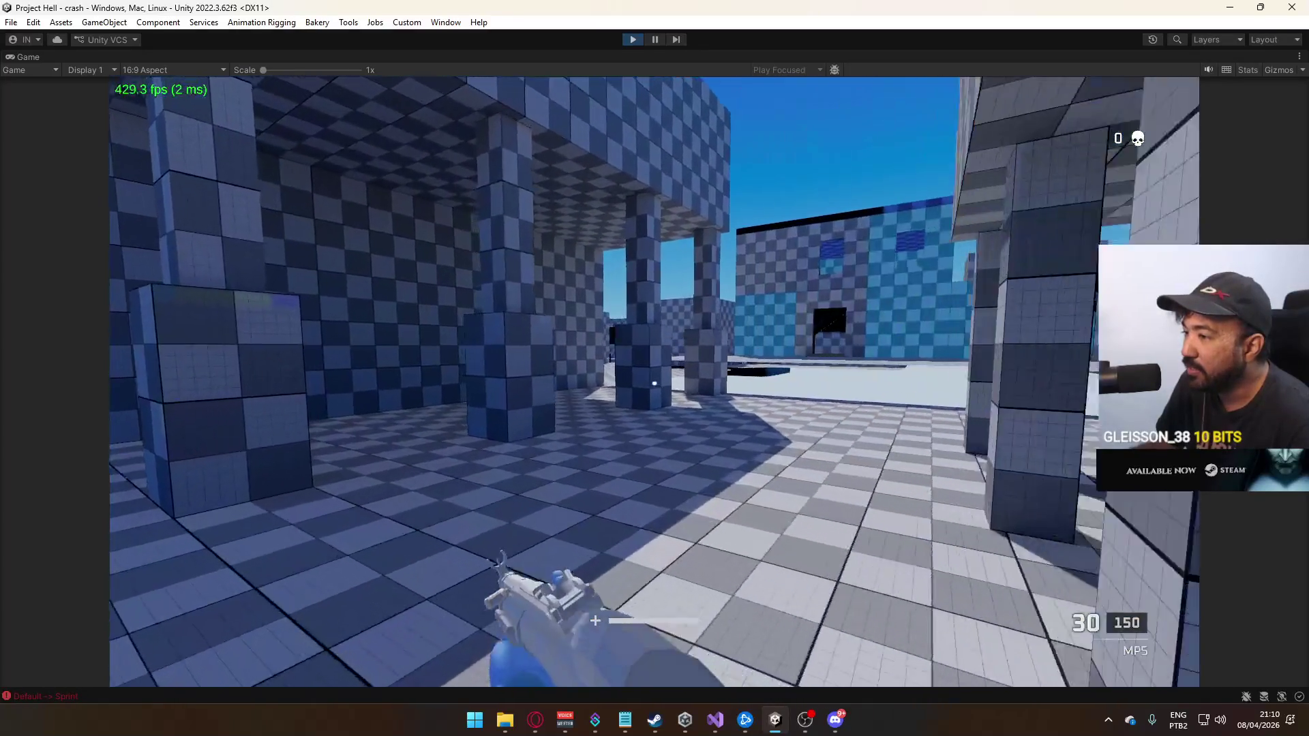
key(shift+w)
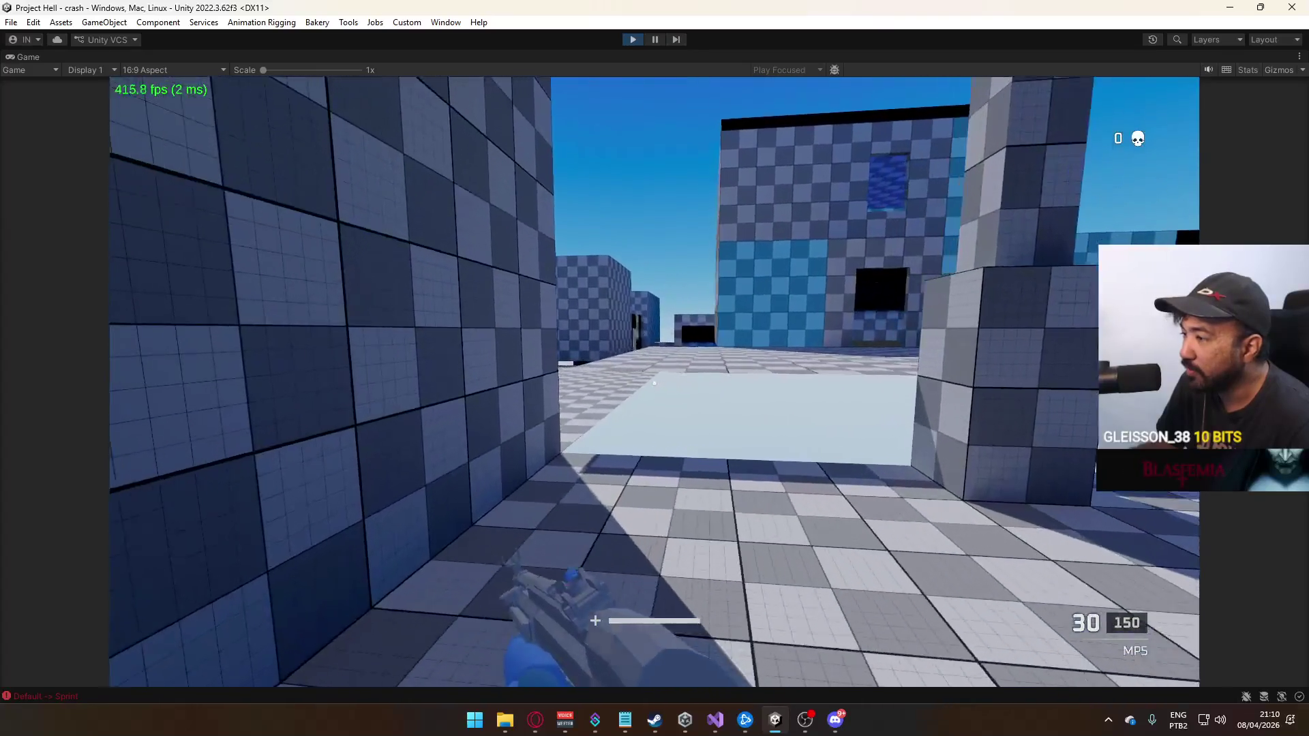
key(space)
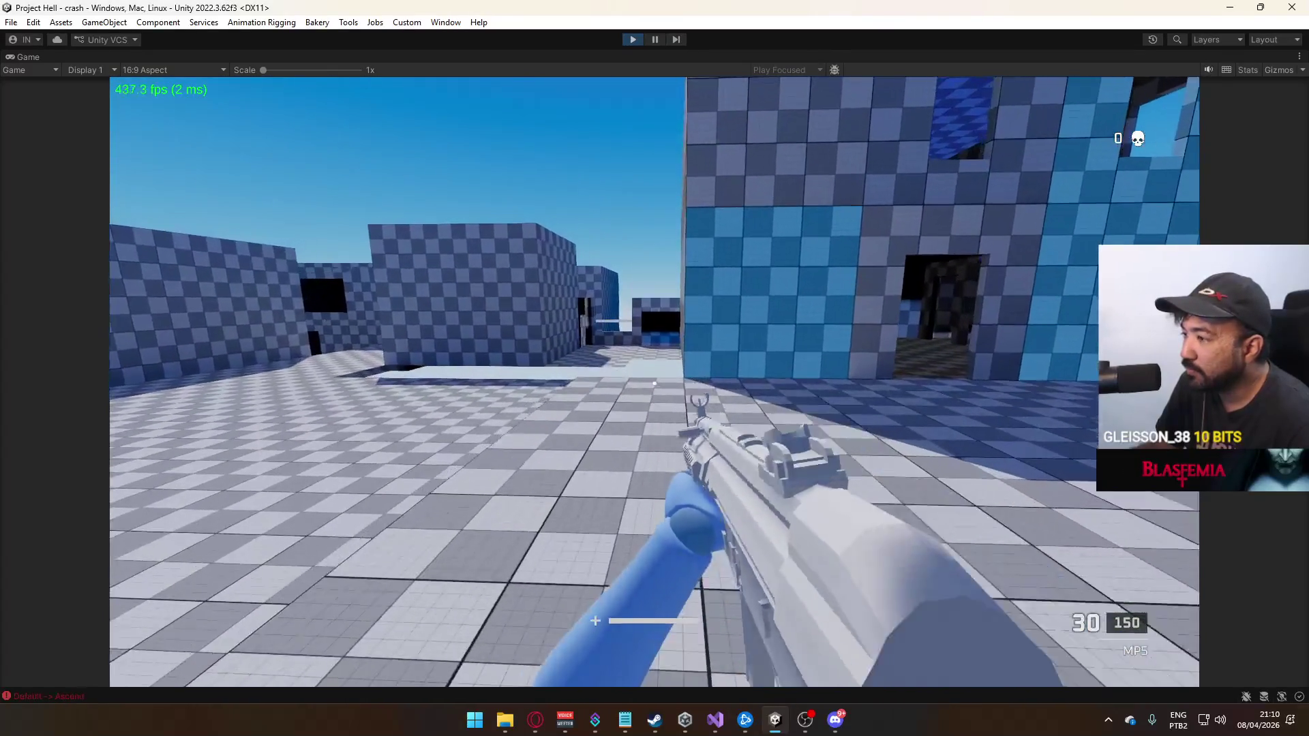
key(shift+w)
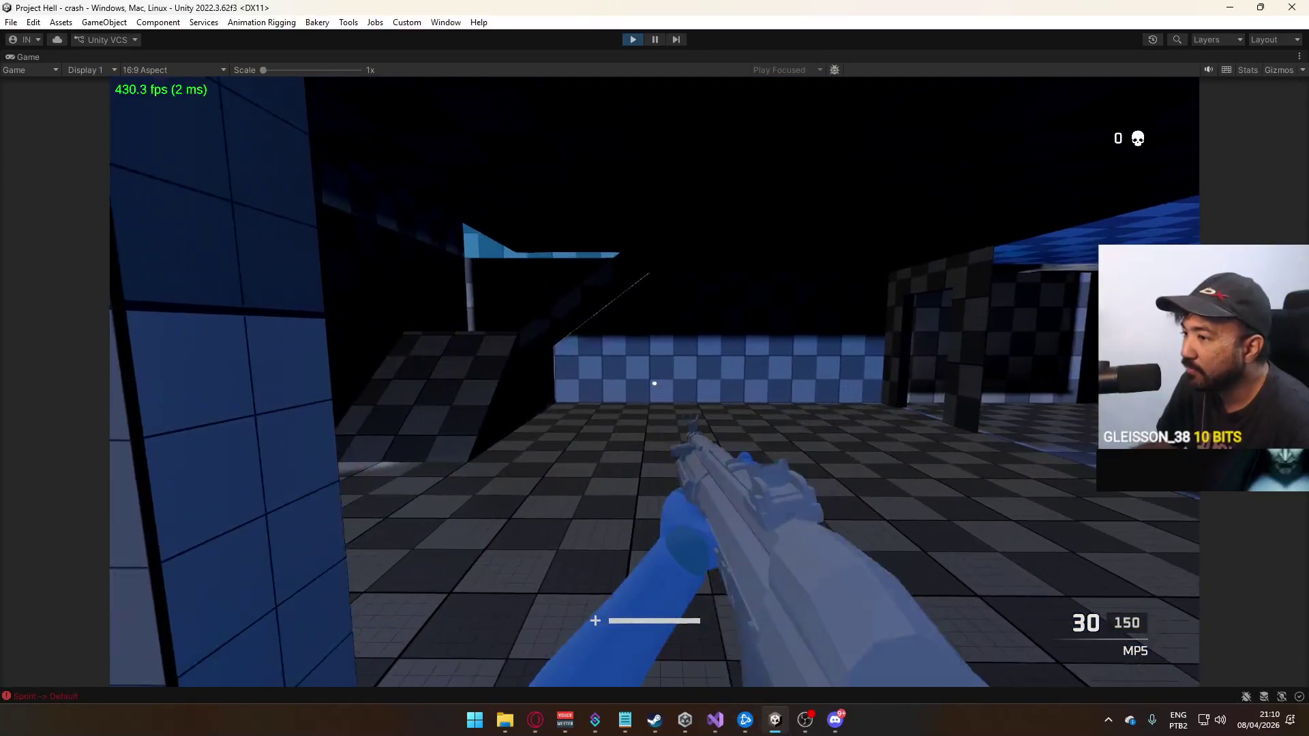
key(w)
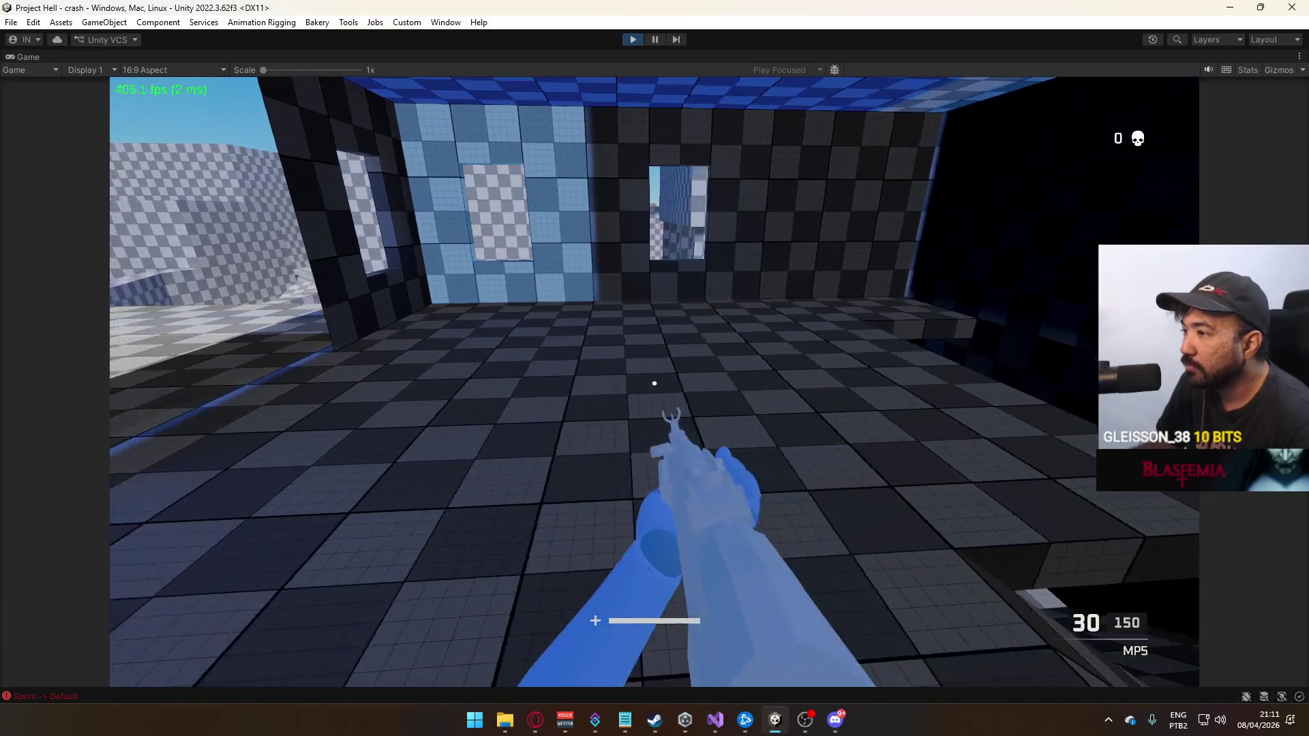
Run along the outer wall and through the checkered, blue-ceilinged rooms
key(shift+w)
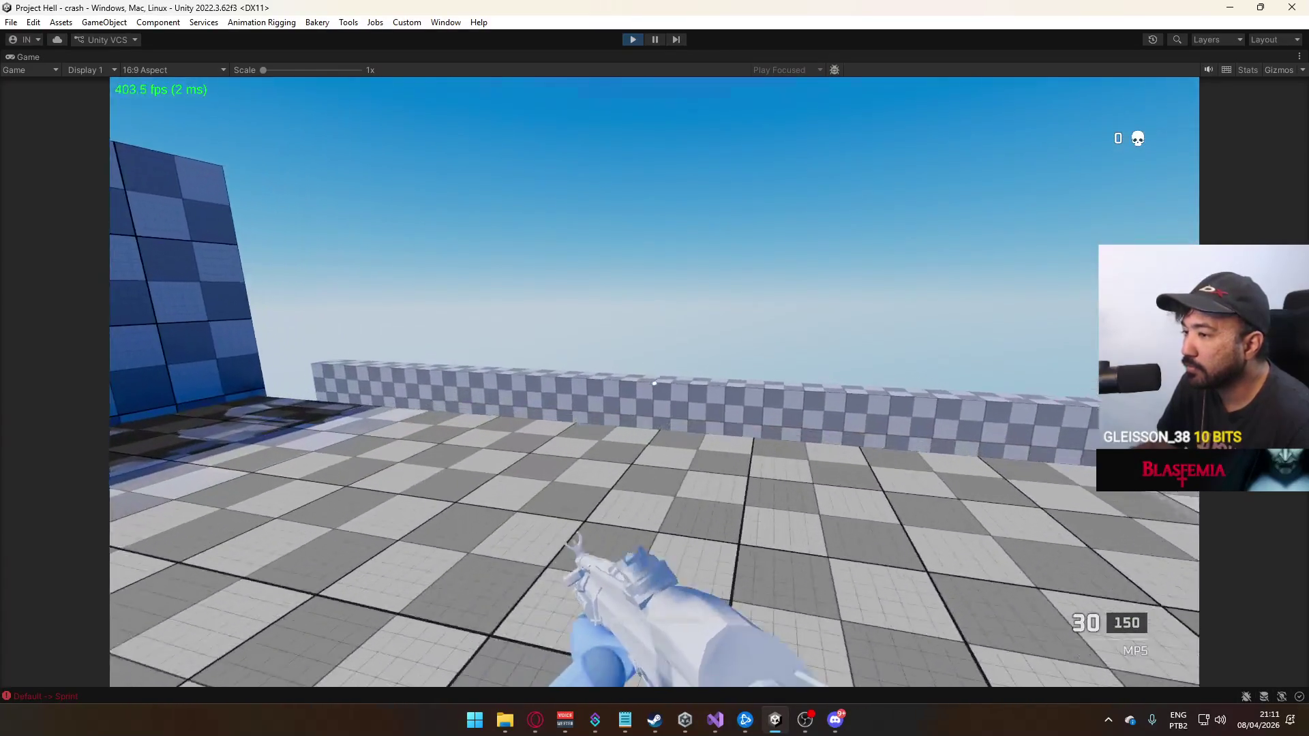
key(w)
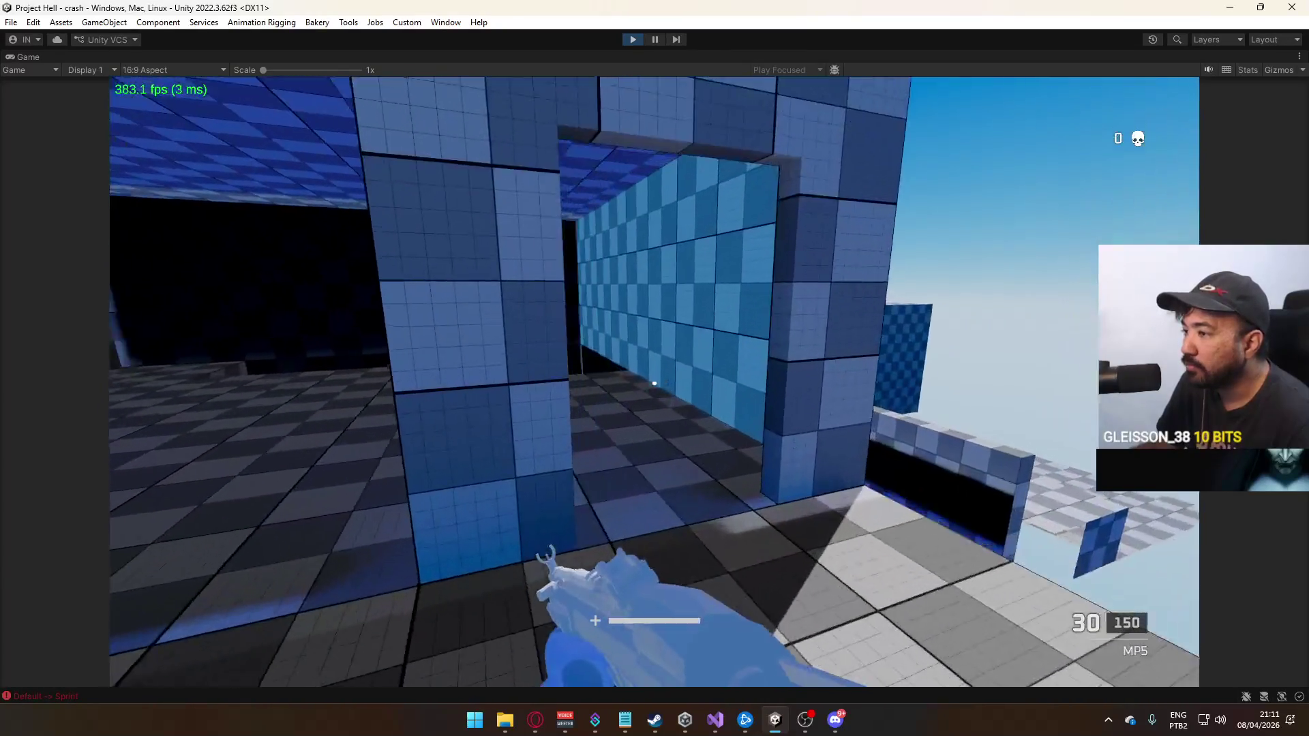
key(w)
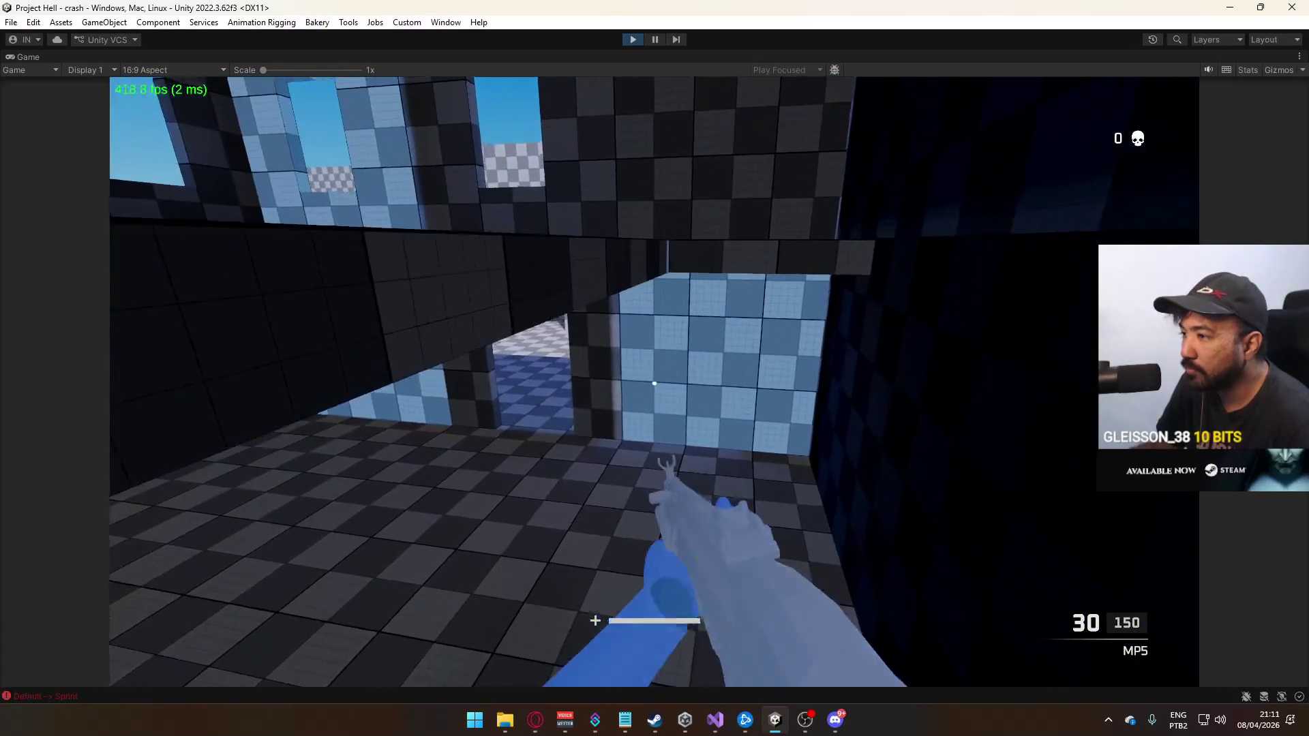
key(w)
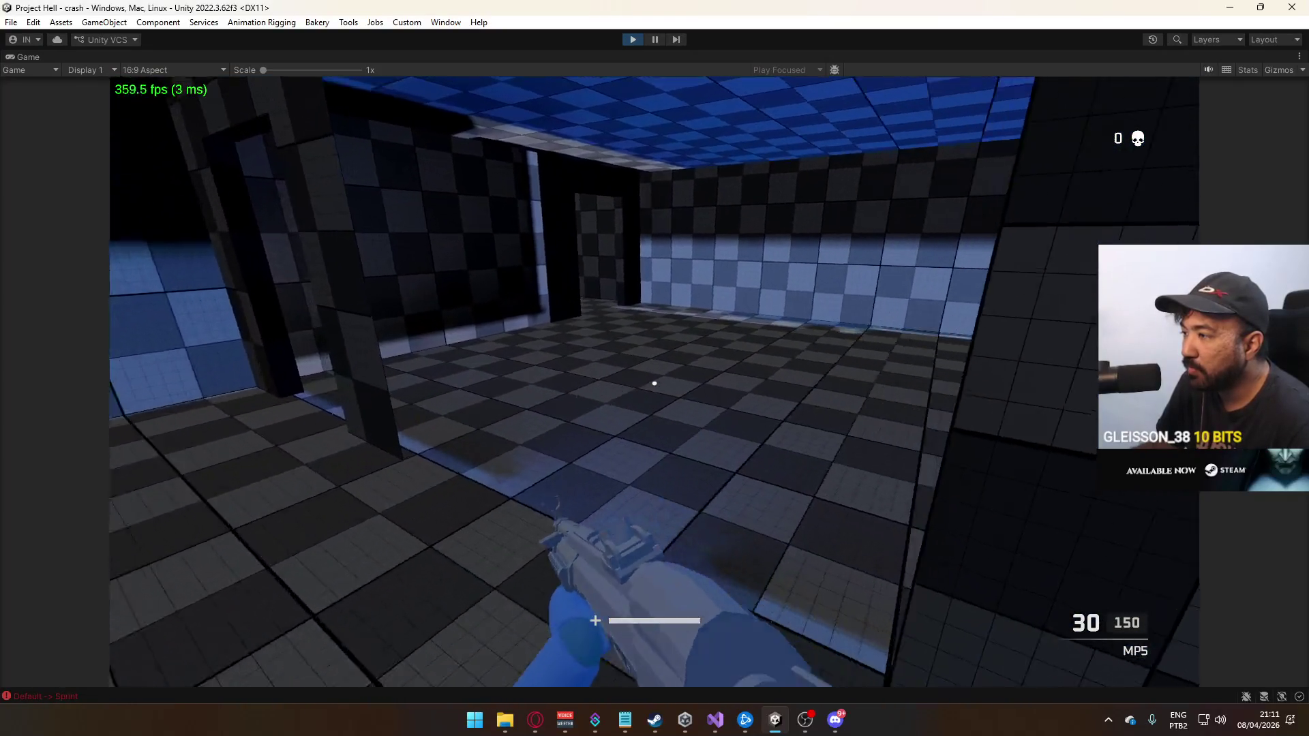
key(w)
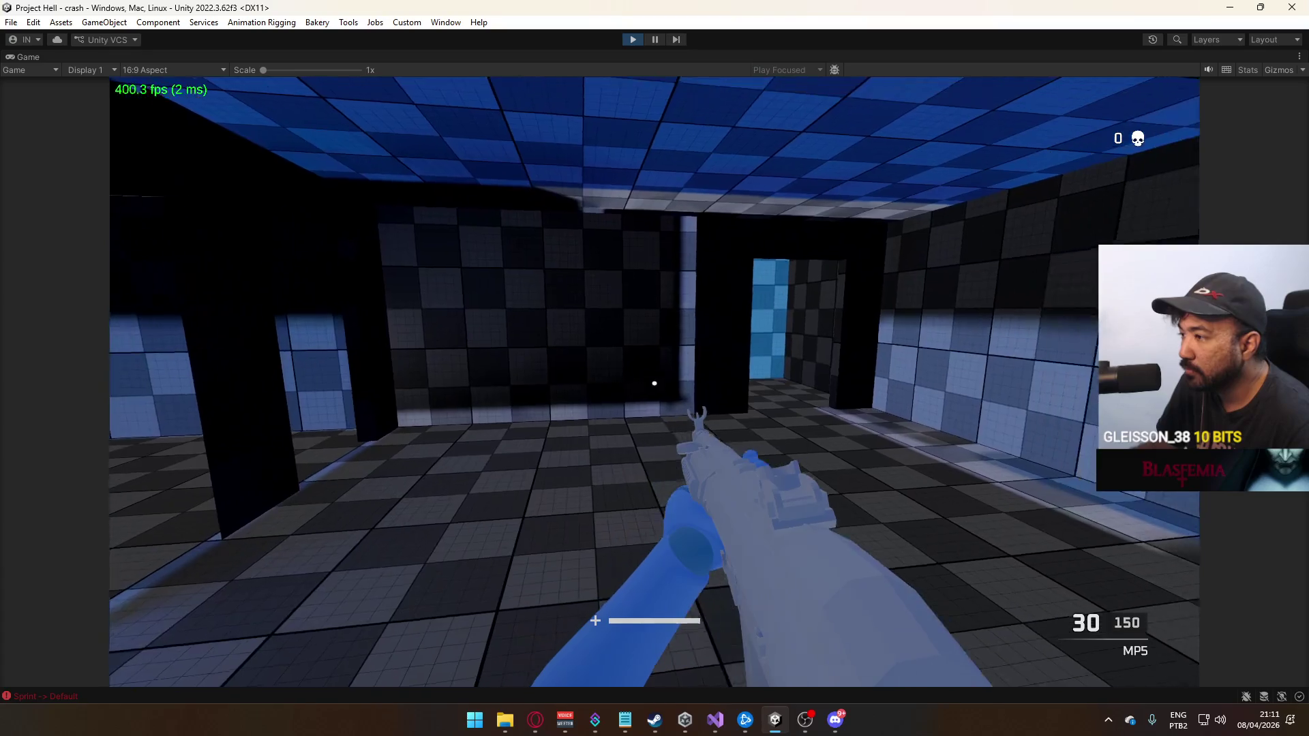
key(w)
Fire seven MP5 shots at the wall and toward the doorways
click(655, 384)
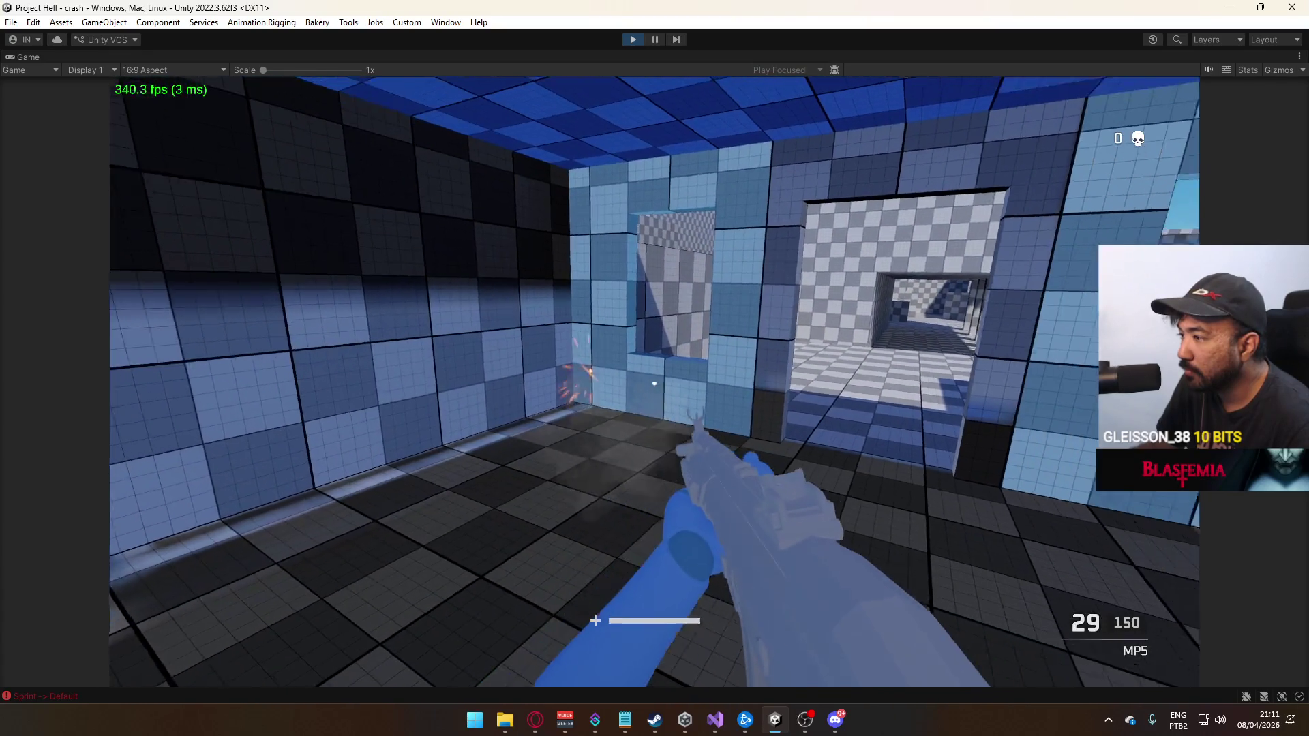
click(654, 383)
click(655, 383)
click(654, 384)
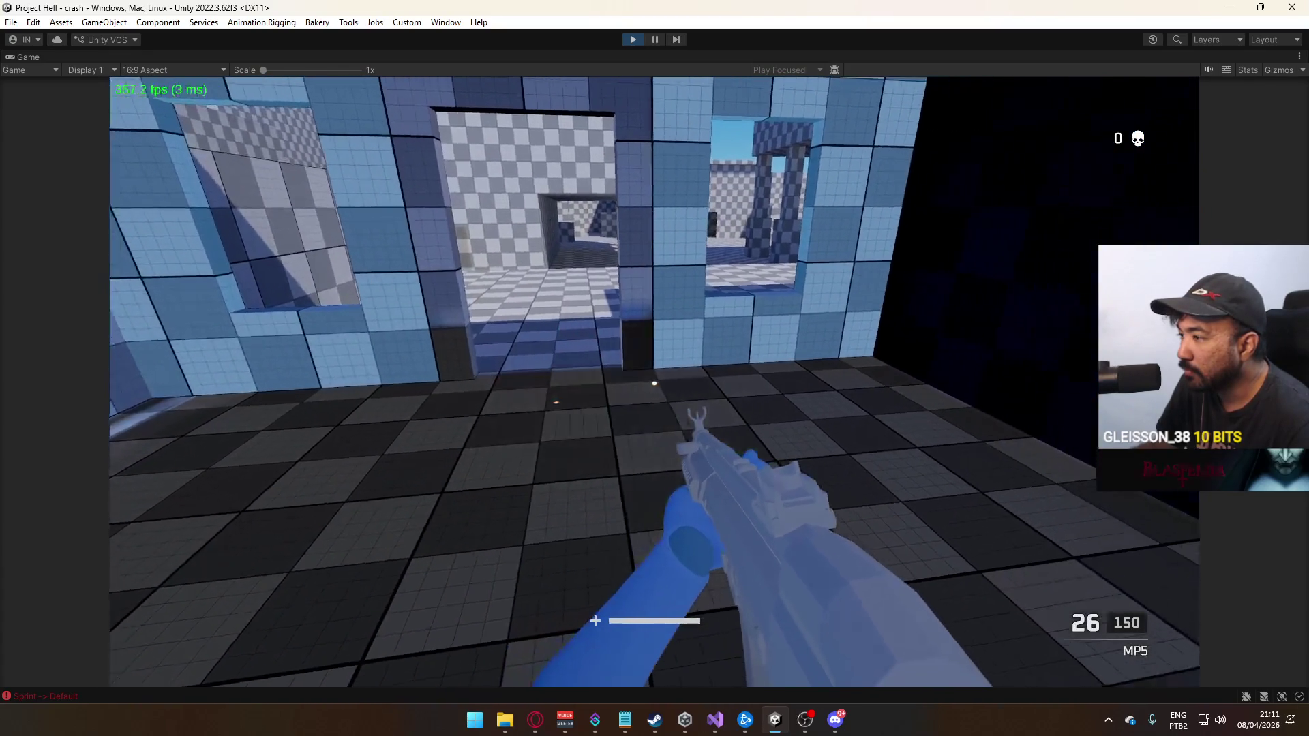
click(654, 383)
click(655, 384)
click(655, 383)
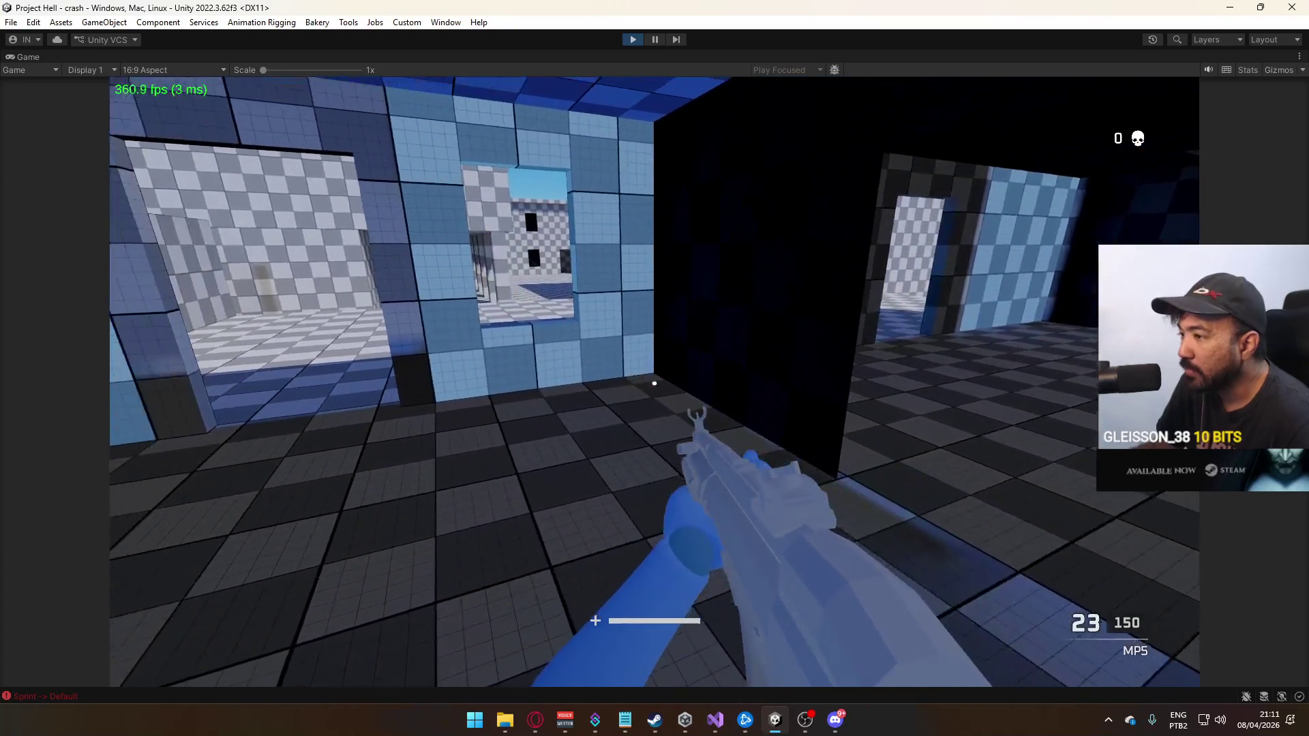
Sprint and jump into the courtyard toward the blue building, then stop play mode
key(shift+w)
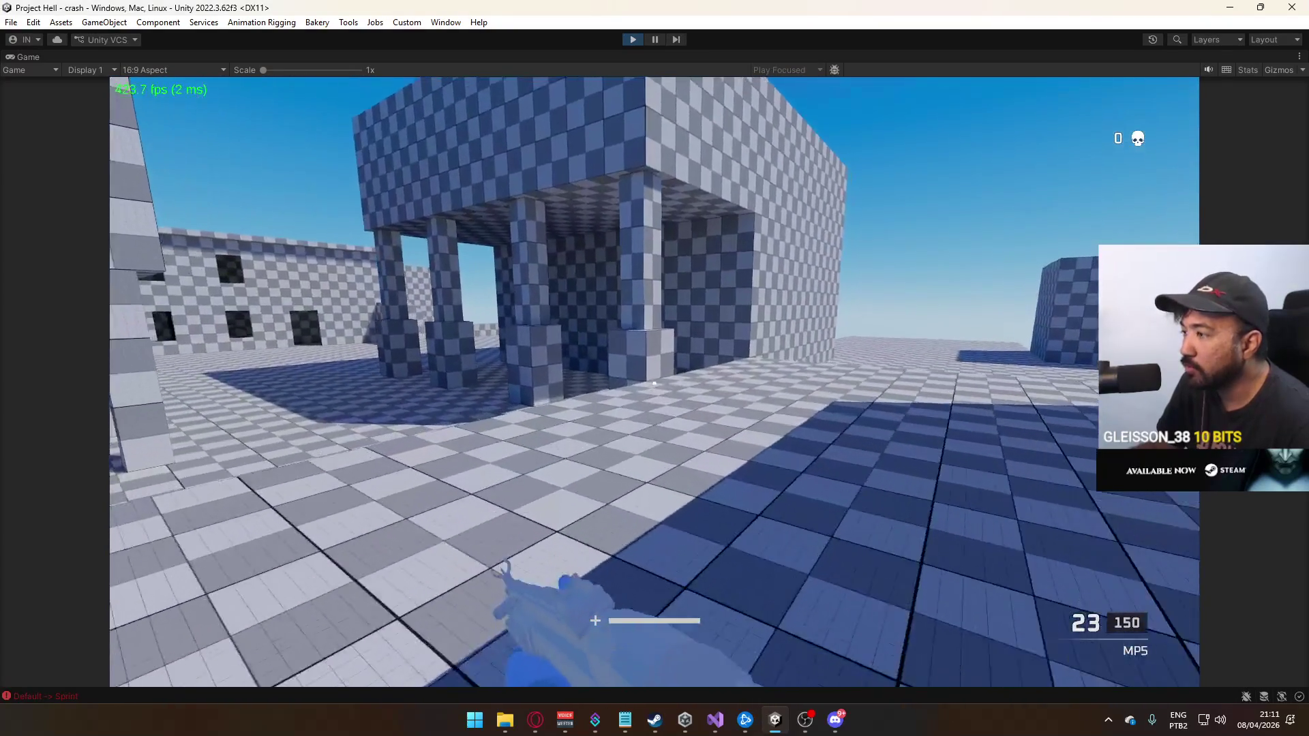
key(space)
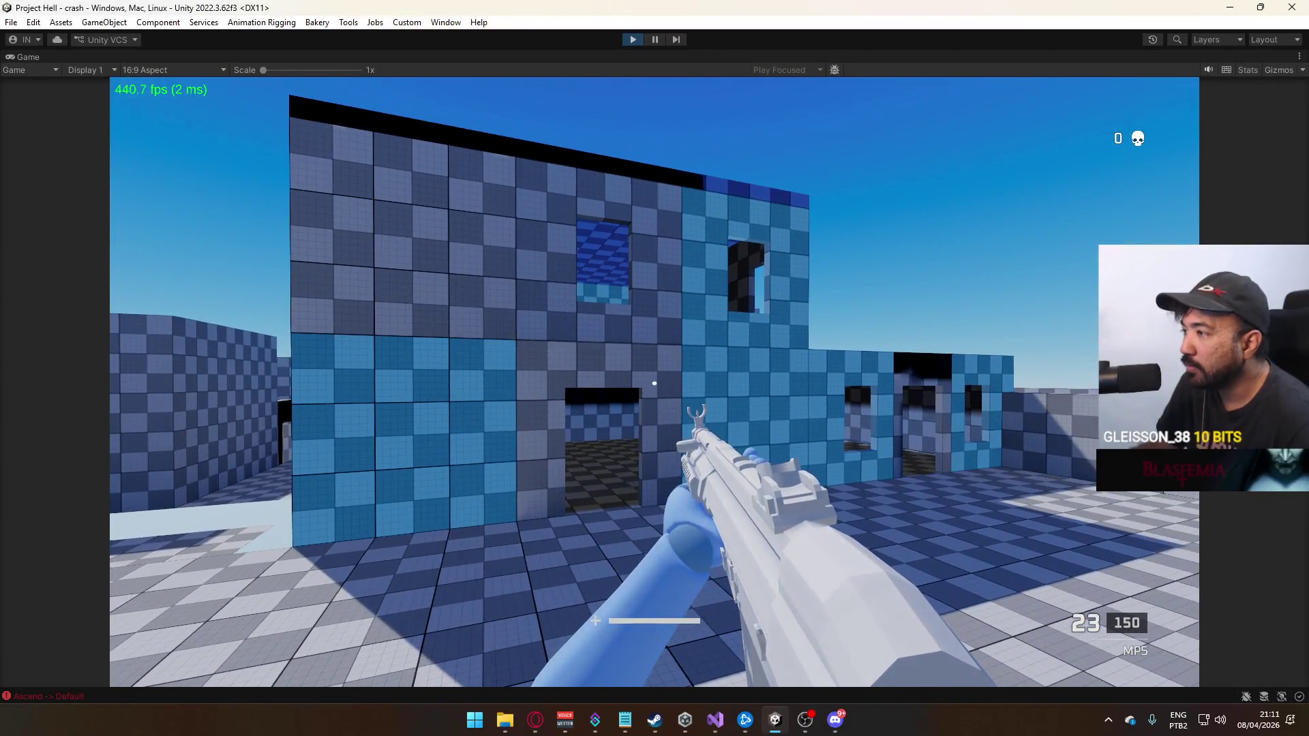
key(super)
key(super)
click(633, 40)
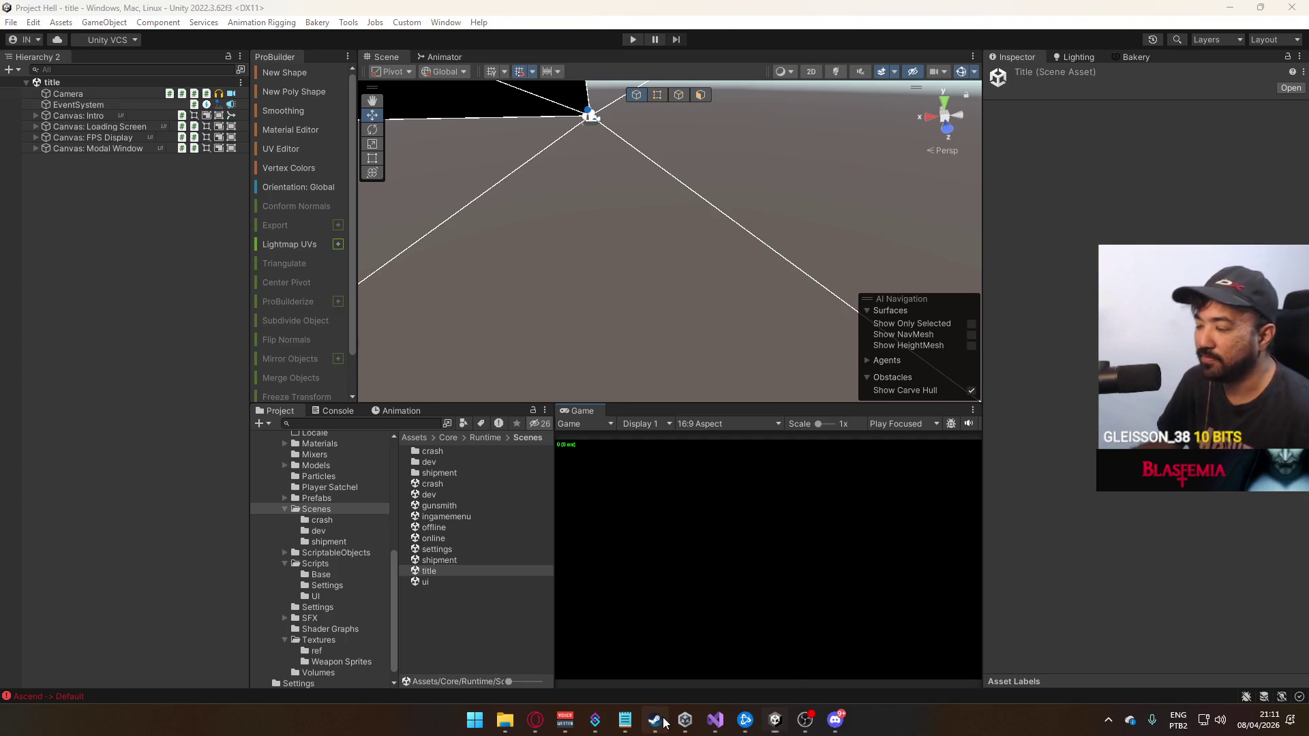
Launch Night Shippers from the Steam library using the default Play Night Shippers option
click(663, 722)
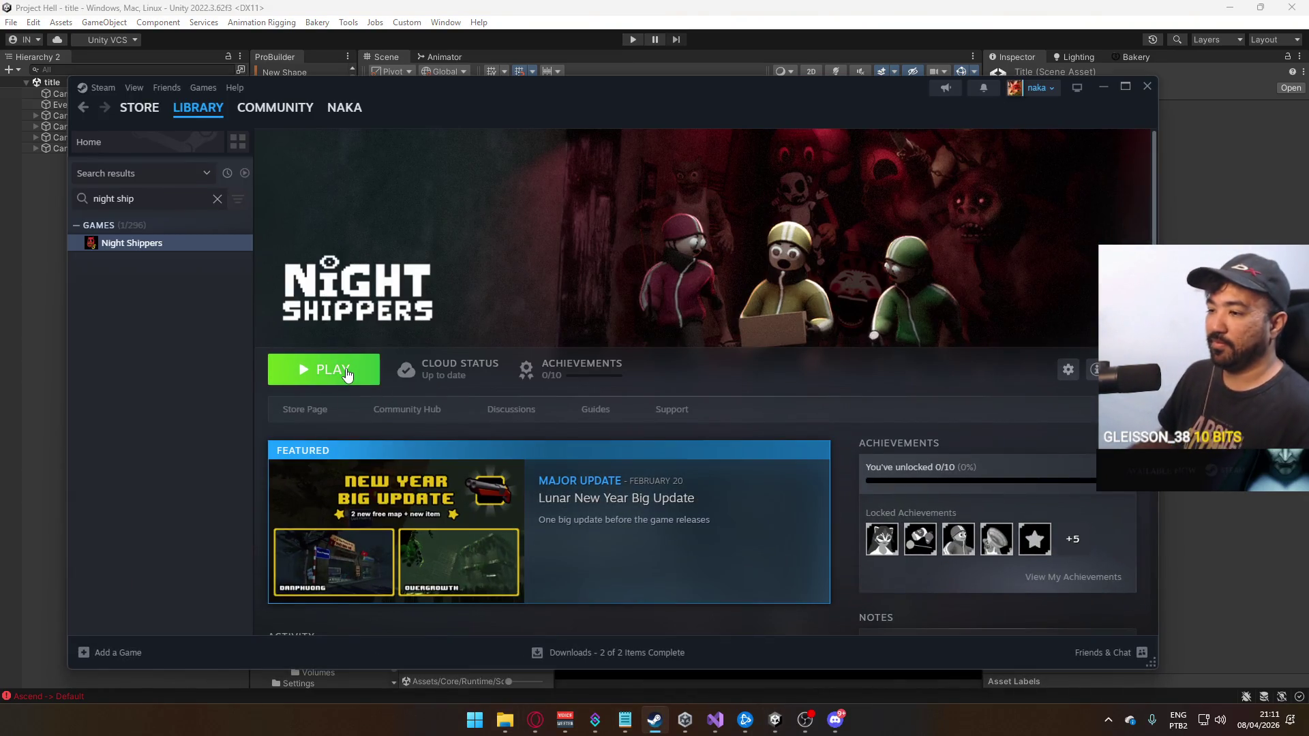
click(326, 369)
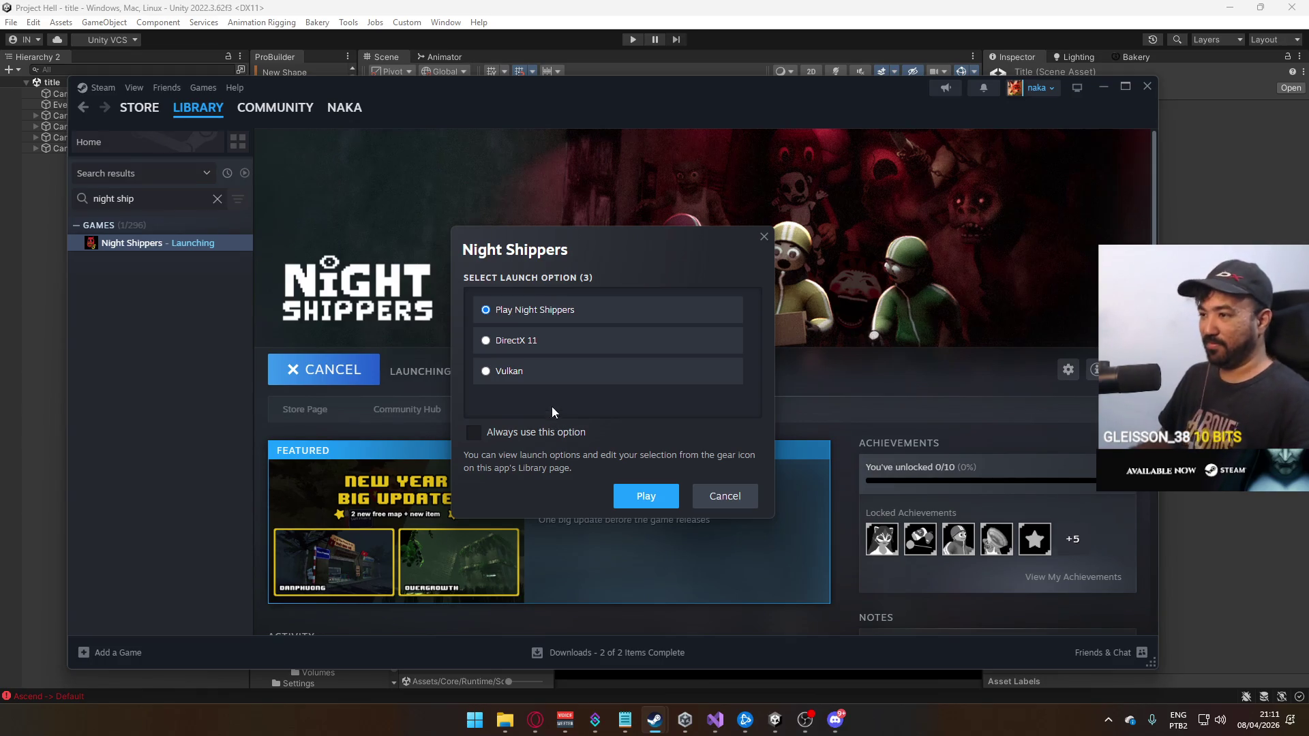
click(645, 497)
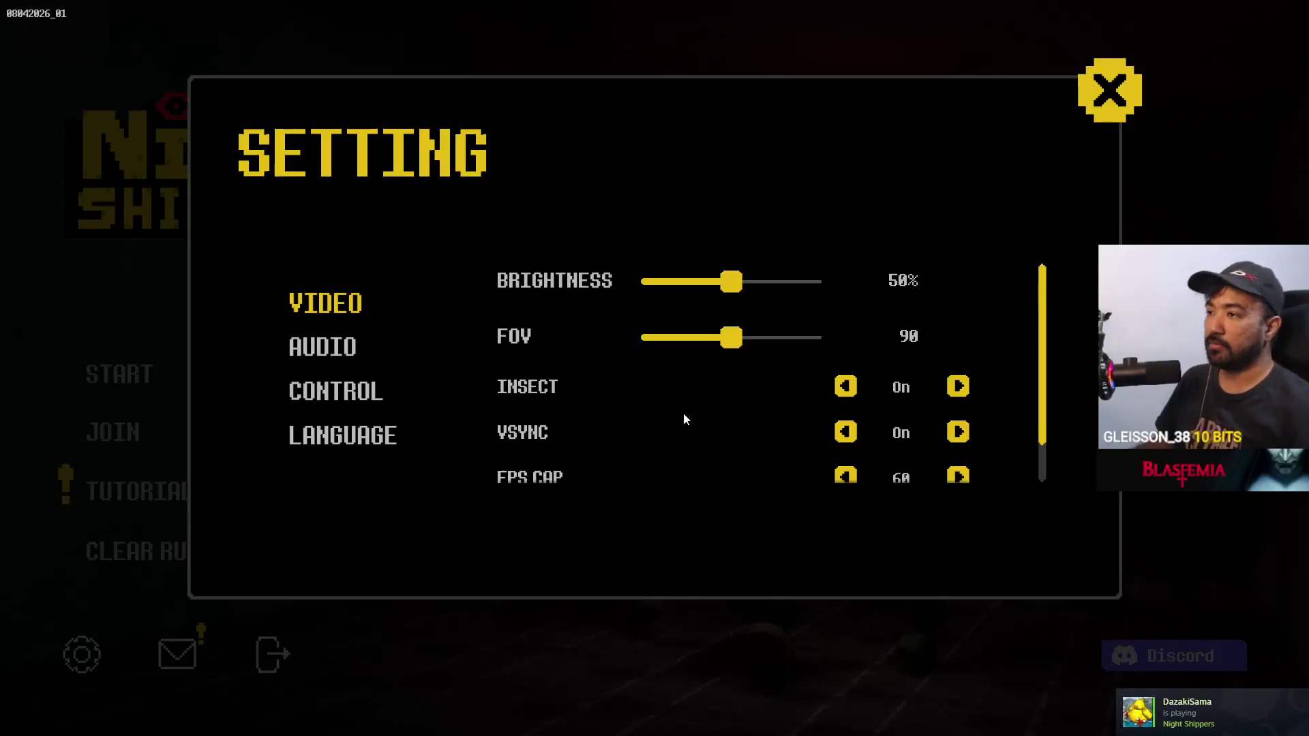
Raise the Video FPS cap from 60 to 144 and apply it
scroll(805, 439, down, 1)
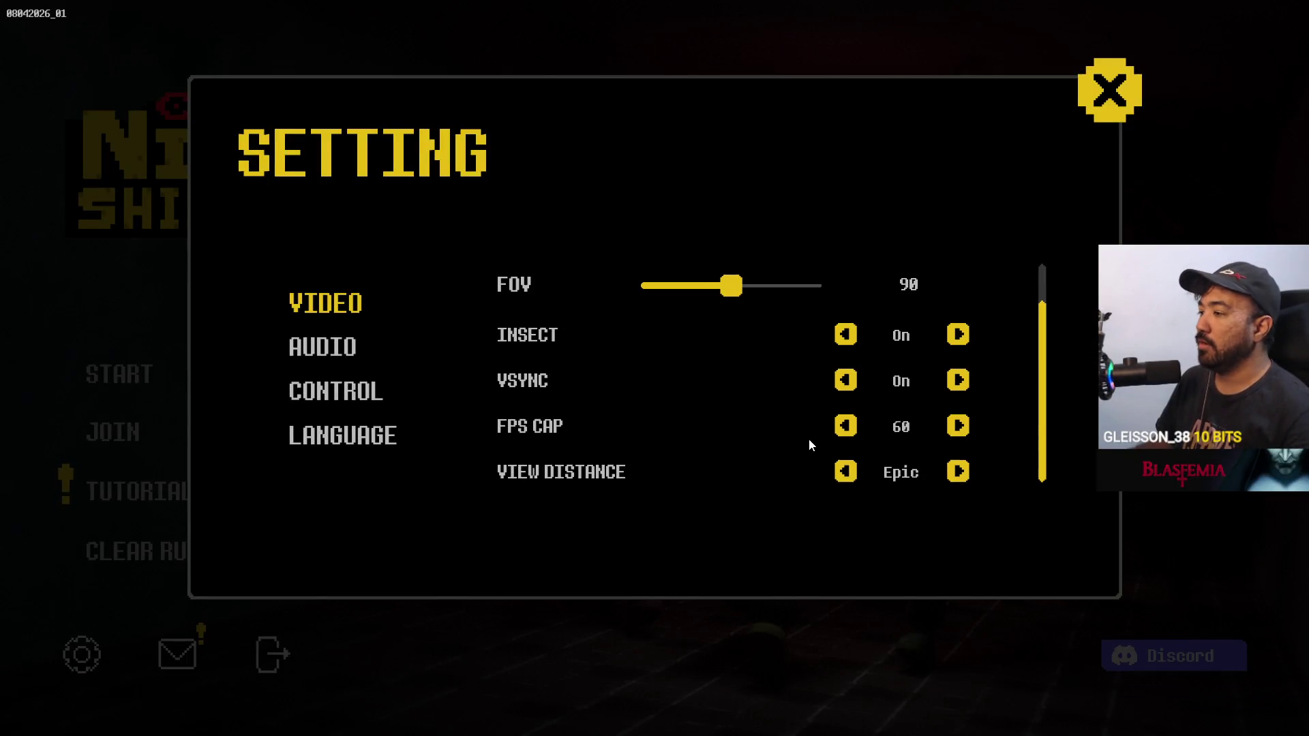
click(959, 427)
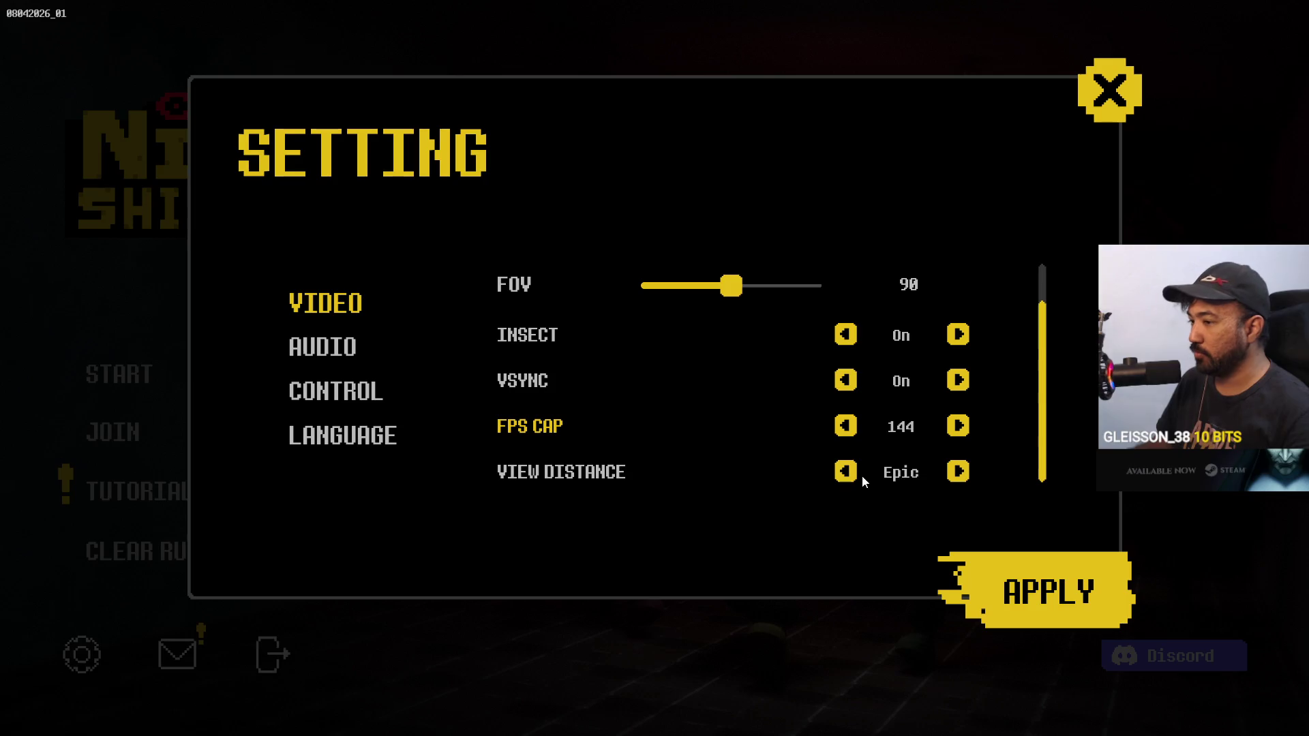
click(1052, 588)
Browse the Audio, Control and Language settings, then close the settings window
click(383, 347)
click(368, 389)
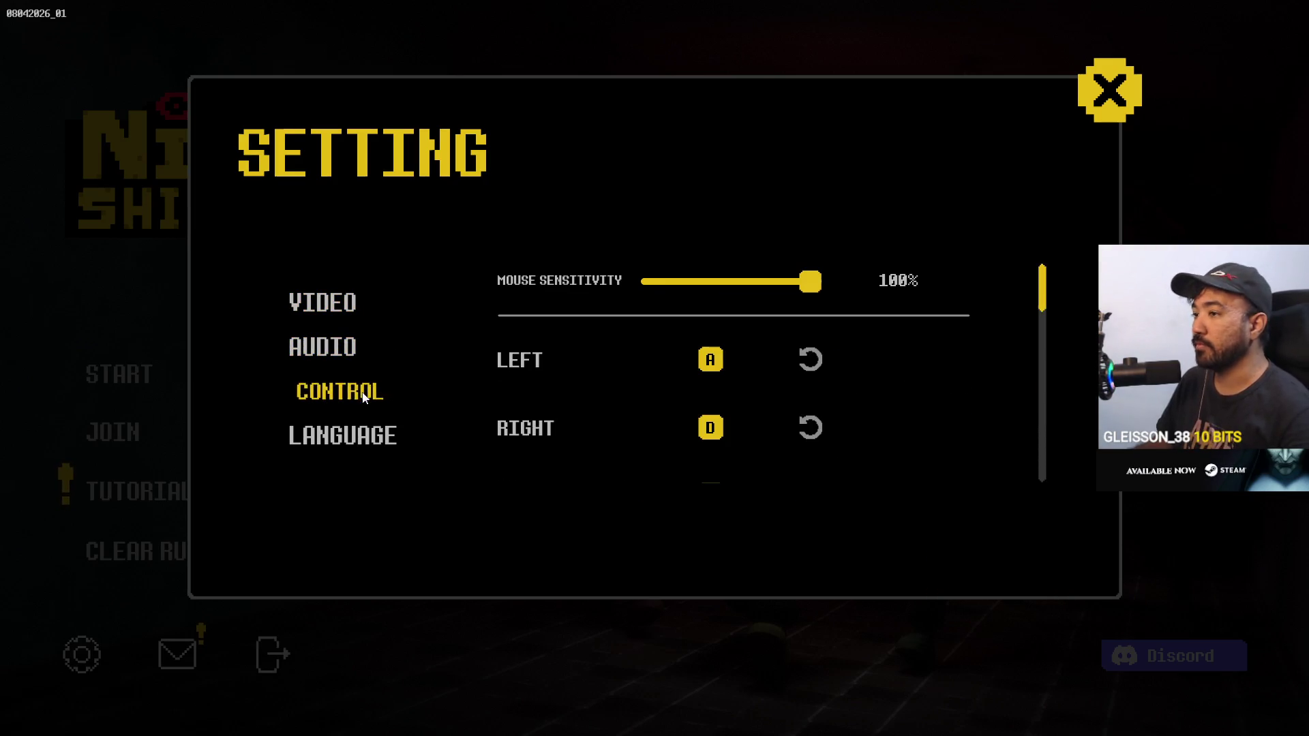
scroll(682, 409, down, 2)
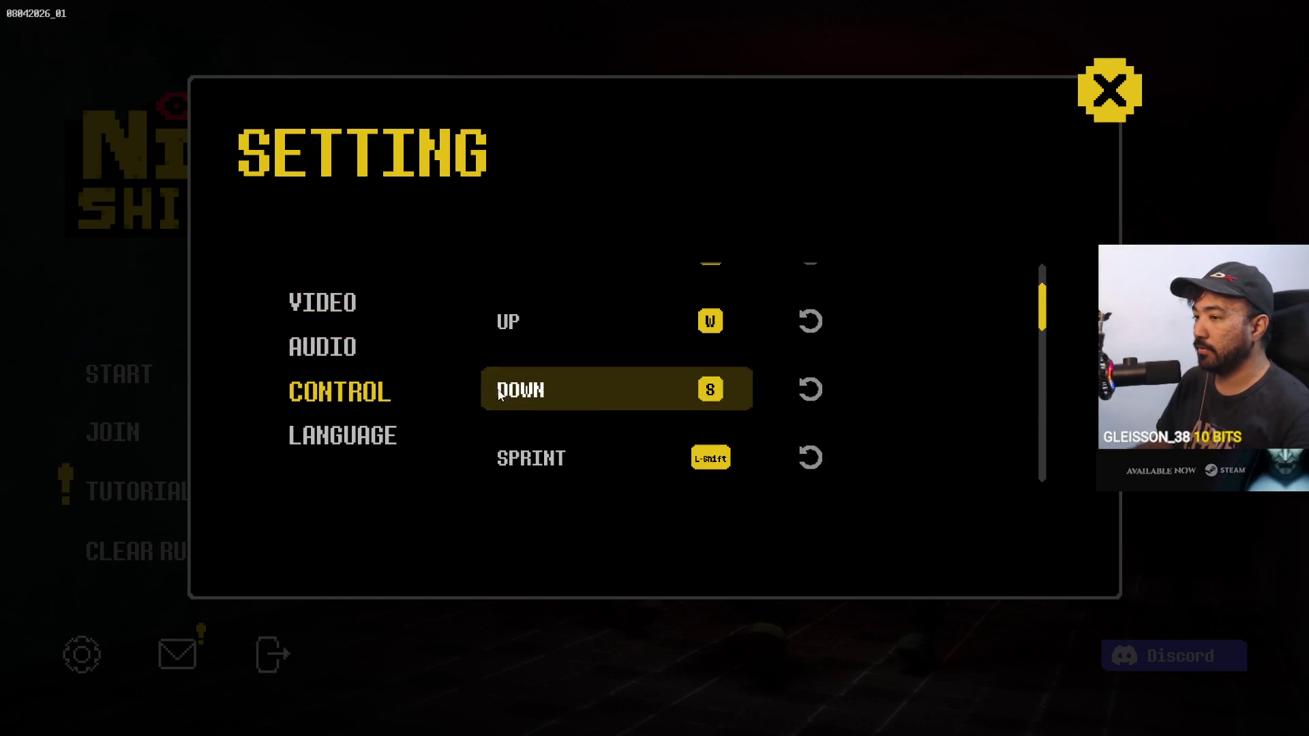
click(347, 436)
click(1140, 83)
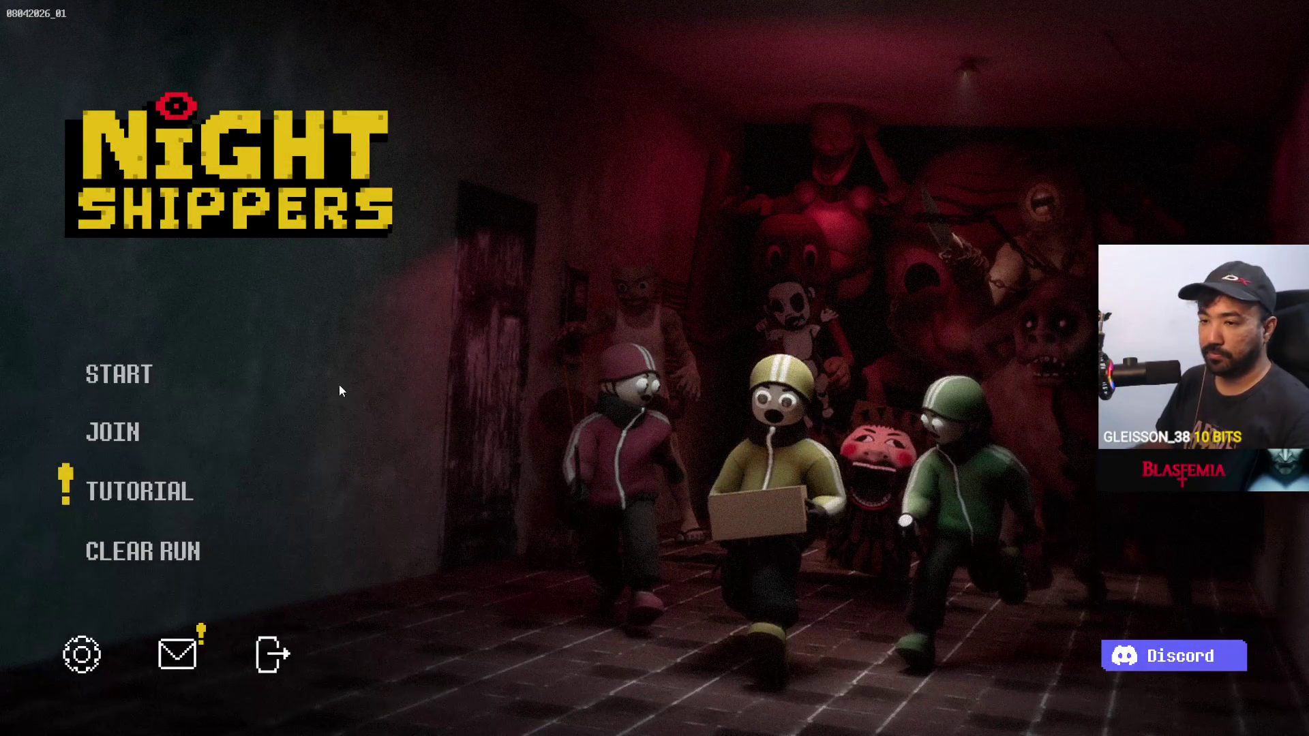
Create a room with type left on Private, then bring up the friend-invite list
click(212, 375)
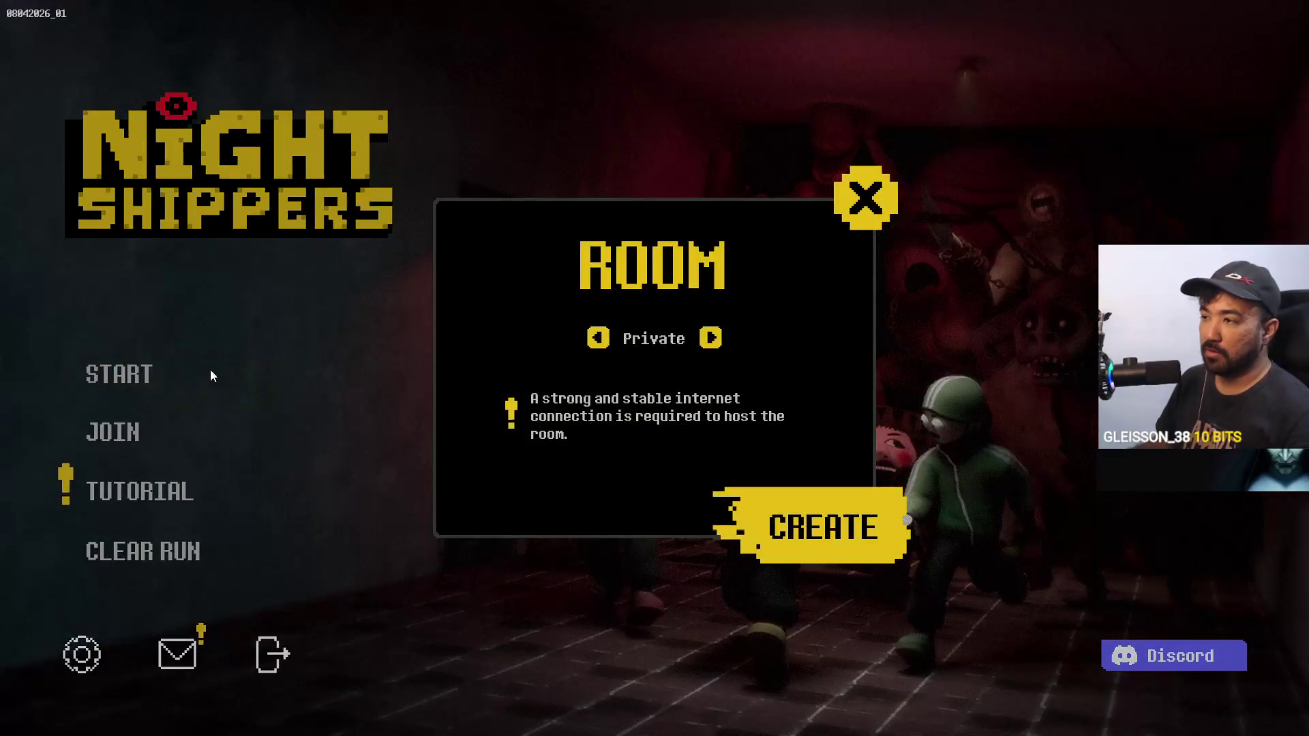
click(710, 338)
click(711, 338)
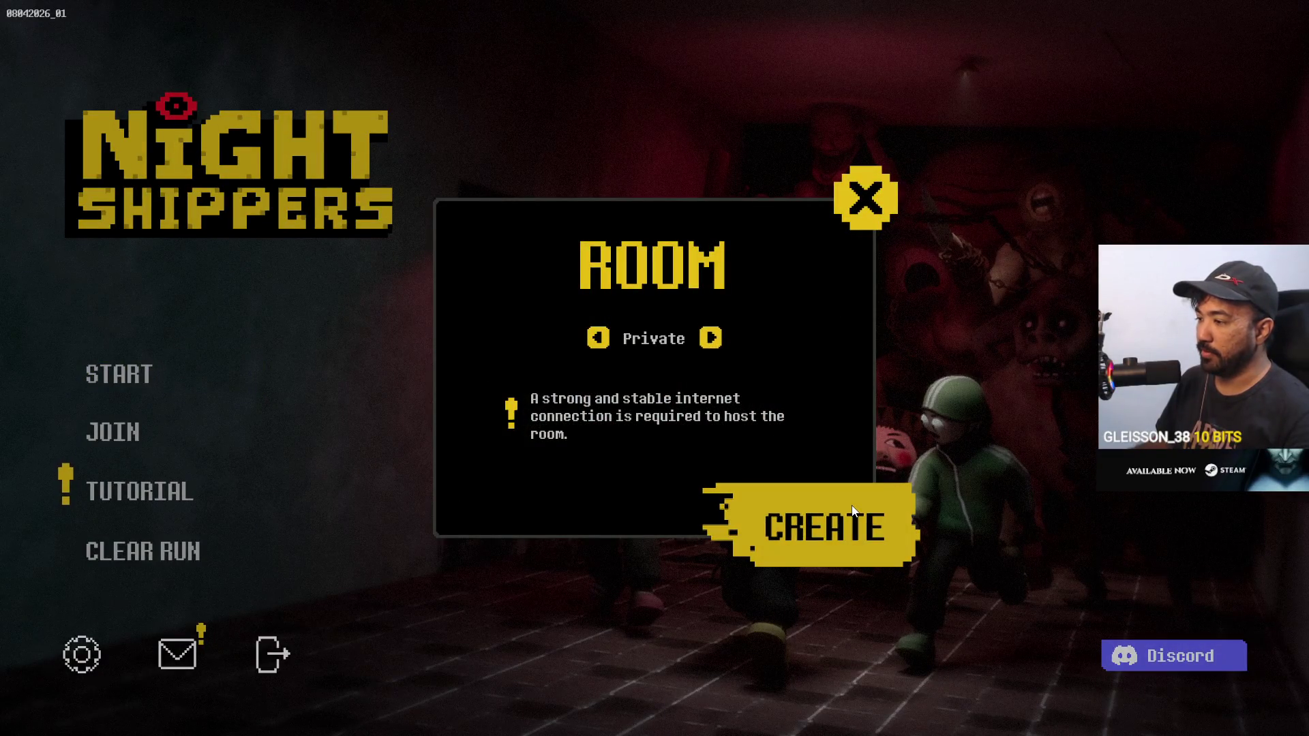
click(852, 504)
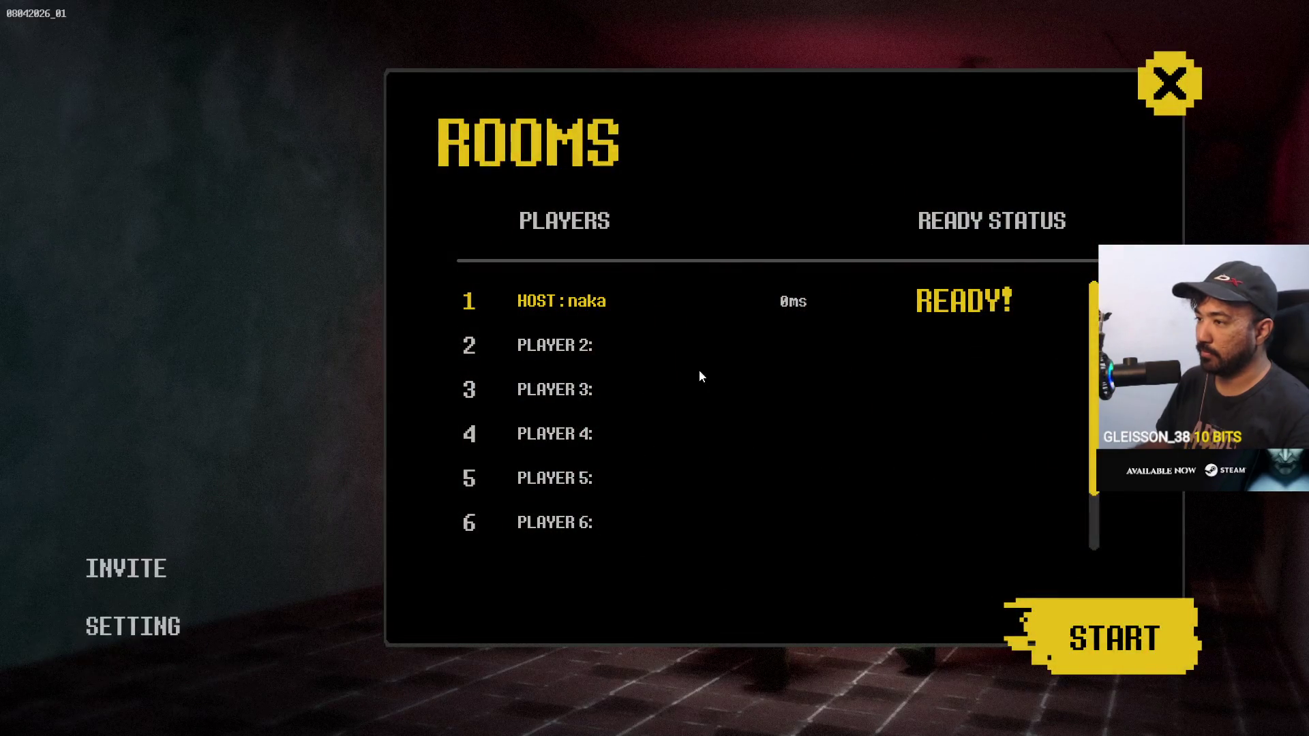
click(232, 566)
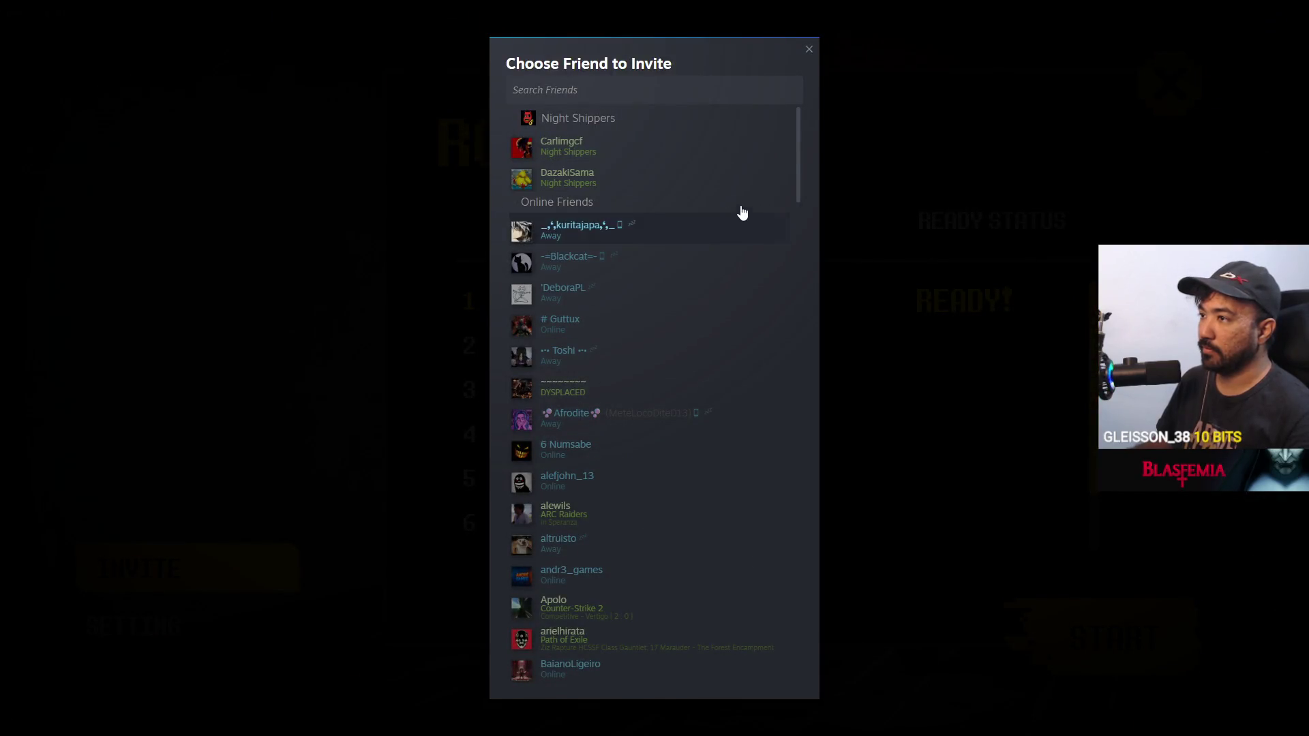
click(682, 145)
click(127, 568)
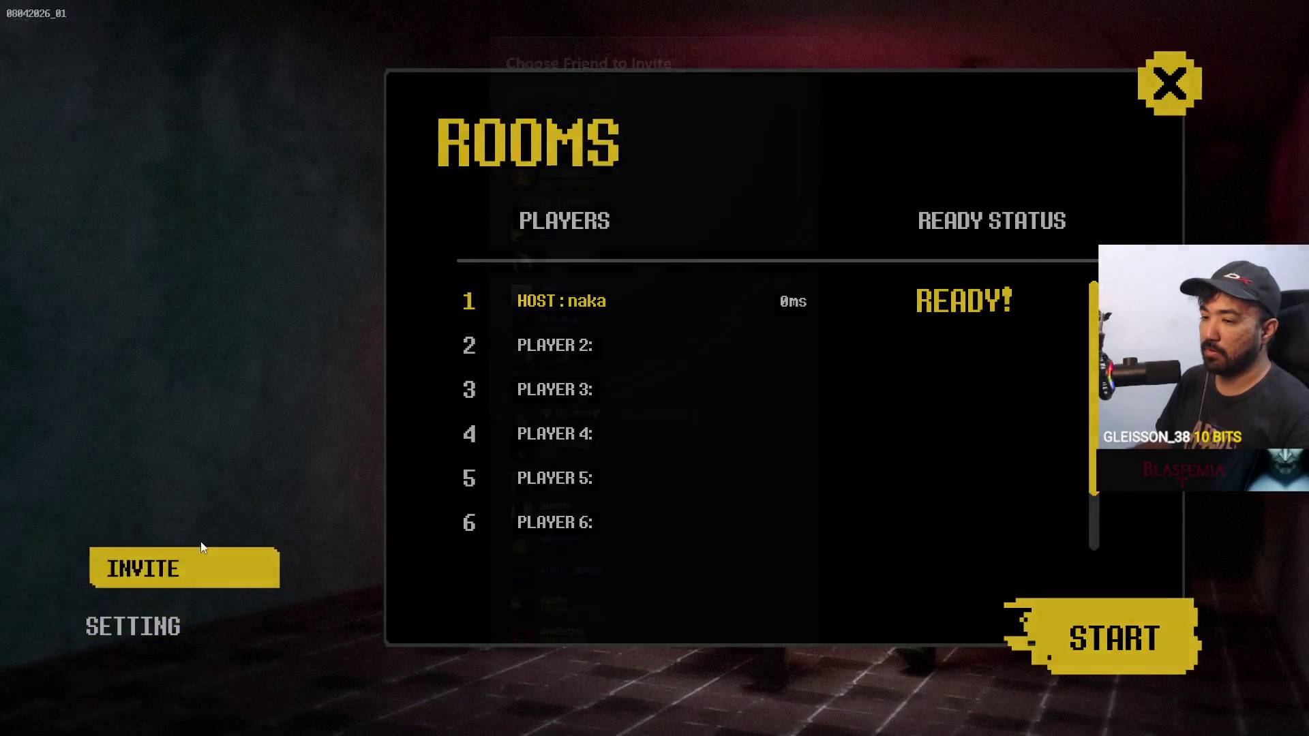
click(21, 686)
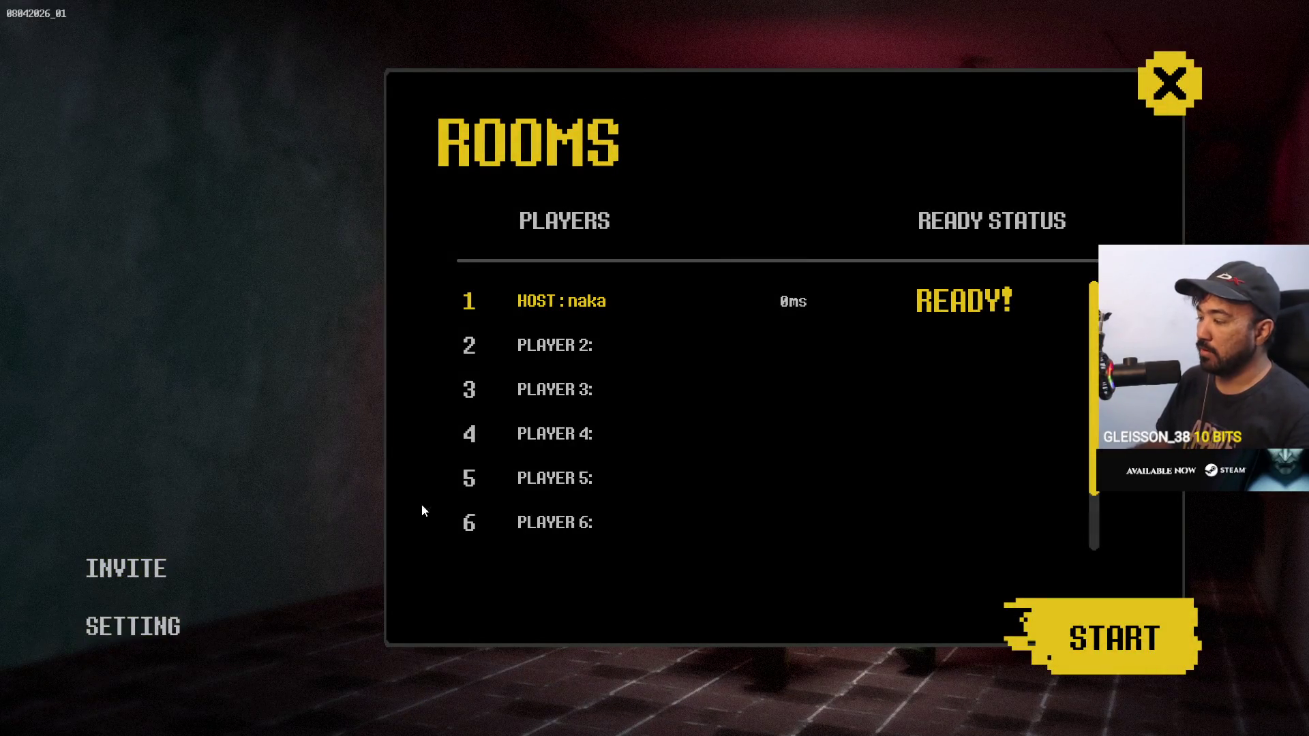
click(135, 576)
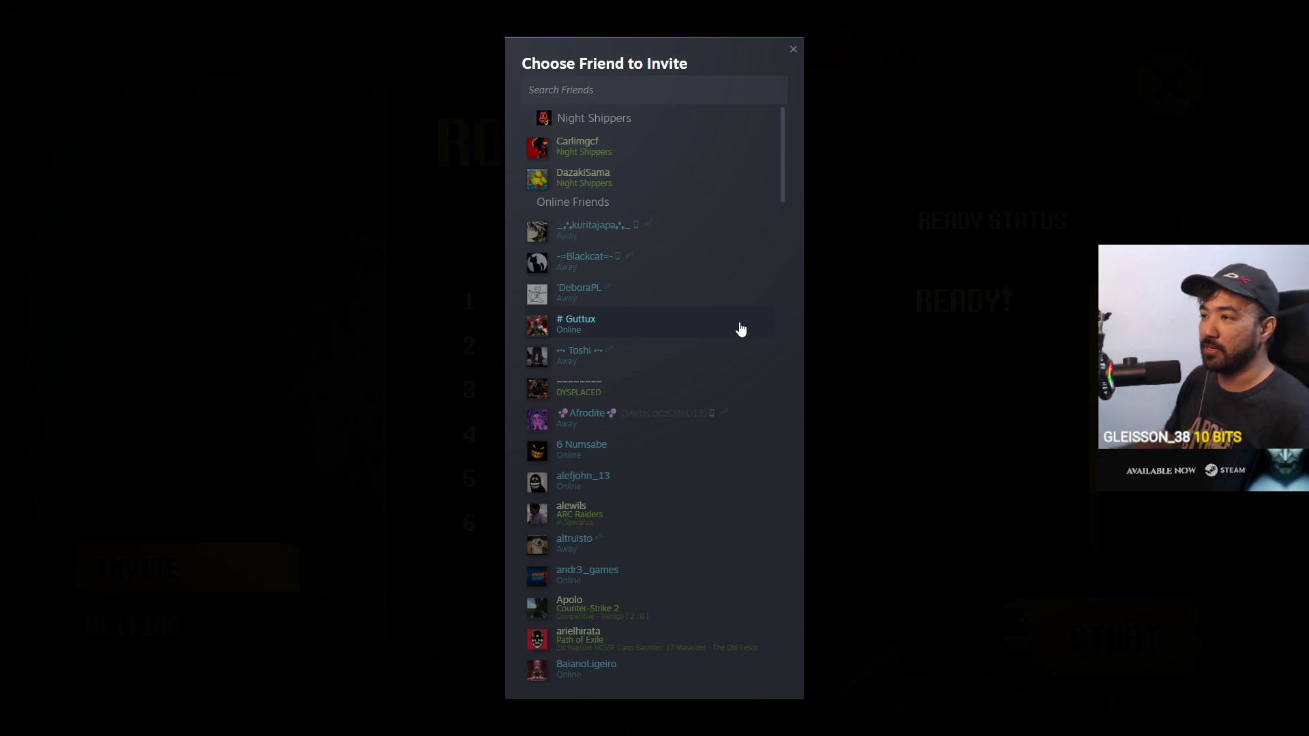
click(870, 240)
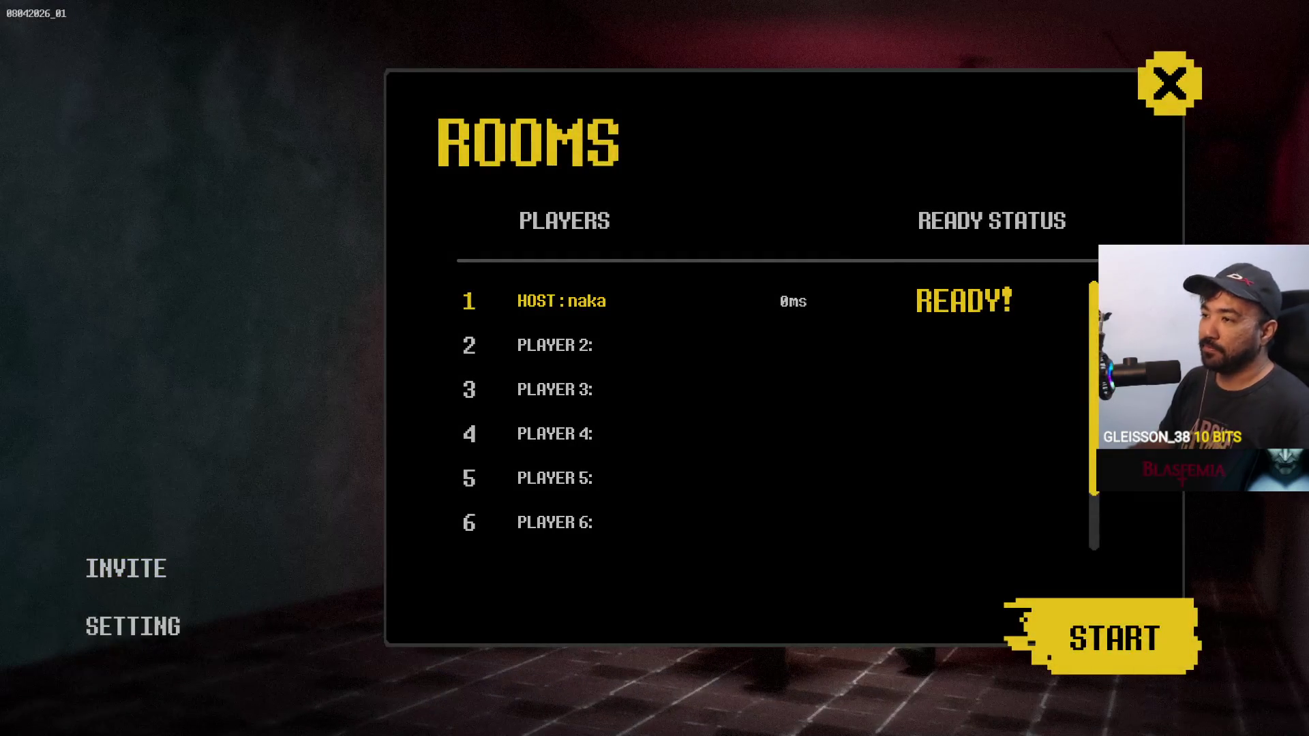
click(129, 568)
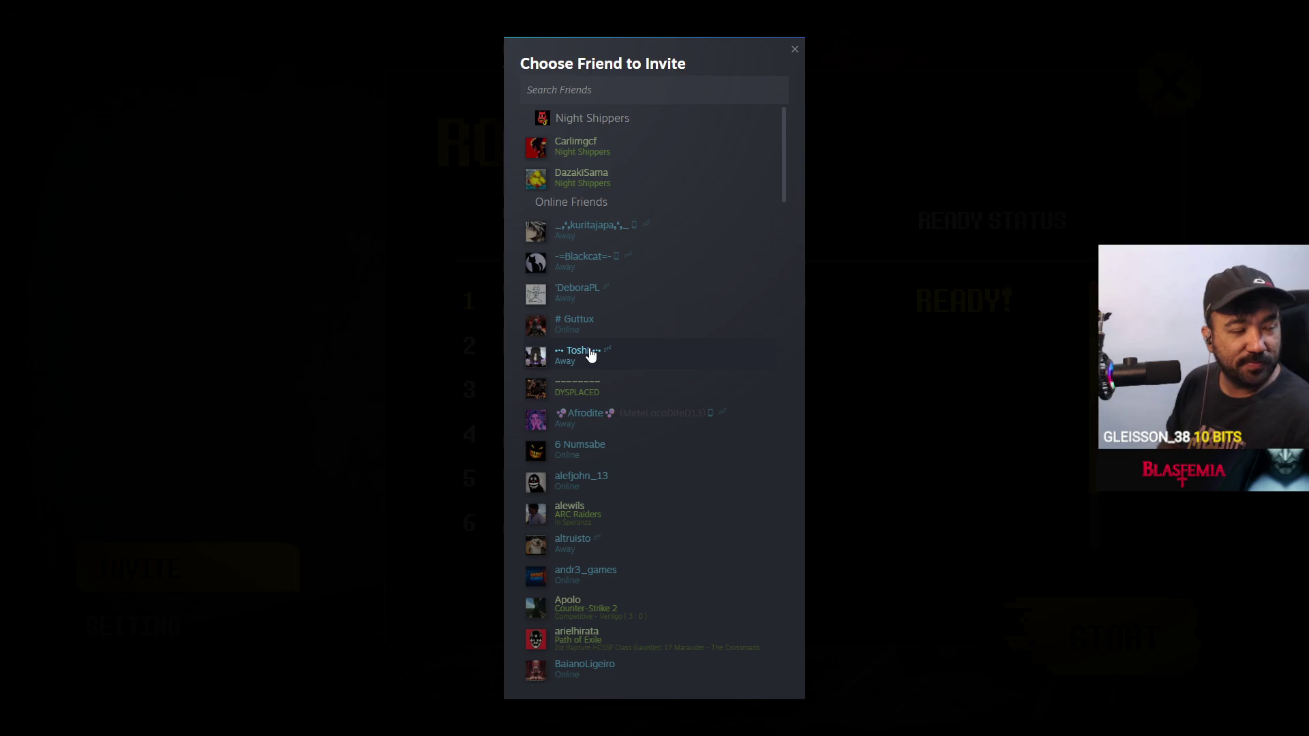
click(794, 48)
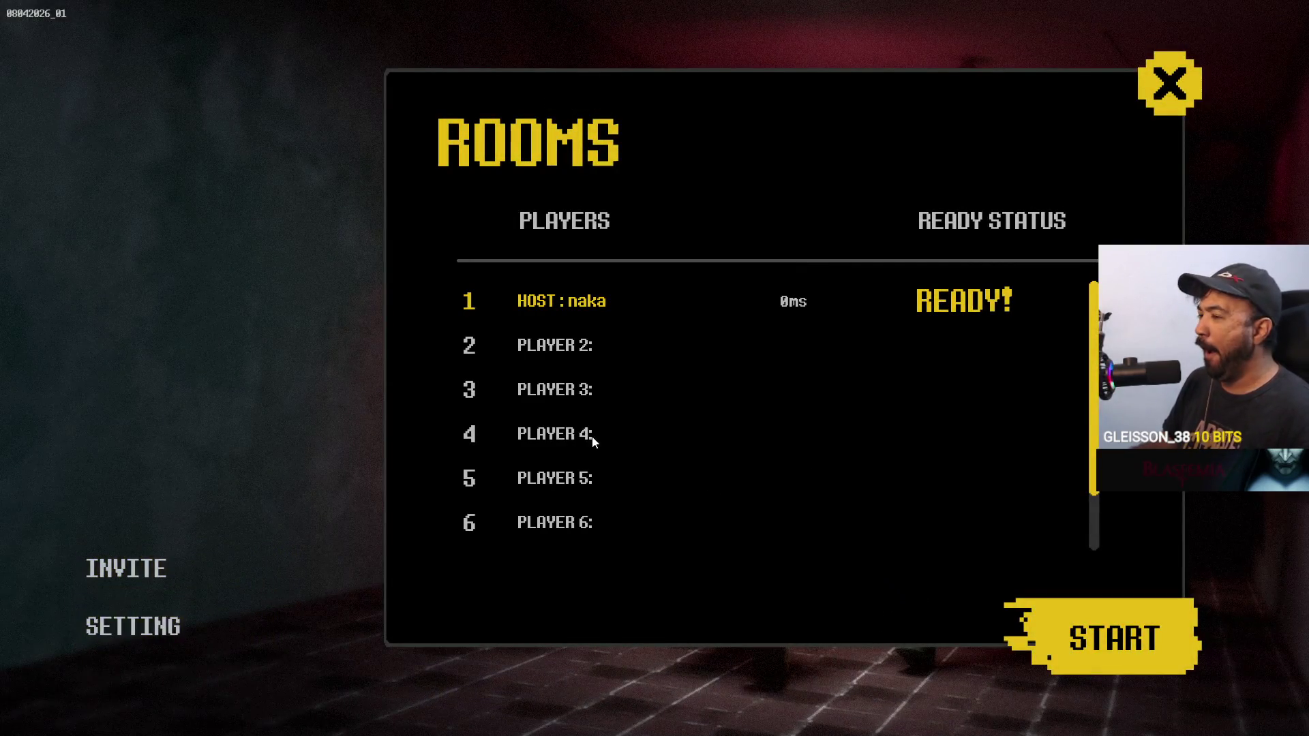
click(150, 566)
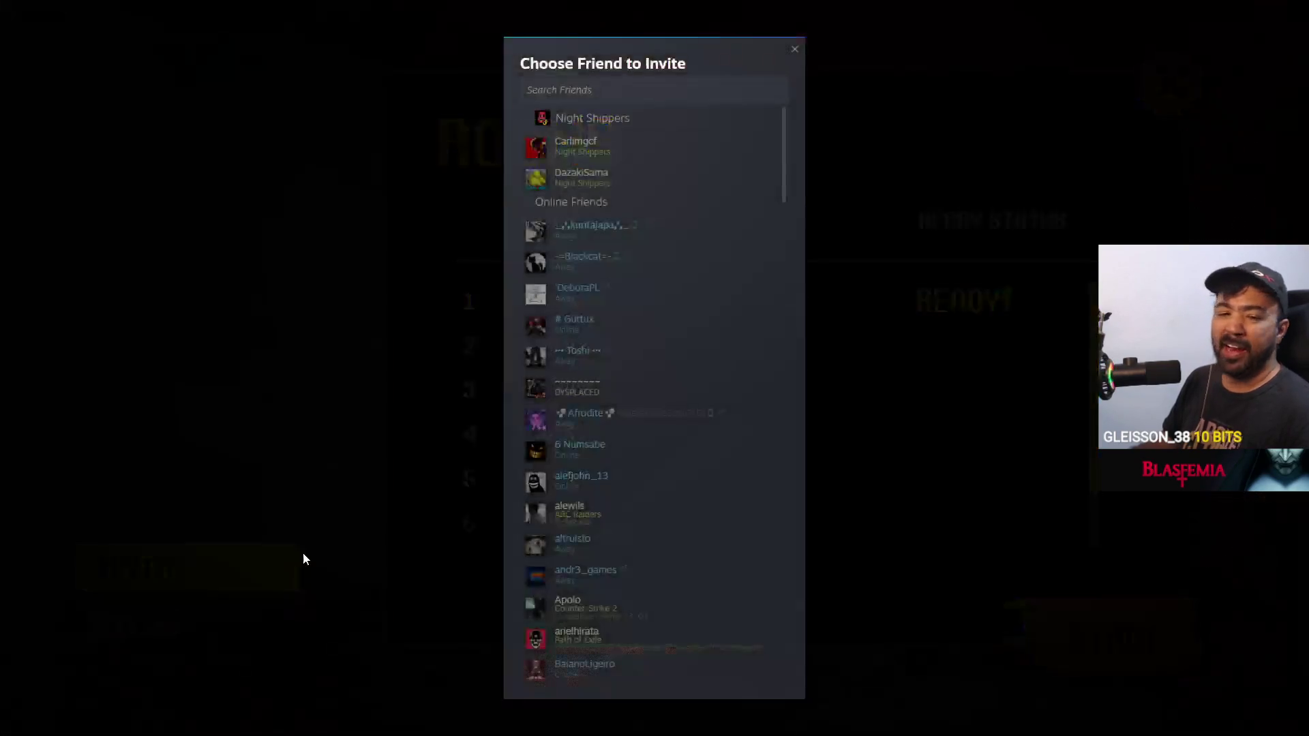
Invite the first friend playing Night Shippers, browse the invite list, then close it
click(658, 158)
click(126, 568)
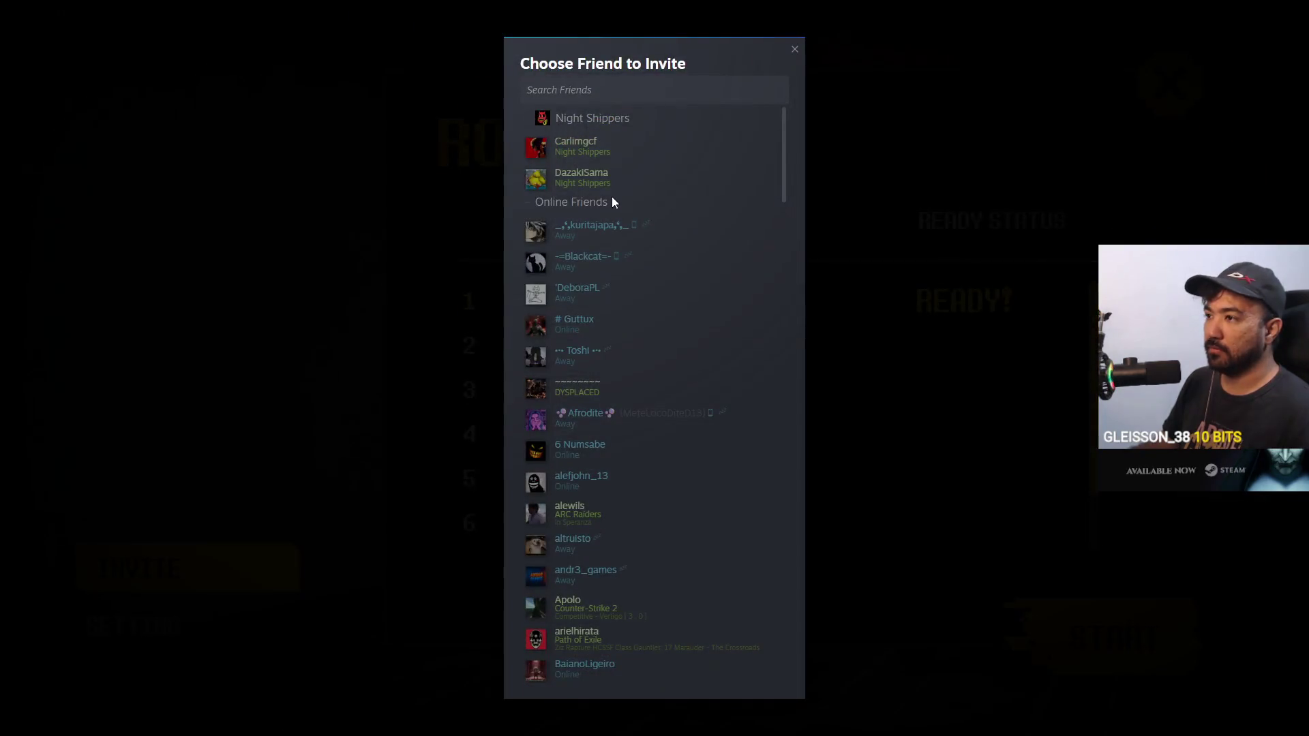
key(Escape)
click(126, 568)
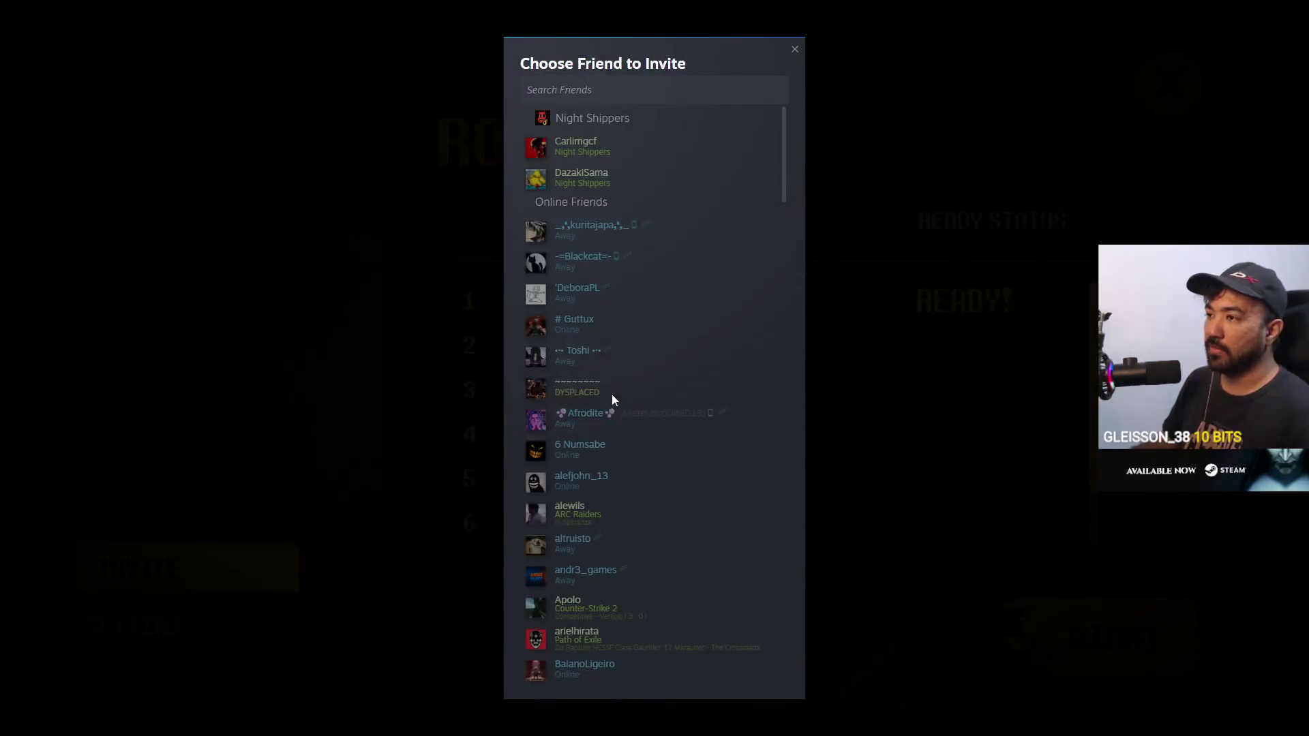
scroll(671, 376, down, 15)
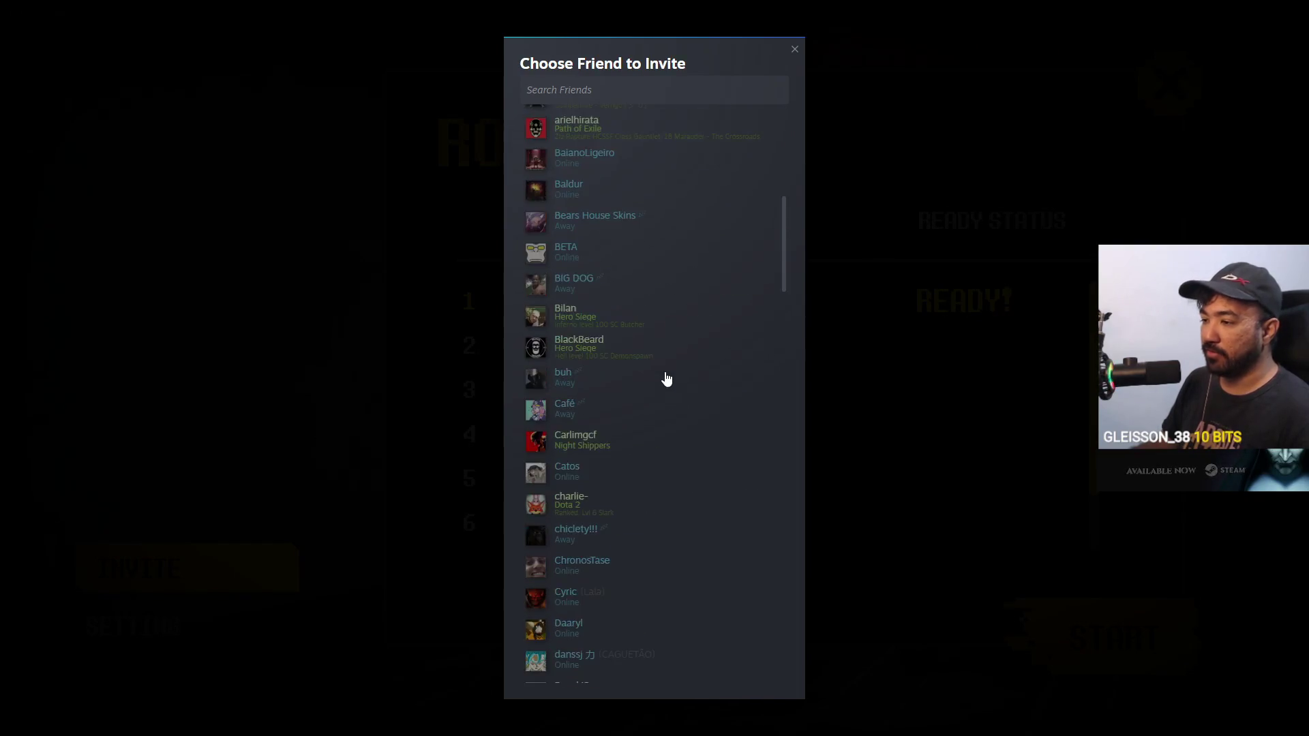
scroll(677, 394, down, 15)
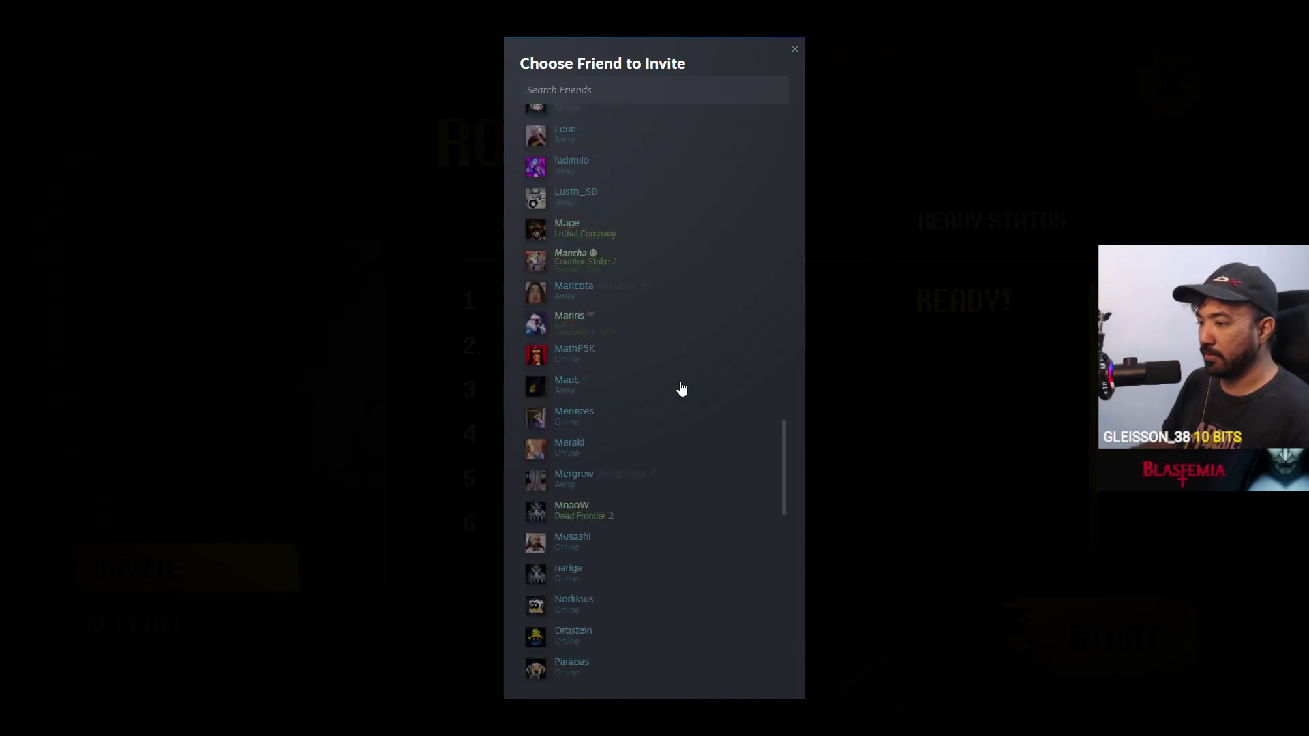
scroll(678, 394, down, 5)
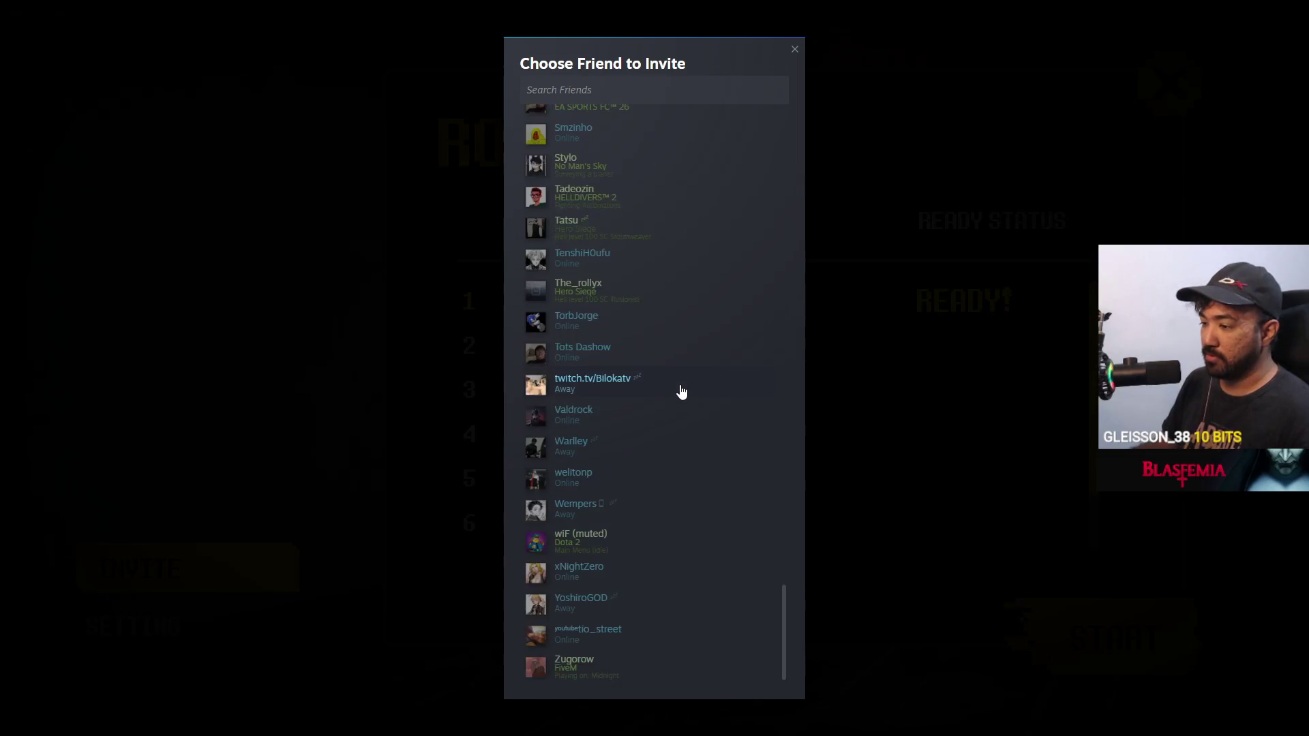
click(1055, 345)
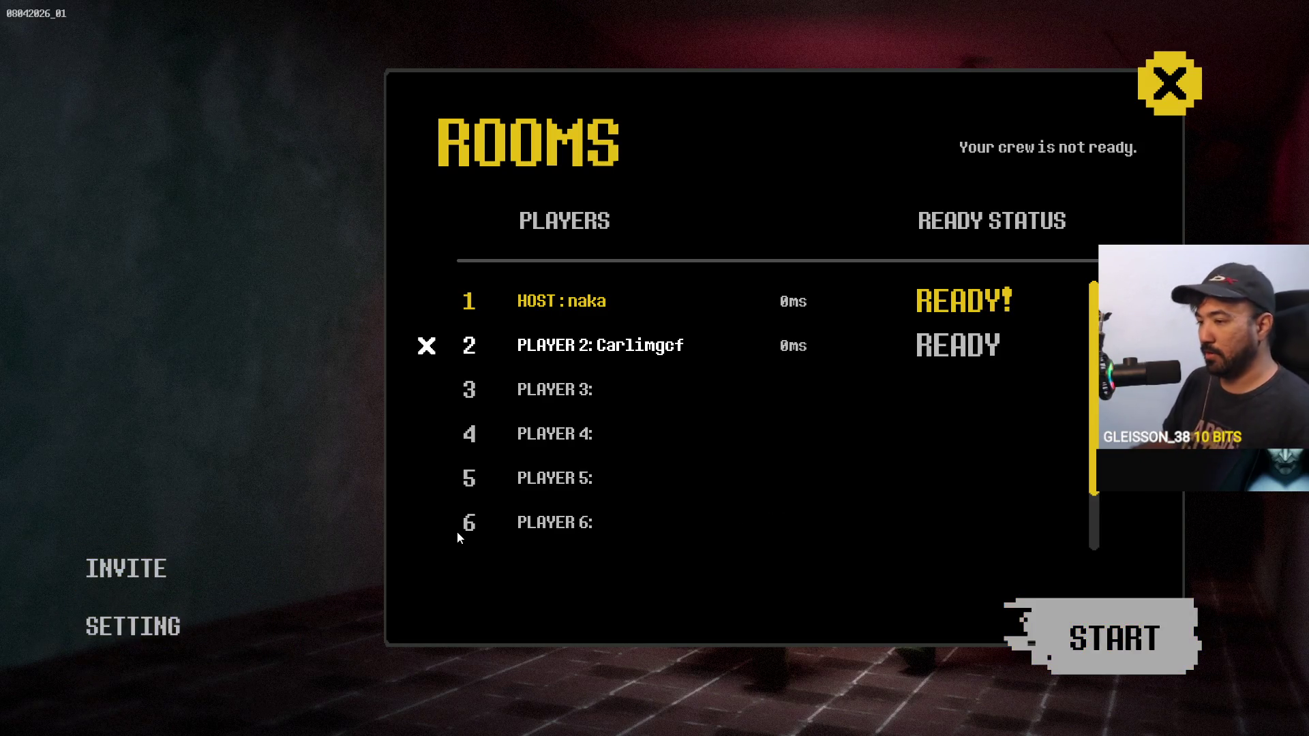
Invite two more Night Shippers friends from the Steam invite list, then close it
click(126, 568)
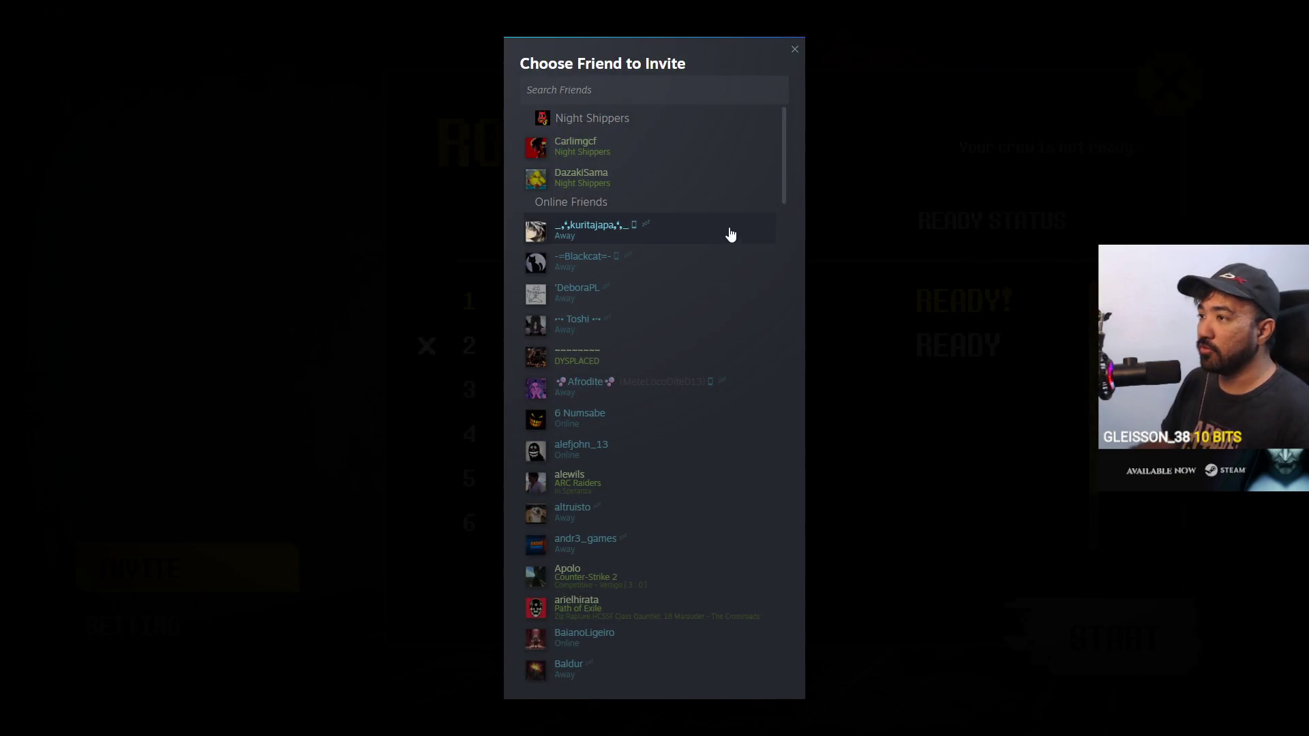
click(739, 183)
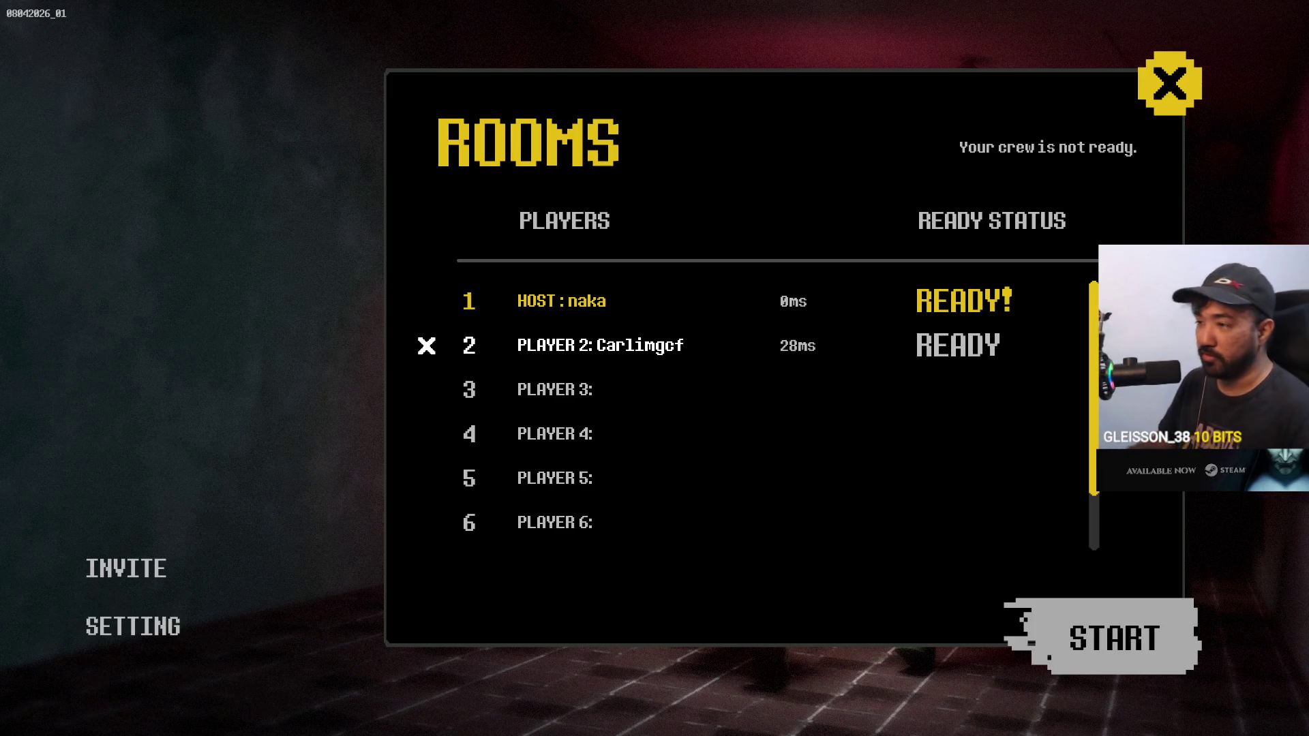
click(202, 577)
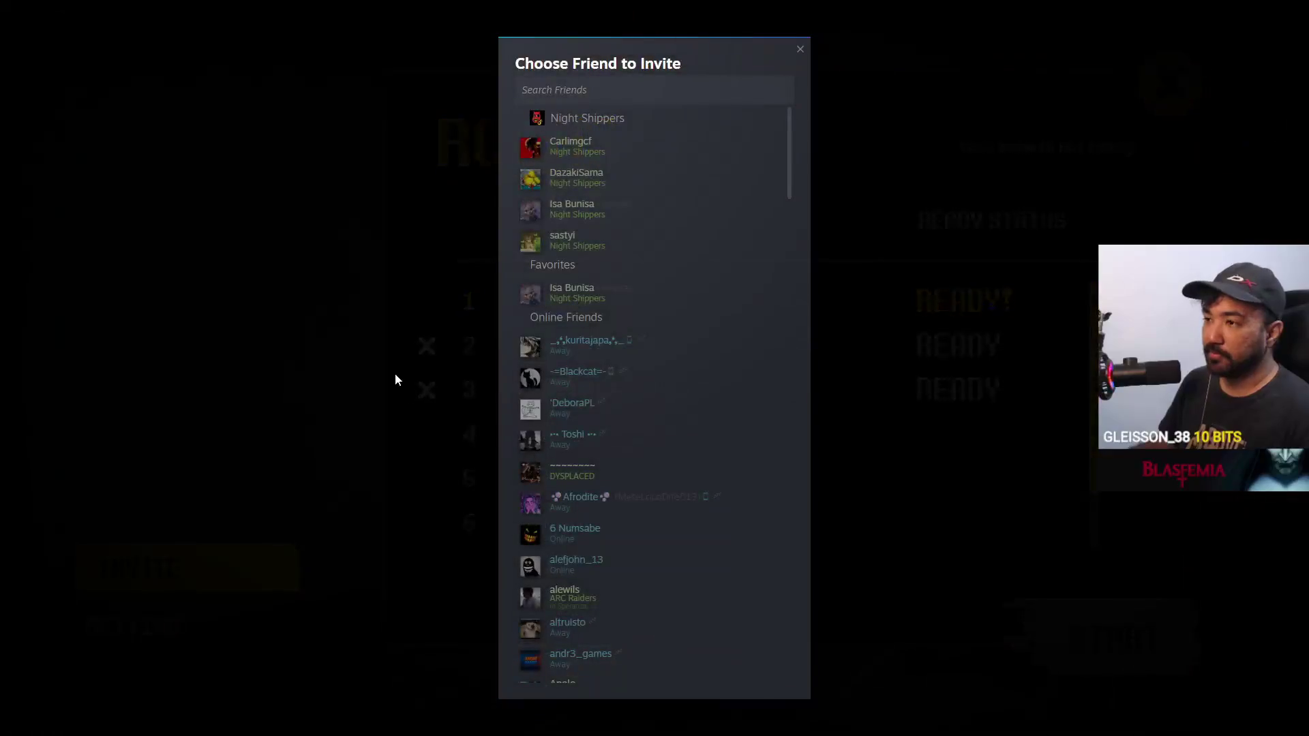
key(Escape)
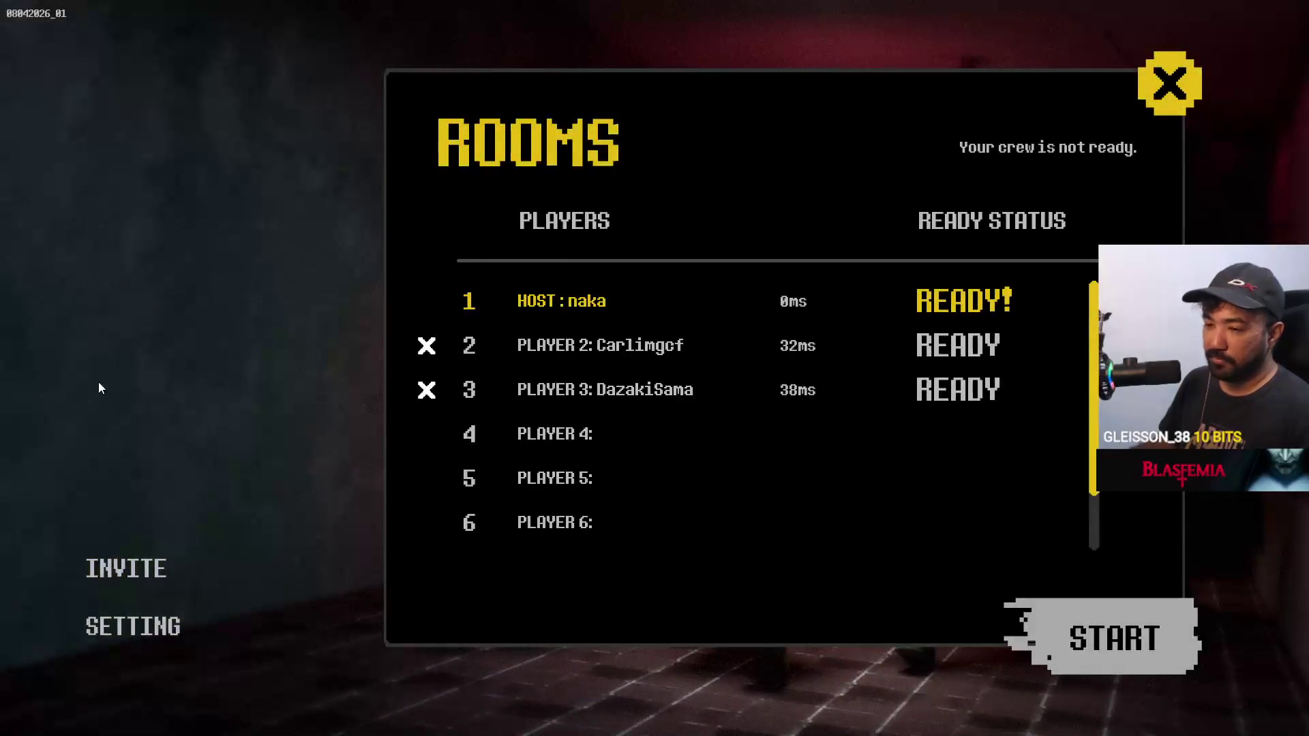
click(135, 549)
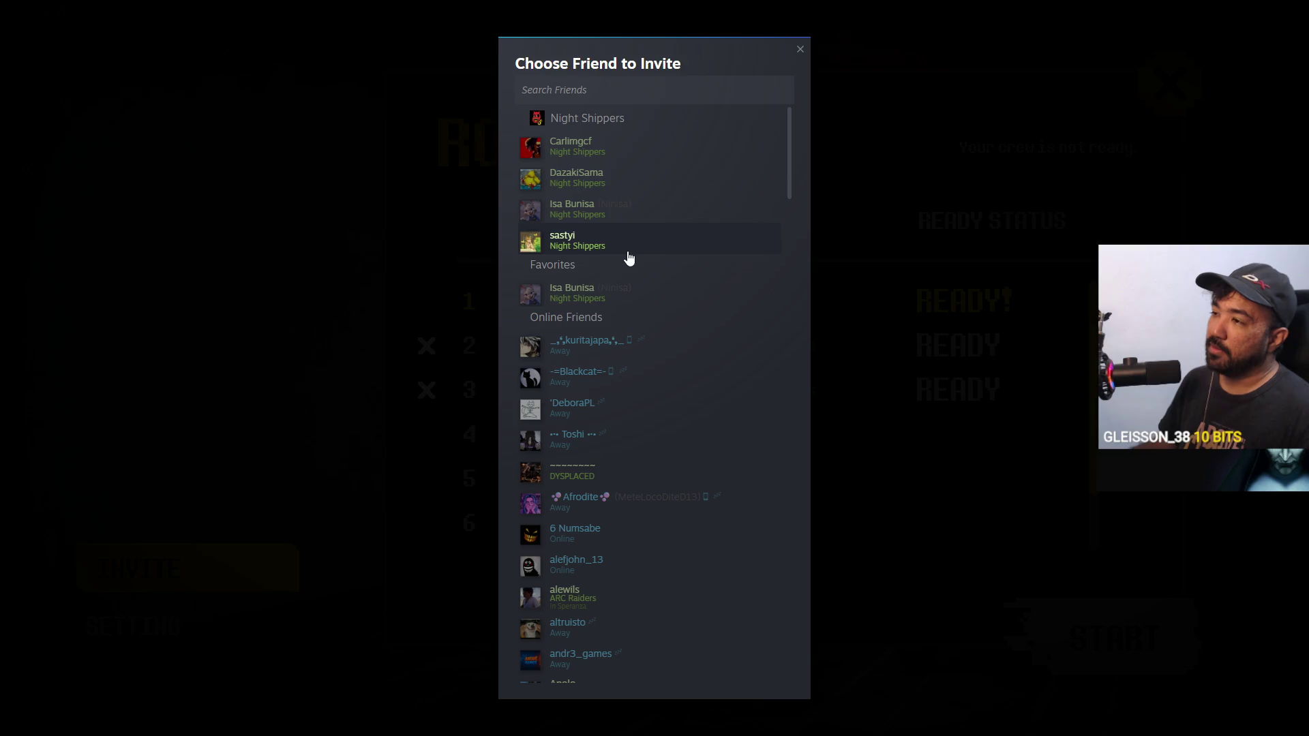
click(646, 234)
key(Escape)
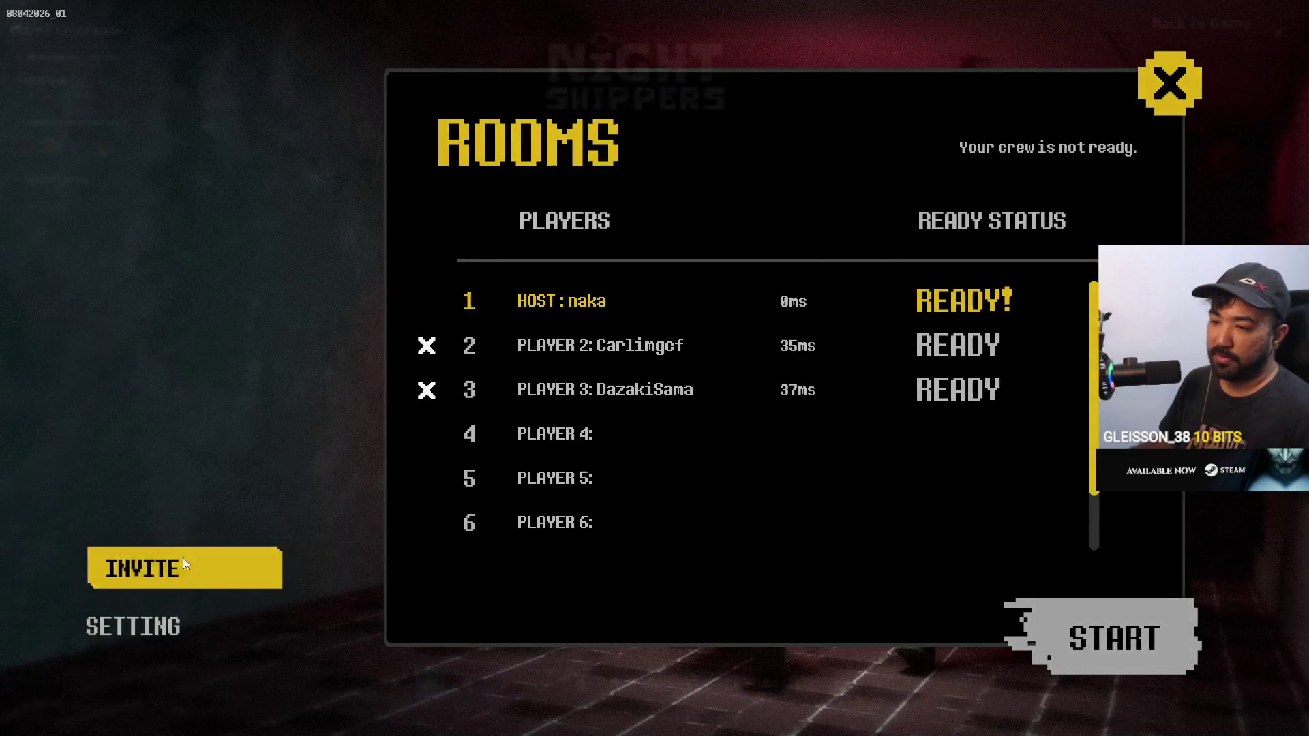
click(182, 566)
click(614, 195)
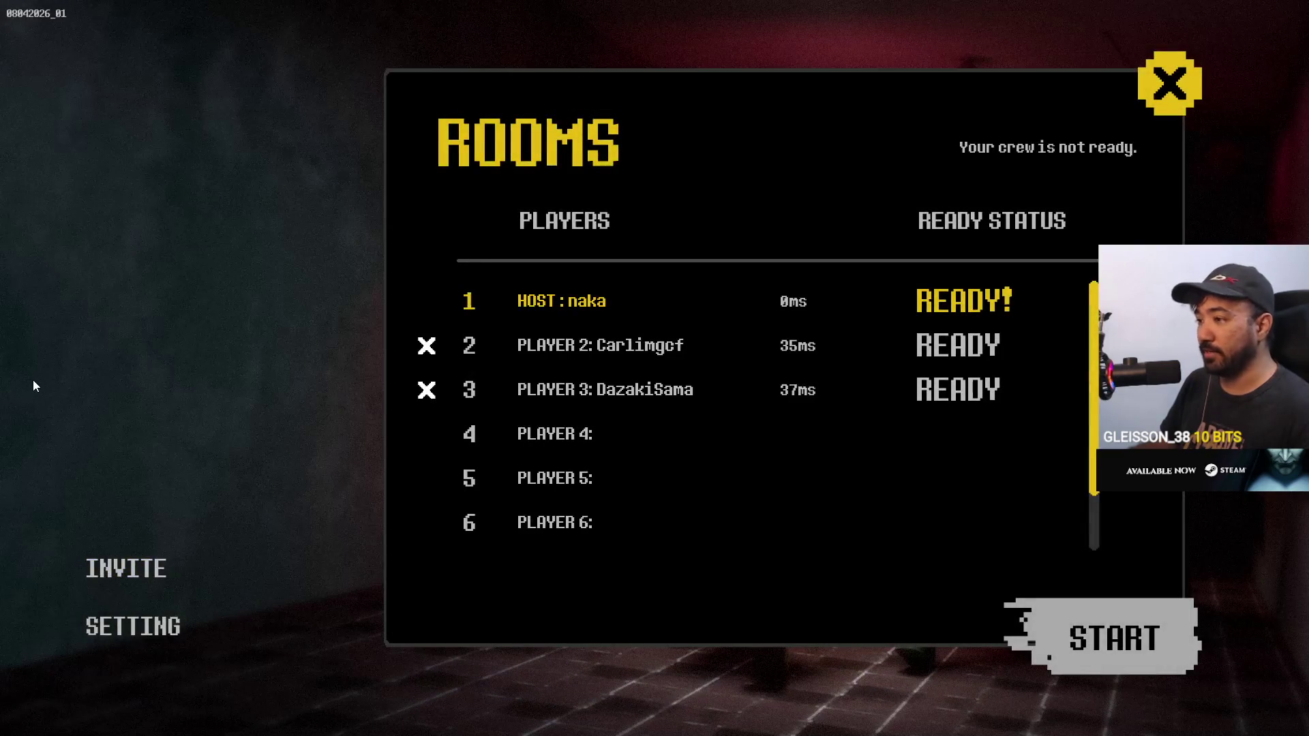
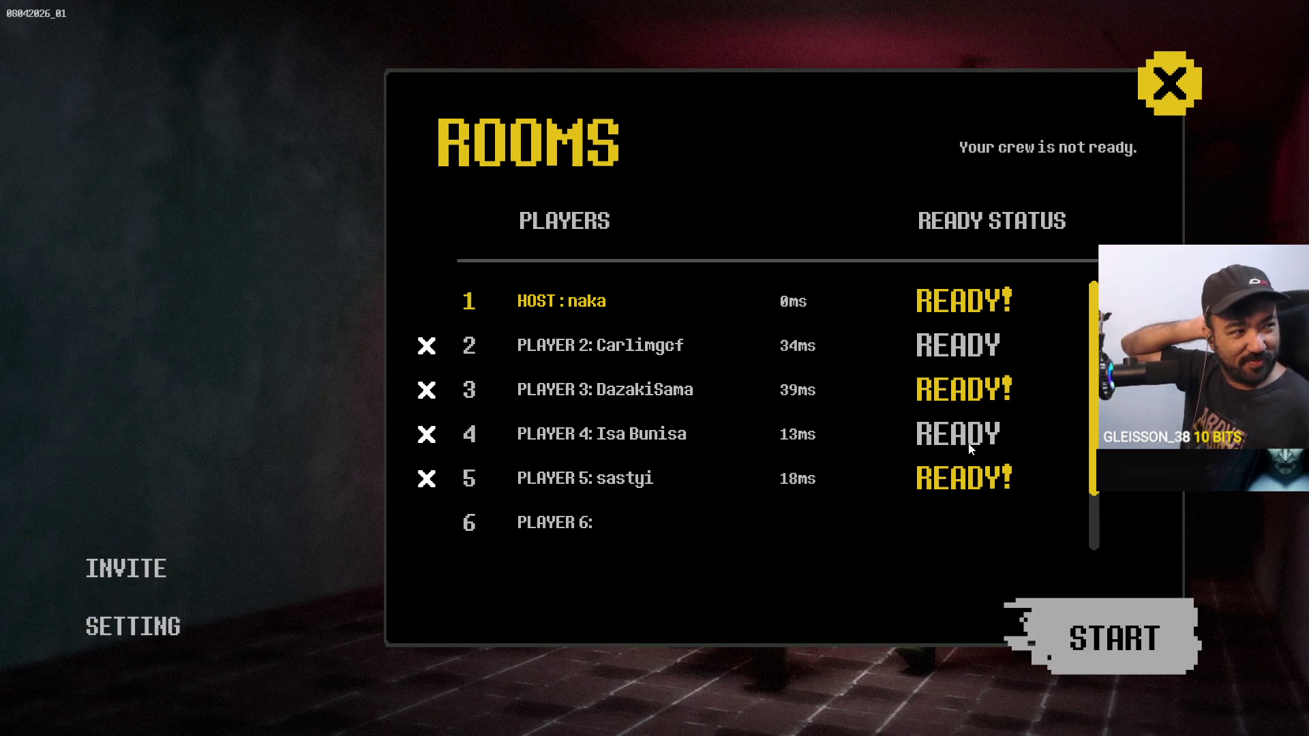
Launch the match from the Rooms lobby once all five crew members show READY!
click(971, 446)
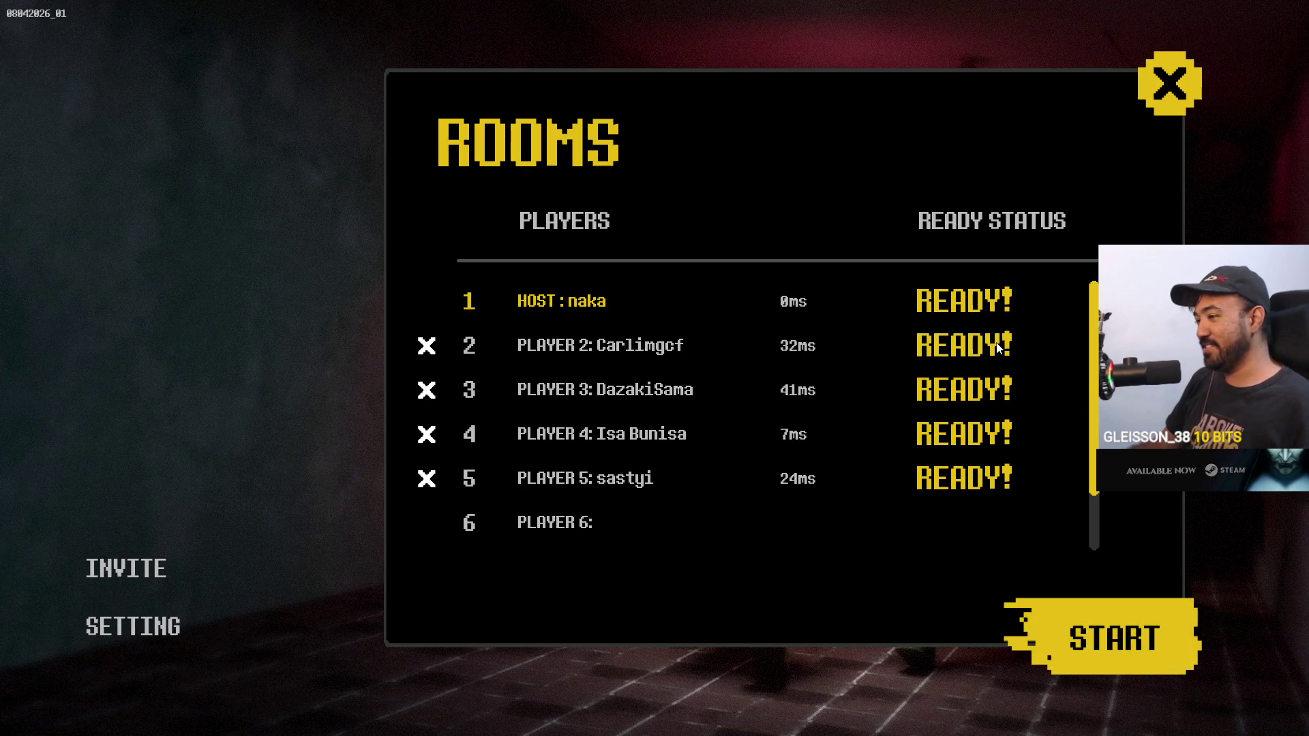
click(1119, 637)
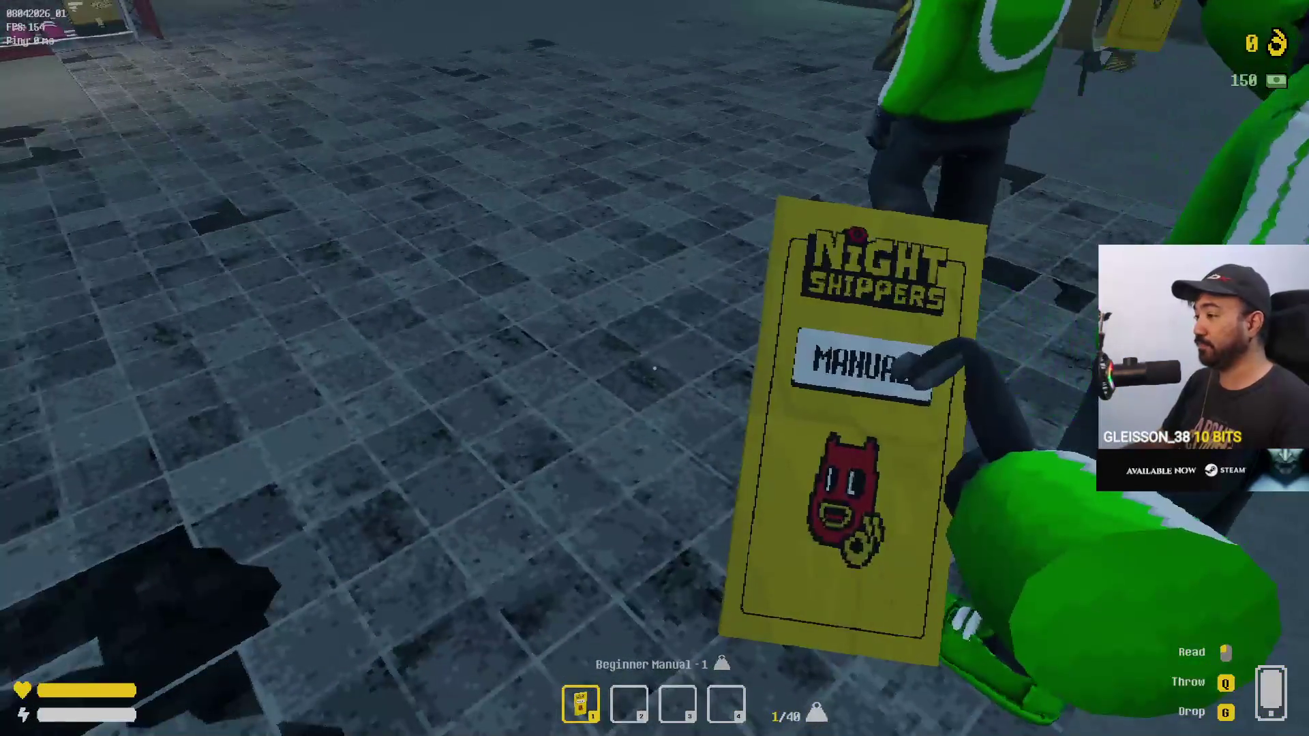
Read the Beginner Manual through its Knowledges and Delivery pages
click(654, 368)
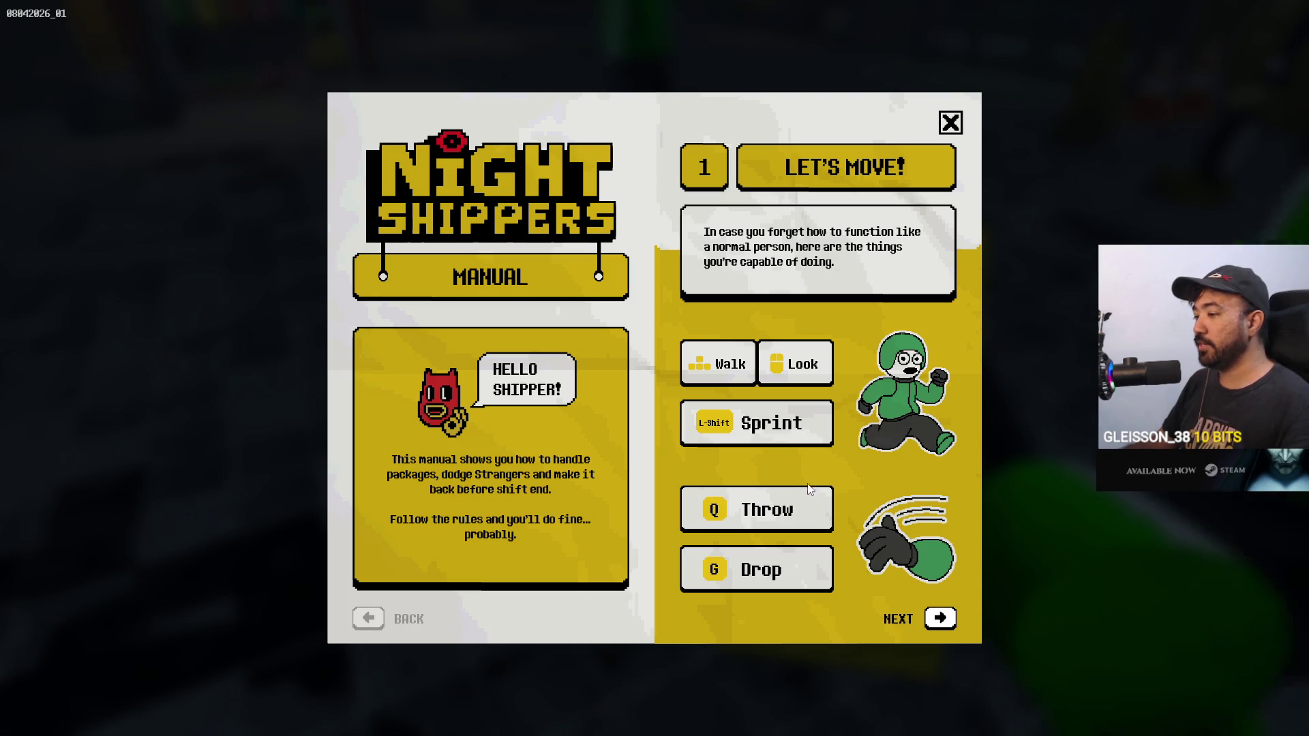
click(941, 621)
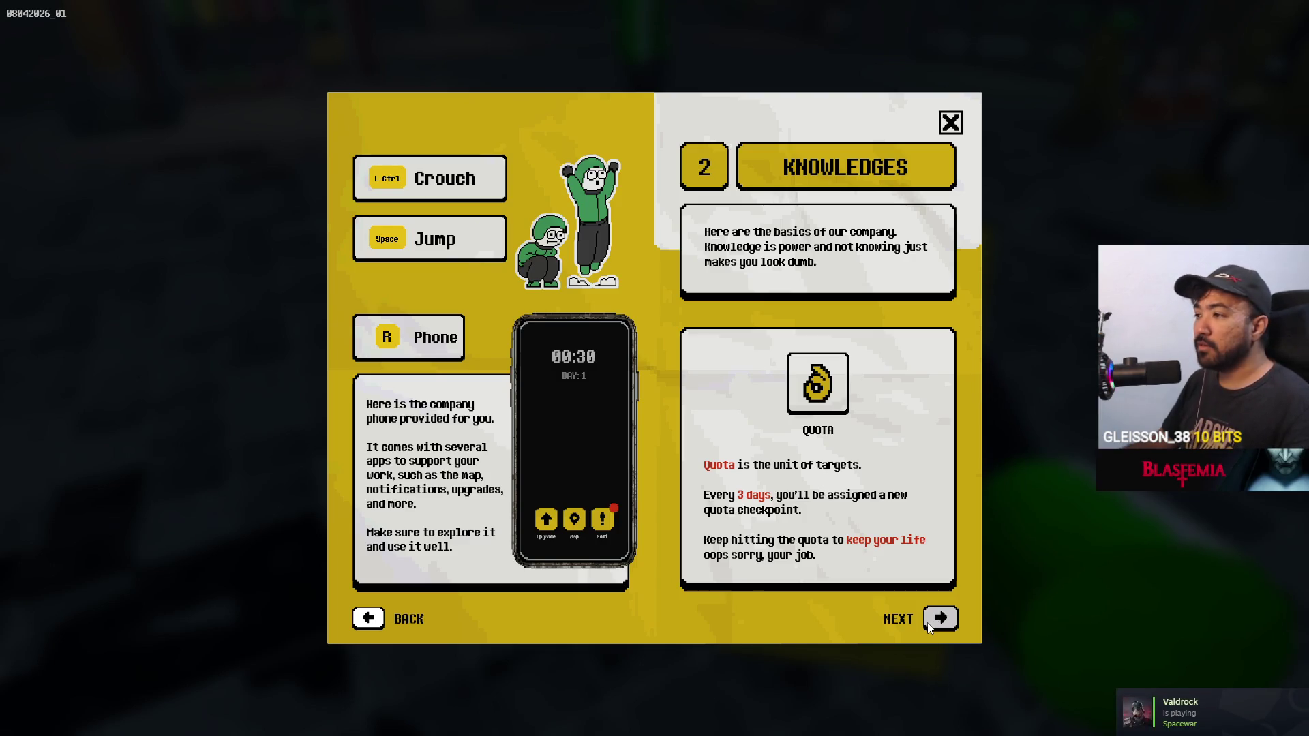
click(939, 619)
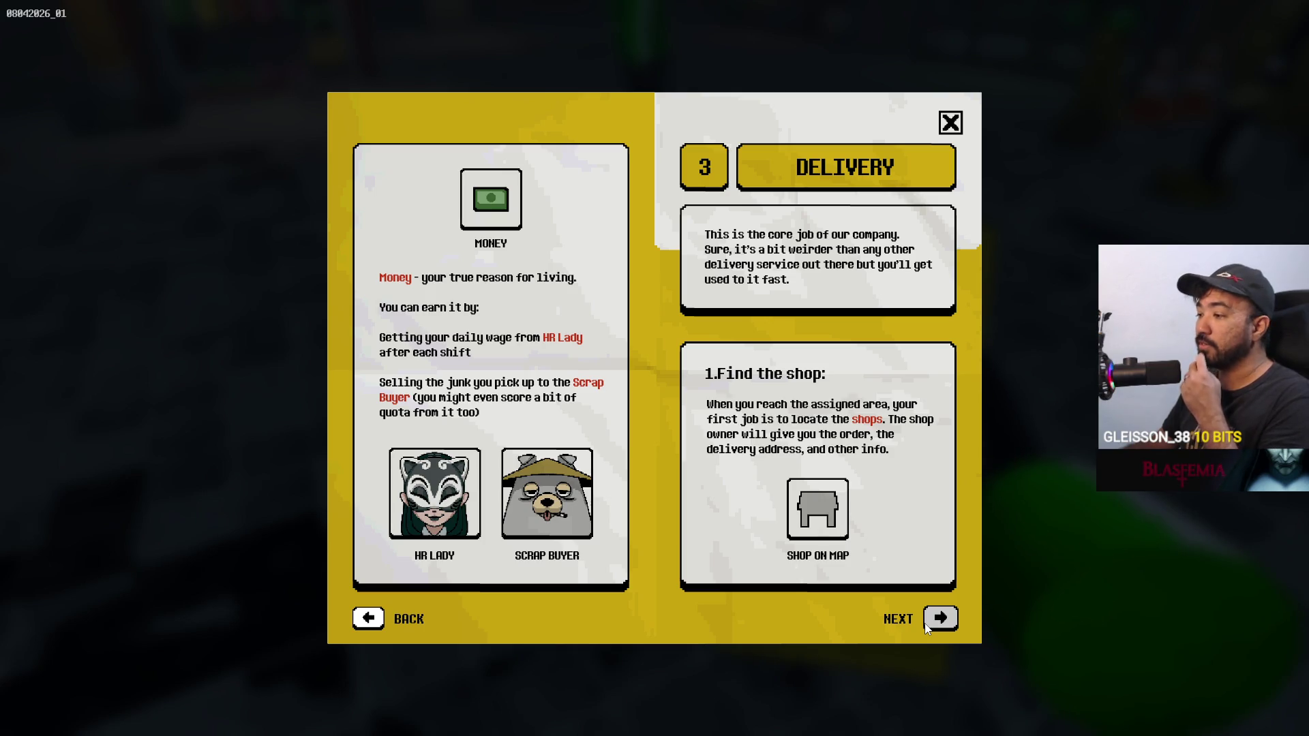
click(927, 628)
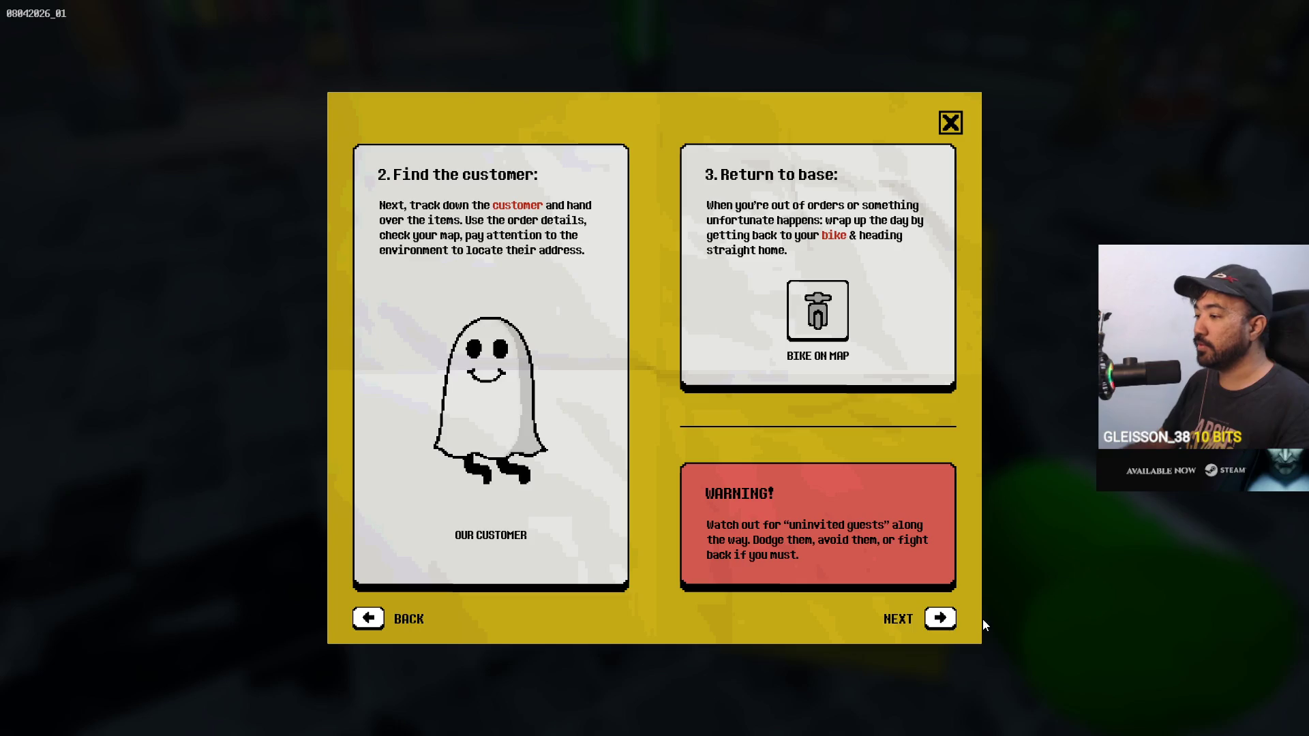
Turn to the final Contracts page, then close the manual and drop it with G
click(938, 618)
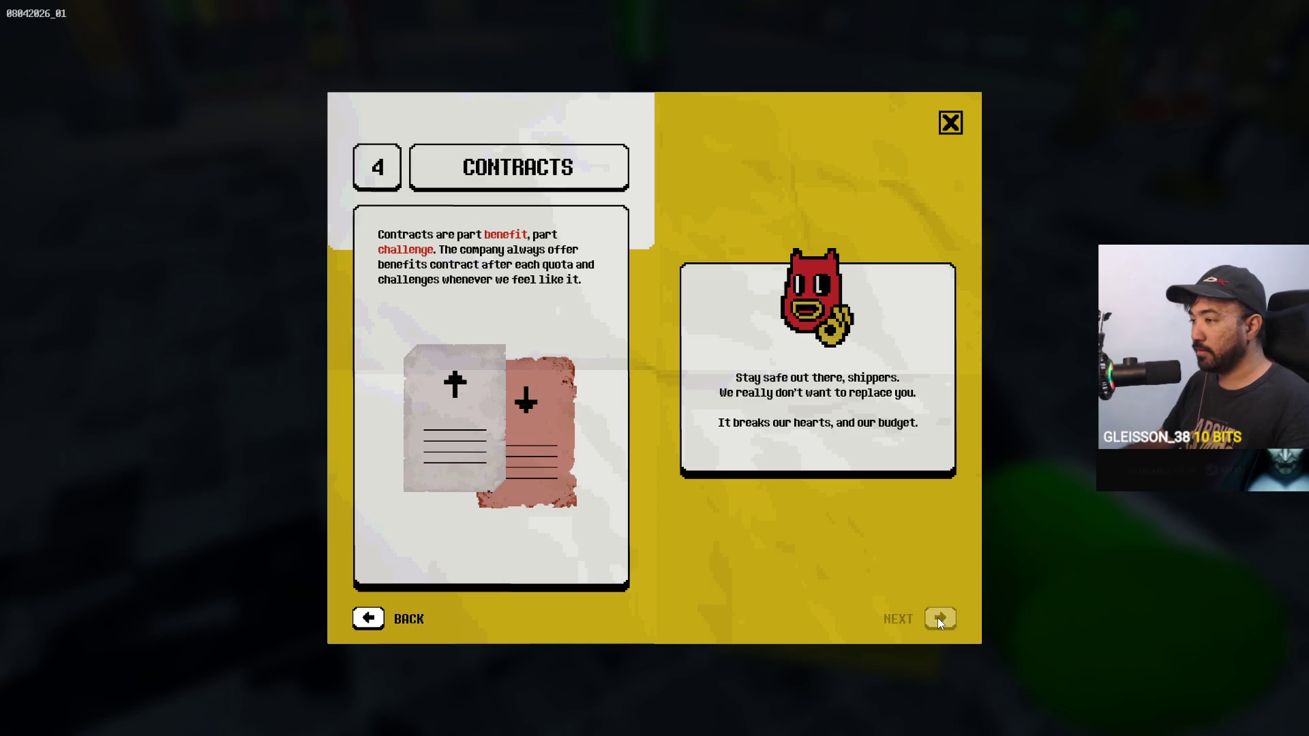
click(951, 123)
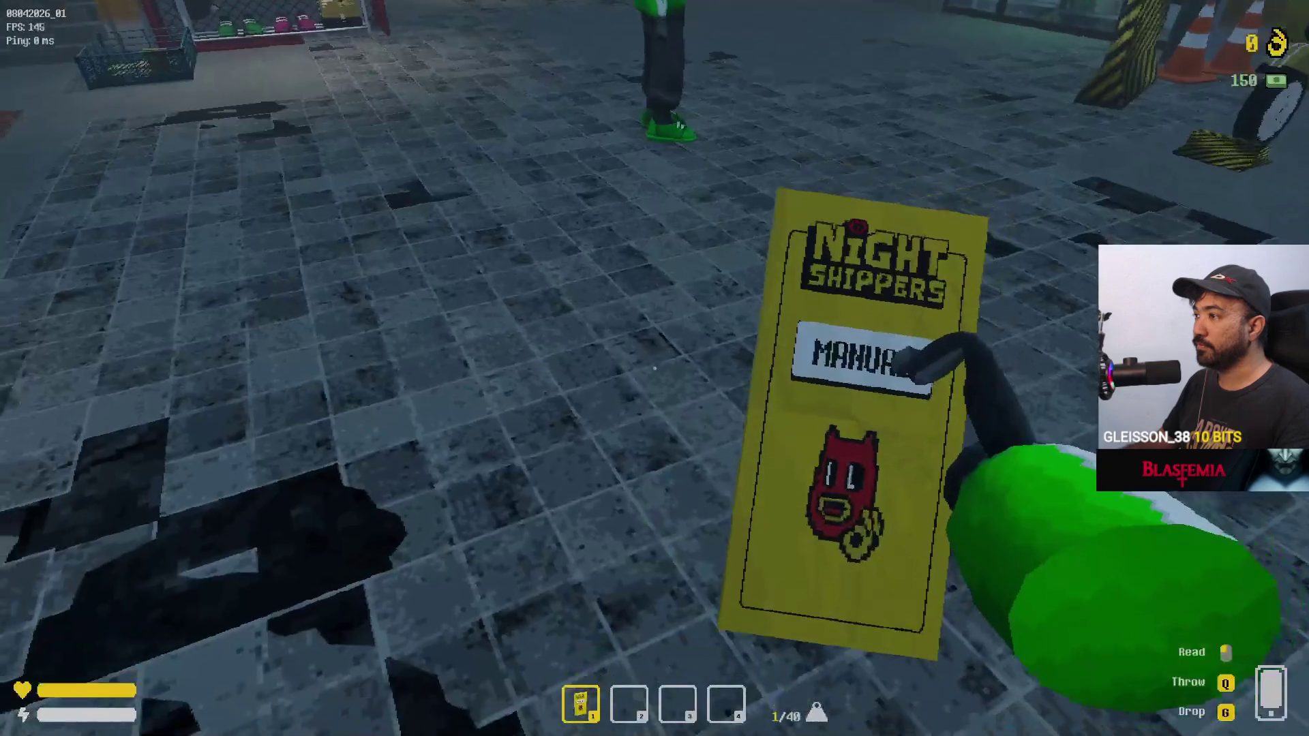
key(g)
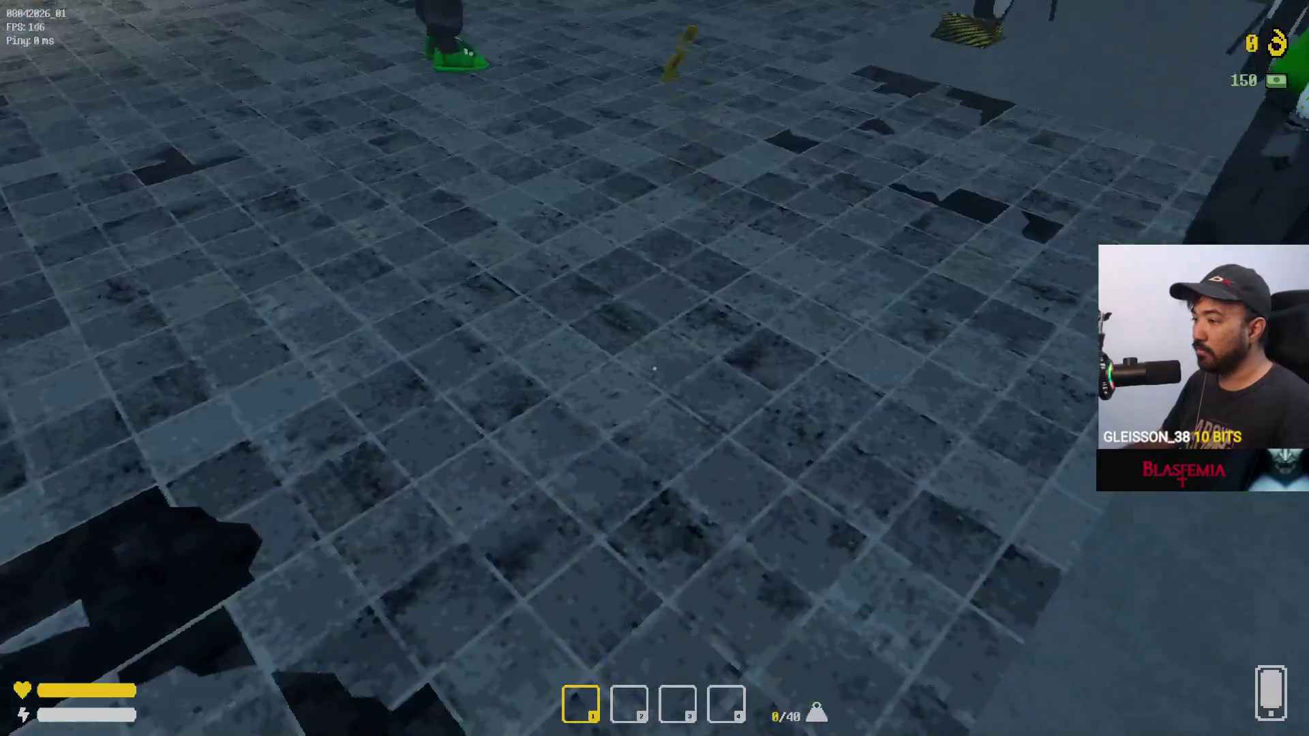